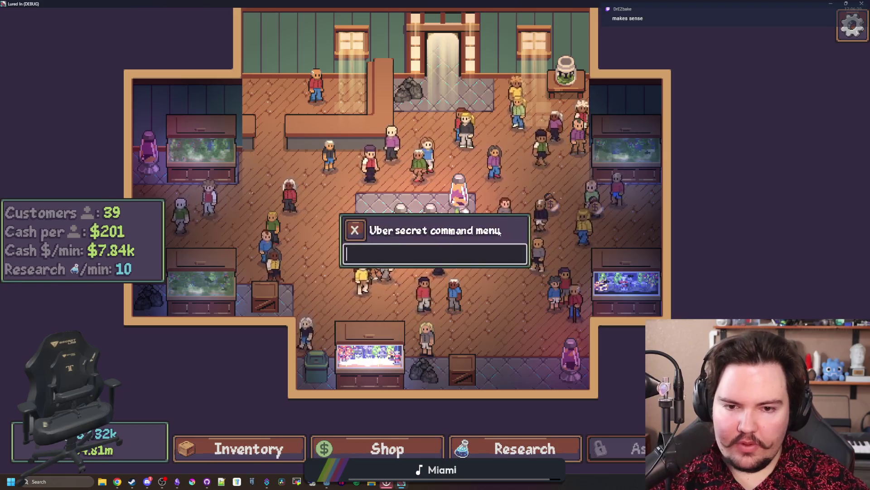
Reset Puppies to level 0 with the console command 'setupgrade l.upgrade.puppies 0'
text(setupgrade l)
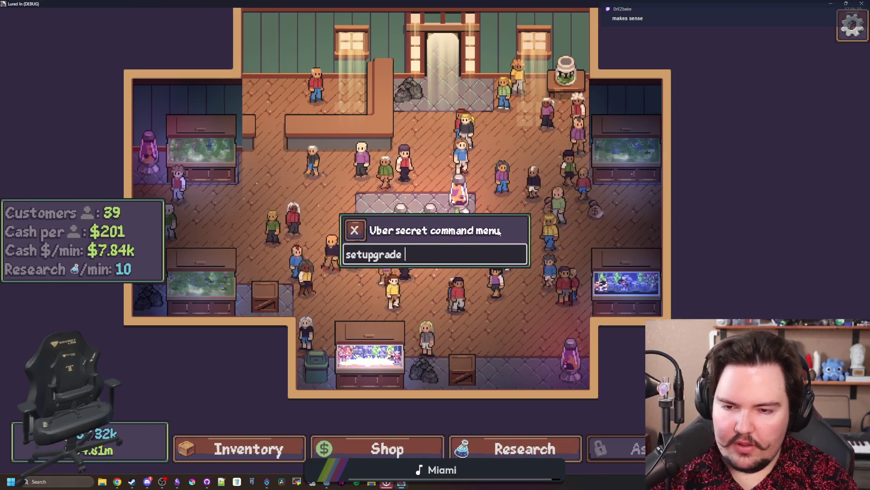
text(i.upg)
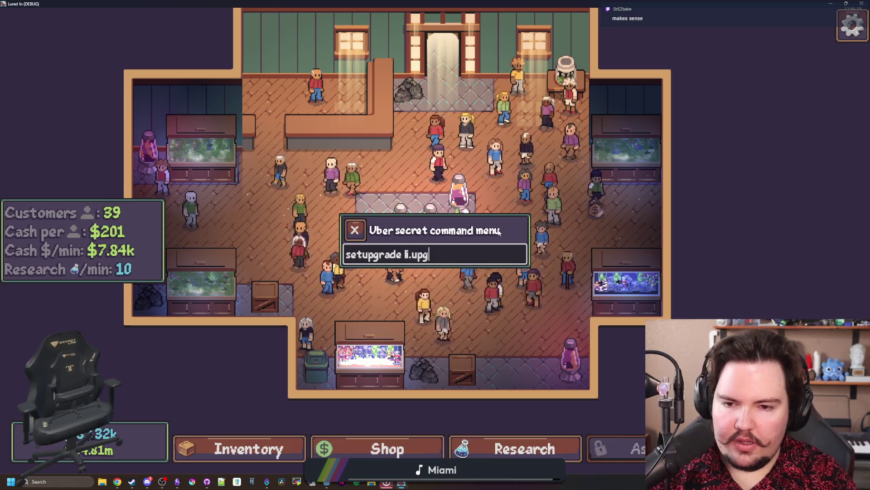
text(rade.puppies 0)
key(Return)
key(Escape)
Return the game to its title screen, start it again, then bring the editor forward
key(Escape)
click(403, 449)
key(Escape)
click(406, 301)
click(448, 162)
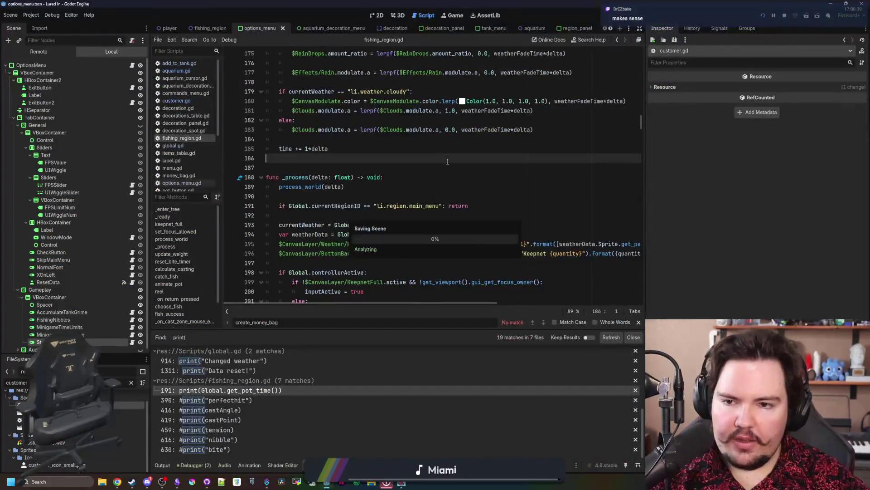
key(alt+Tab)
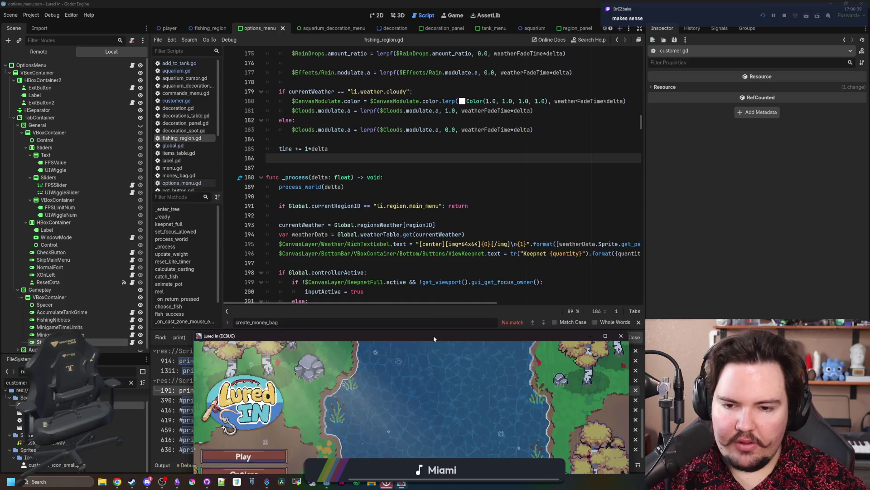
double_click(434, 336)
click(93, 226)
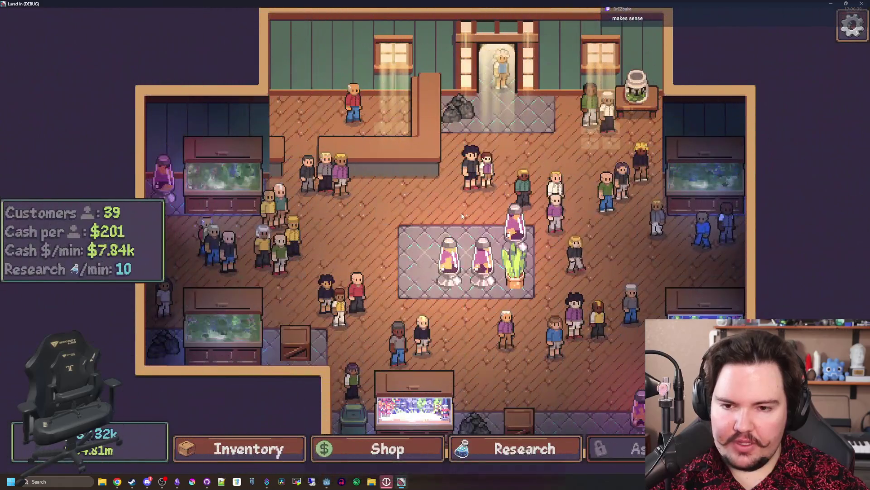
key(super+Down)
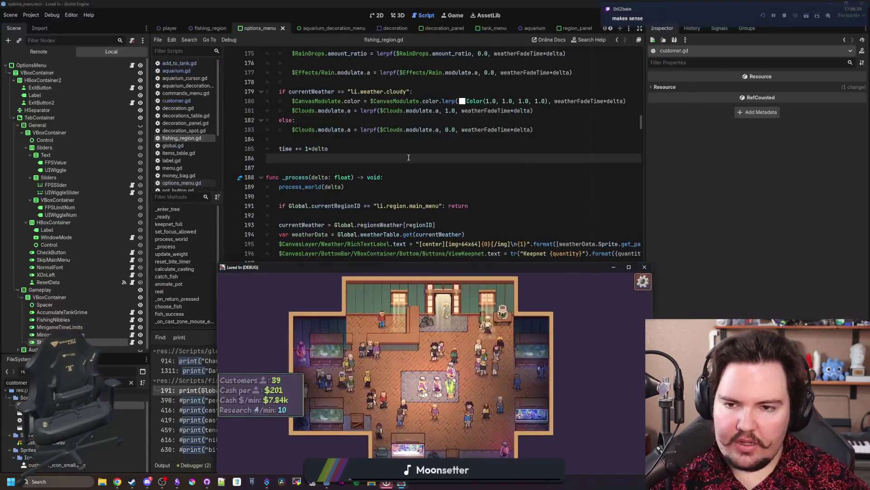
click(409, 158)
Open aquarium.gd at line 31 and relaunch the game in a debug run
click(176, 70)
scroll(575, 228, up, 20)
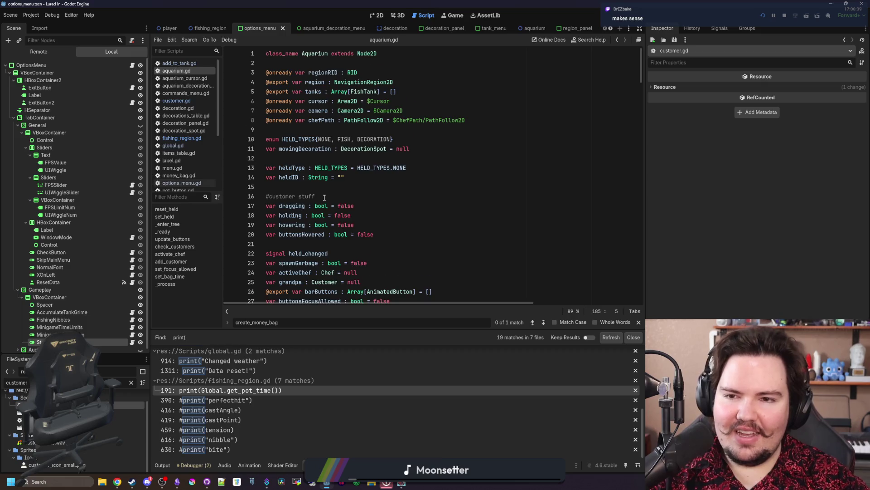
scroll(324, 198, down, 4)
click(365, 227)
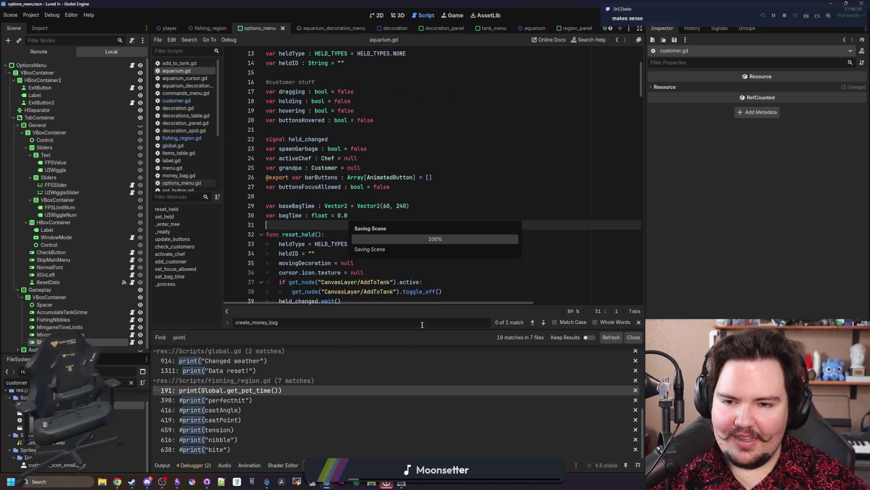
key(F5)
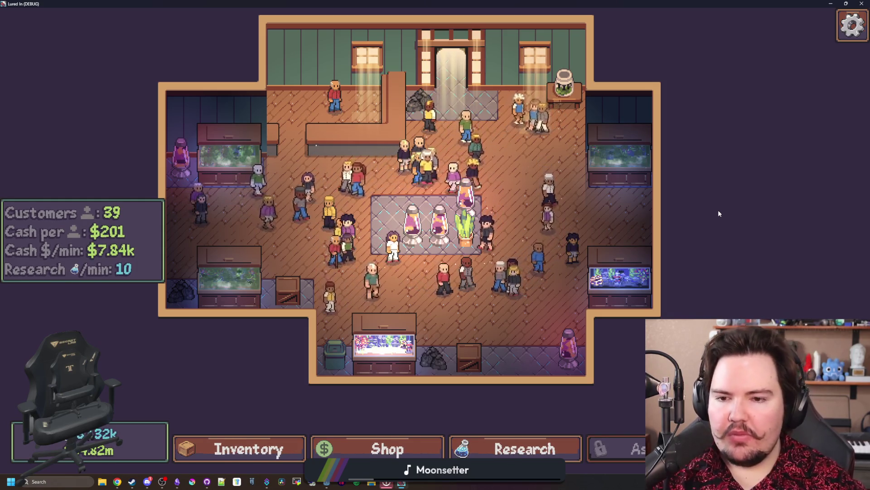
key(alt+Tab)
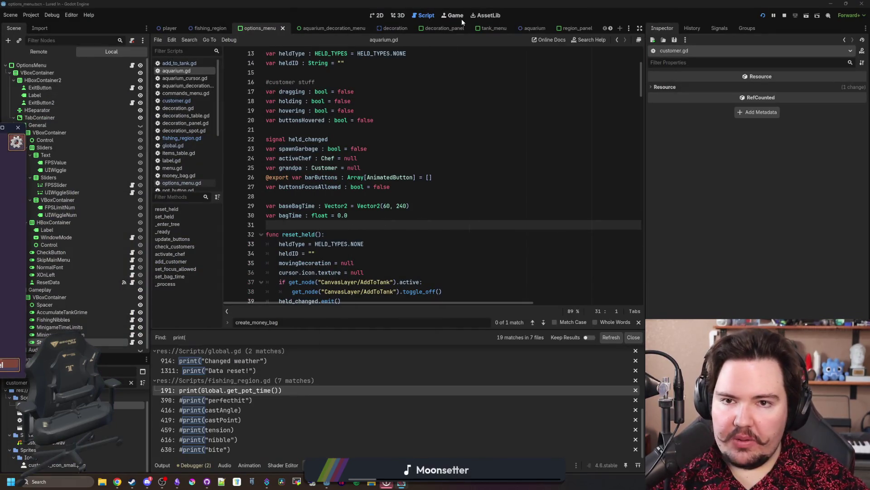
In the Game workspace, set the game speed to 16×
click(461, 17)
click(183, 41)
click(184, 41)
click(184, 41)
click(194, 146)
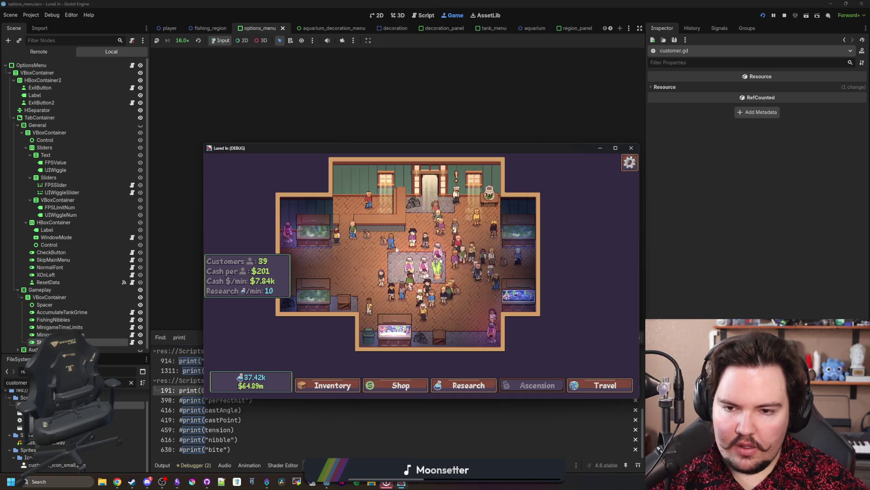
Buy Puppies levels in Shop > Marketing up to level 10, close the shop and stop the game
click(401, 385)
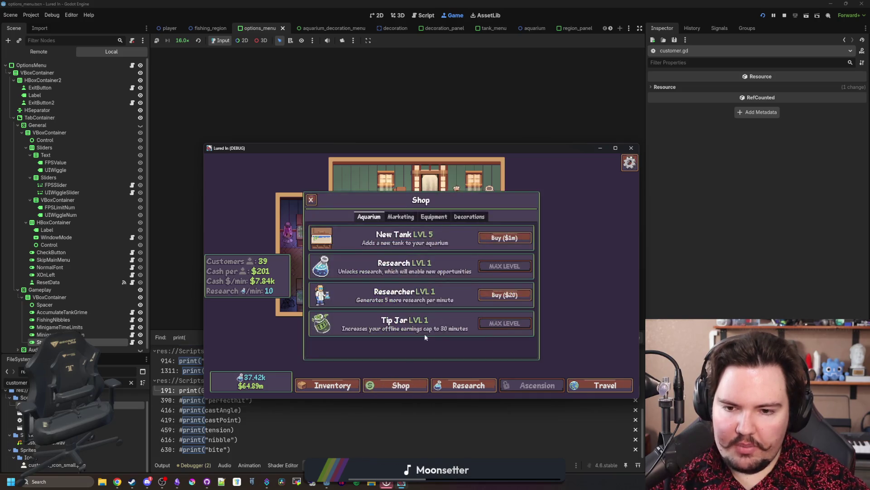
click(400, 216)
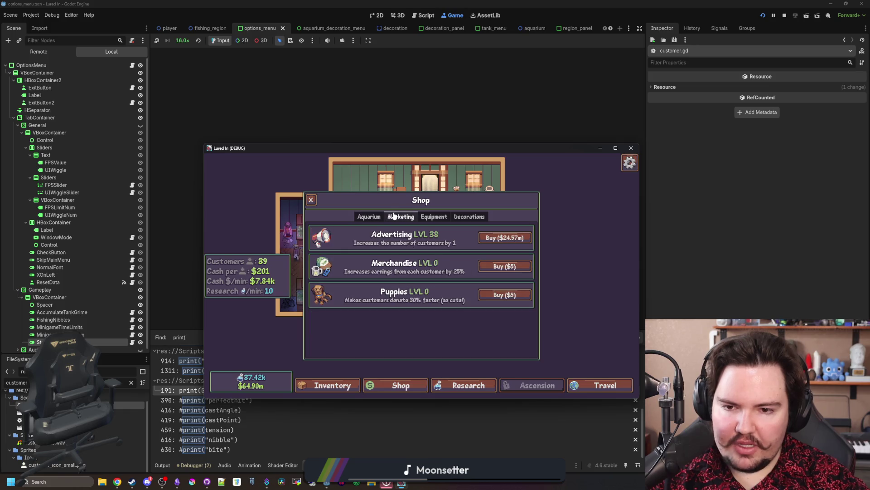
click(510, 301)
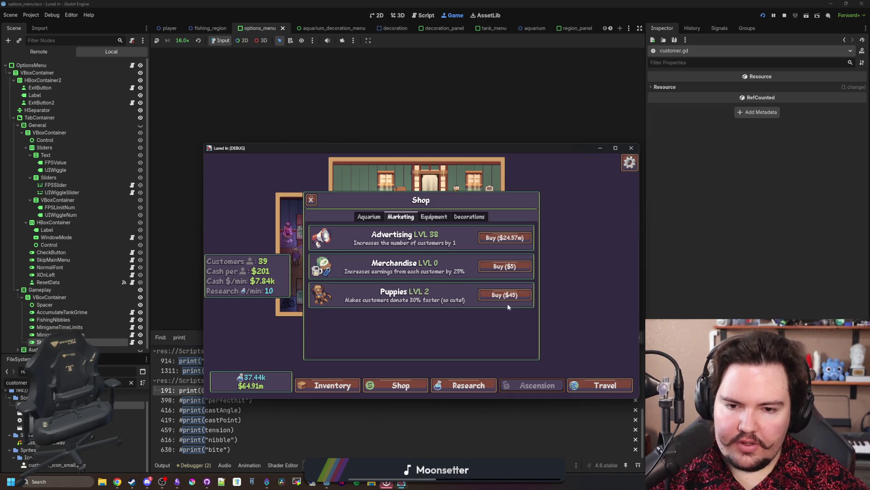
click(499, 299)
click(499, 299)
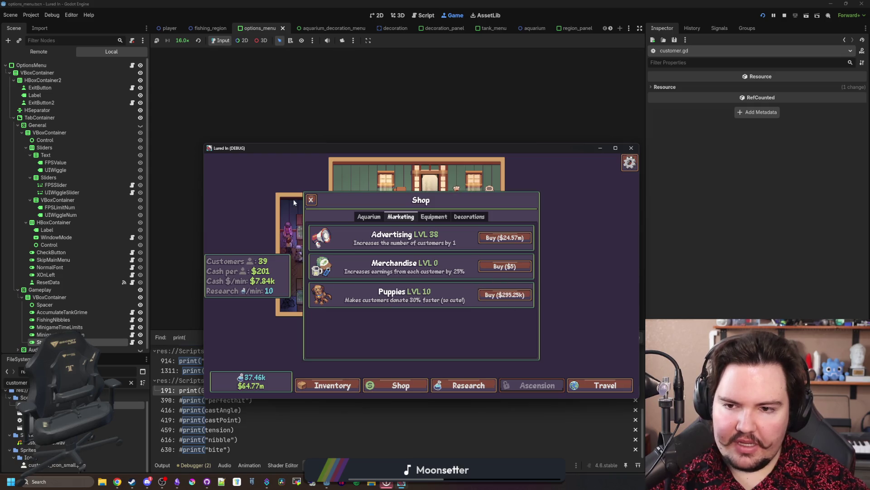
click(311, 200)
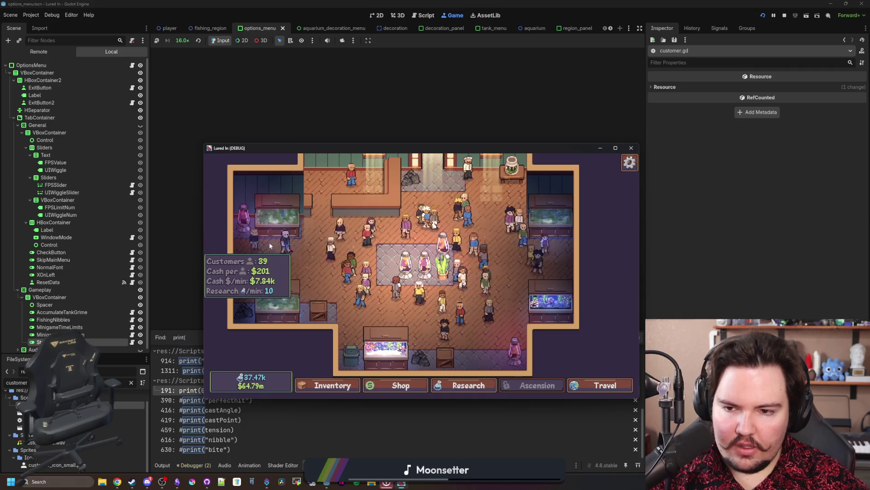
scroll(474, 308, down, 3)
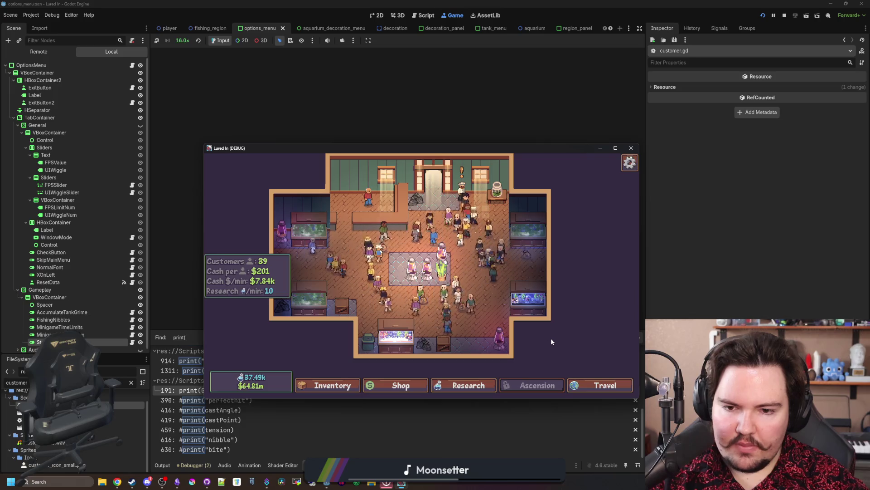
key(F8)
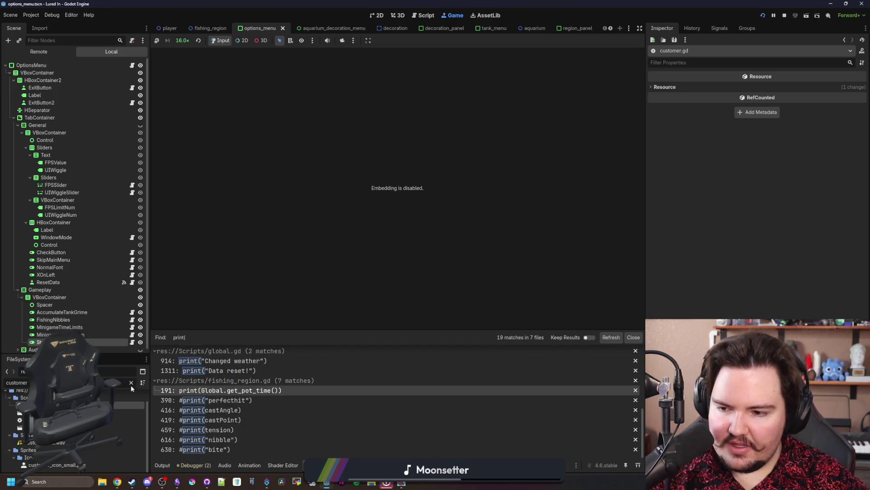
In upgrades_table.gd set Puppies Cost to 1000 and CostScaling to 2.0, then save and run
key(BackSpace)
key(BackSpace)
key(BackSpace)
text(upgra)
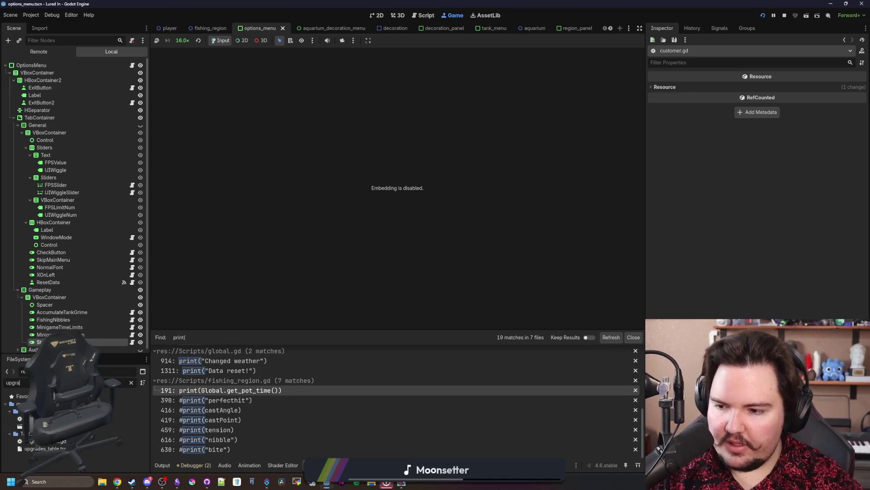
double_click(61, 442)
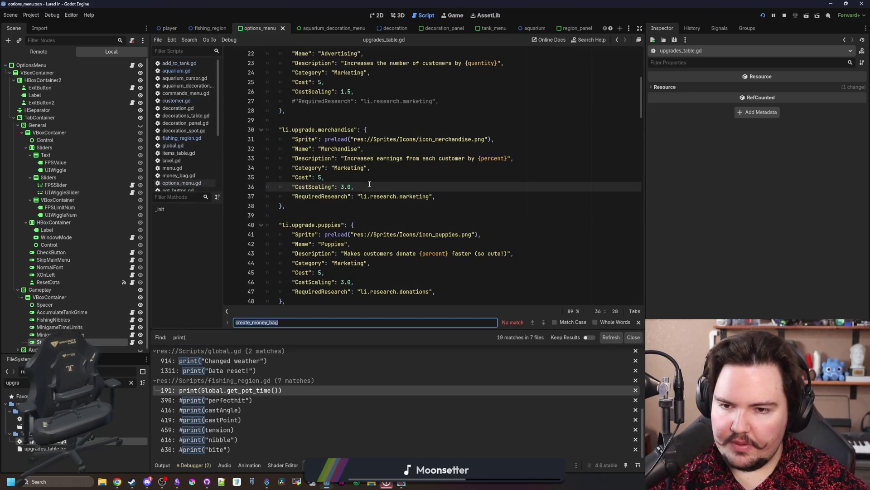
key(ctrl+f)
click(319, 244)
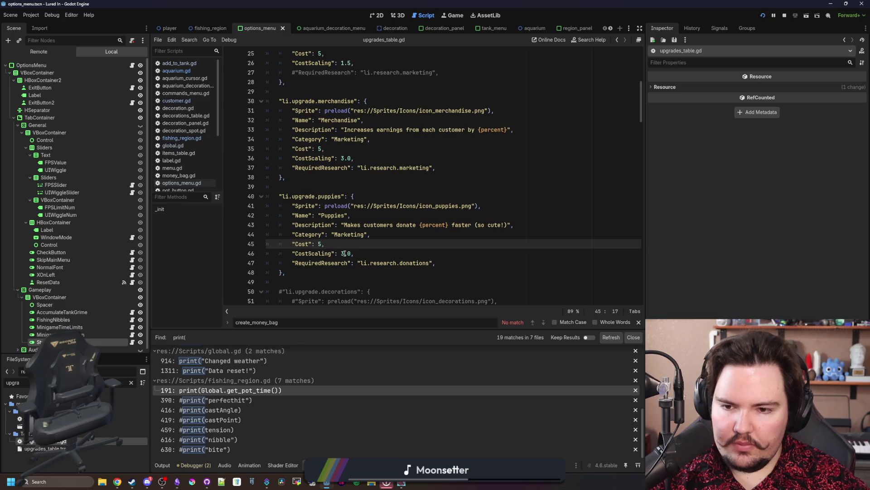
click(344, 253)
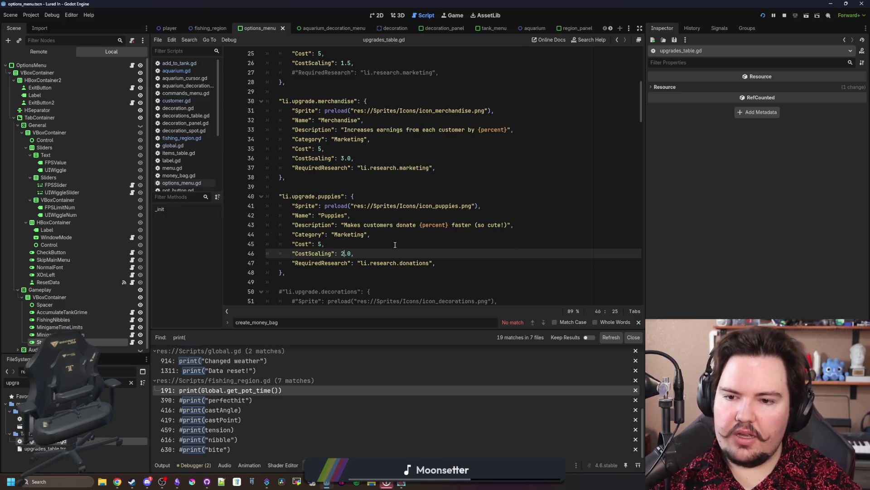
double_click(395, 245)
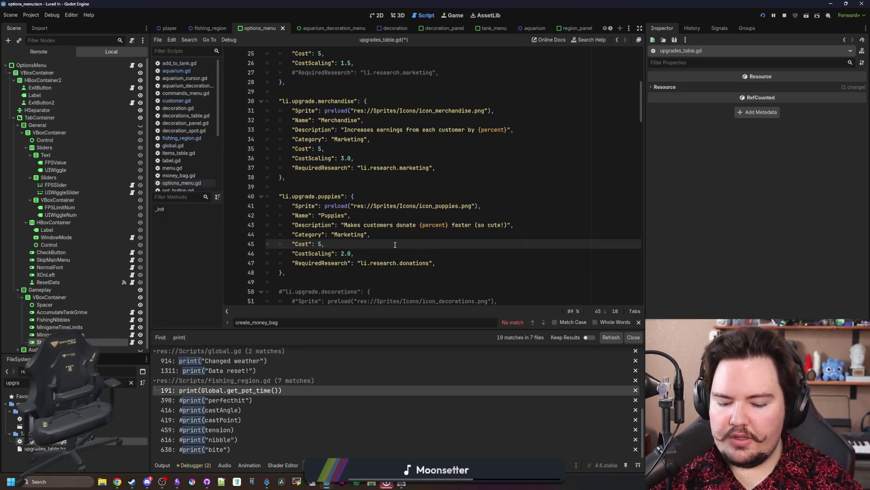
text(1000)
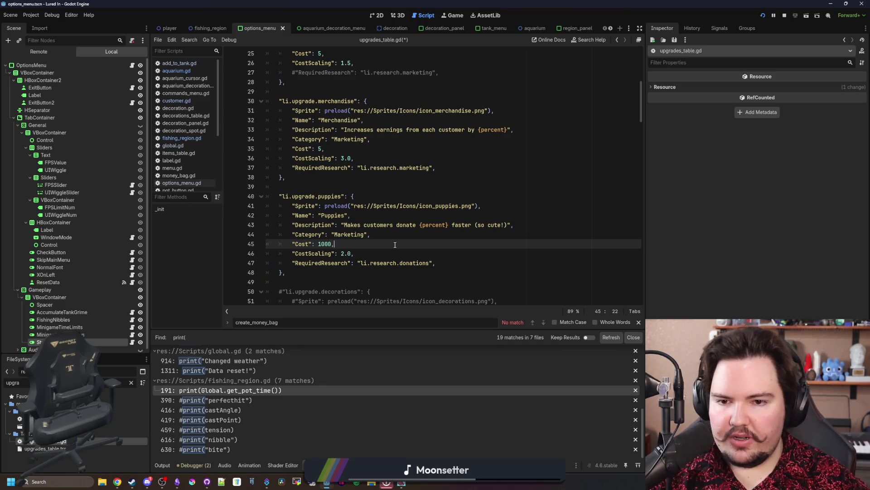
key(F5)
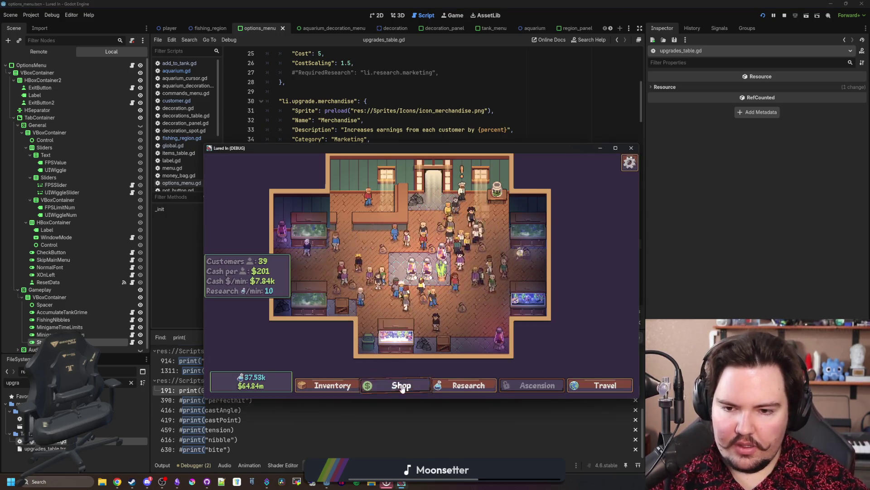
Check the in-game shop, stop the game, and run the project again
click(402, 386)
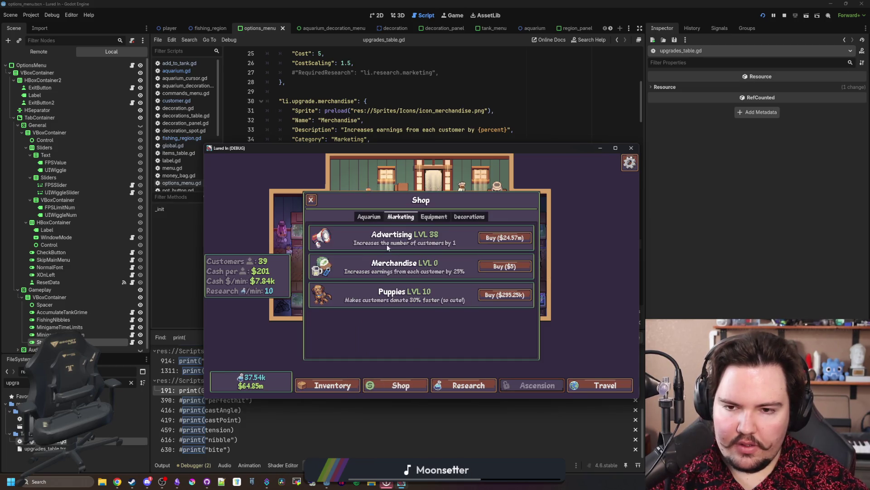
click(311, 200)
key(F8)
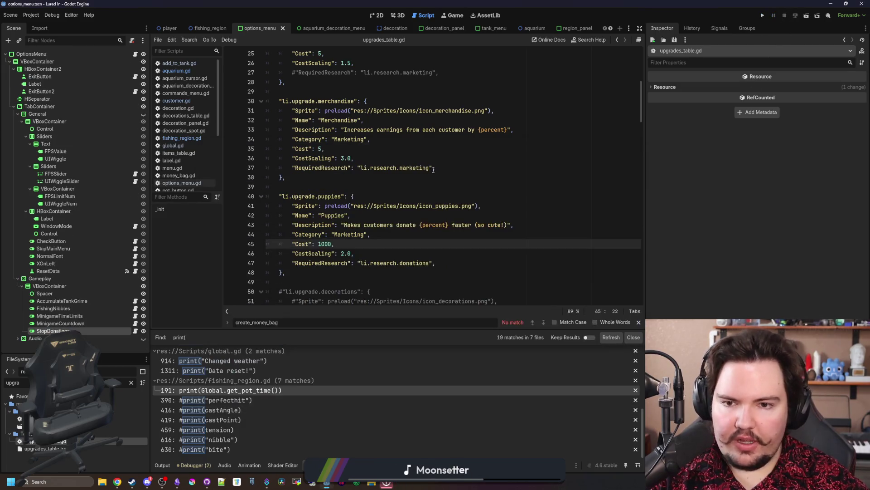
click(450, 168)
click(762, 17)
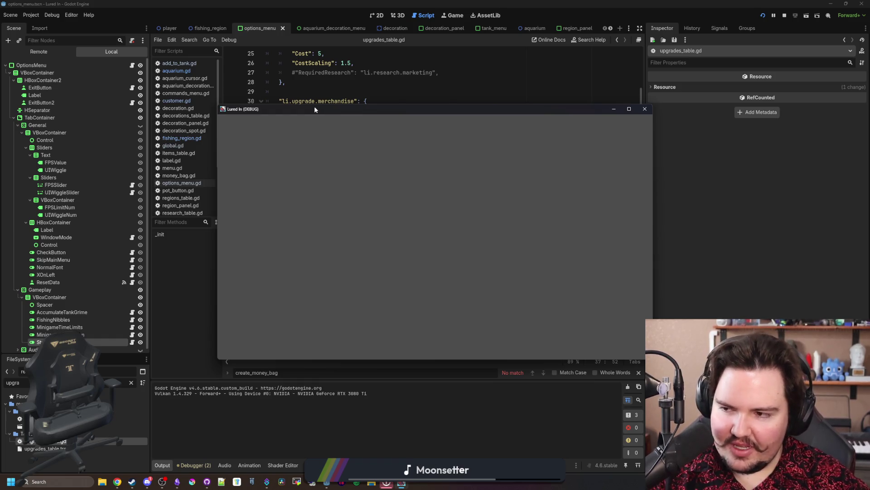
Start the game full screen and check the Puppies price in Shop > Marketing
click(344, 253)
click(278, 237)
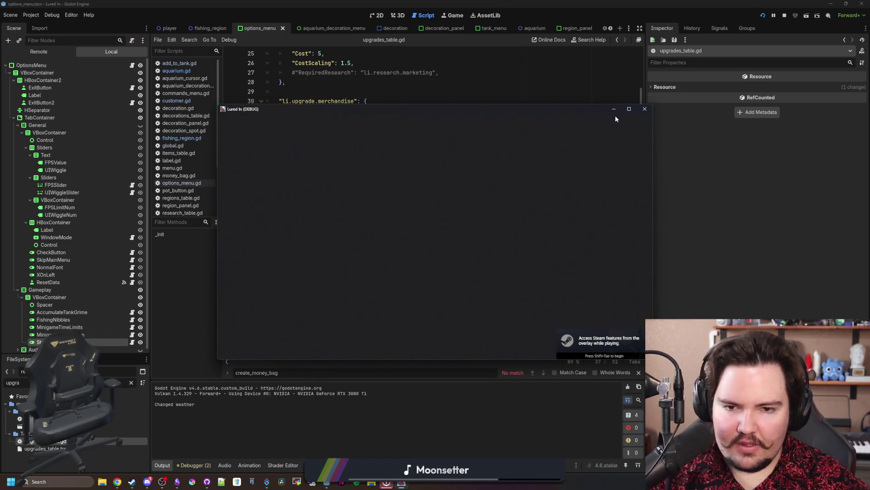
click(629, 109)
click(361, 447)
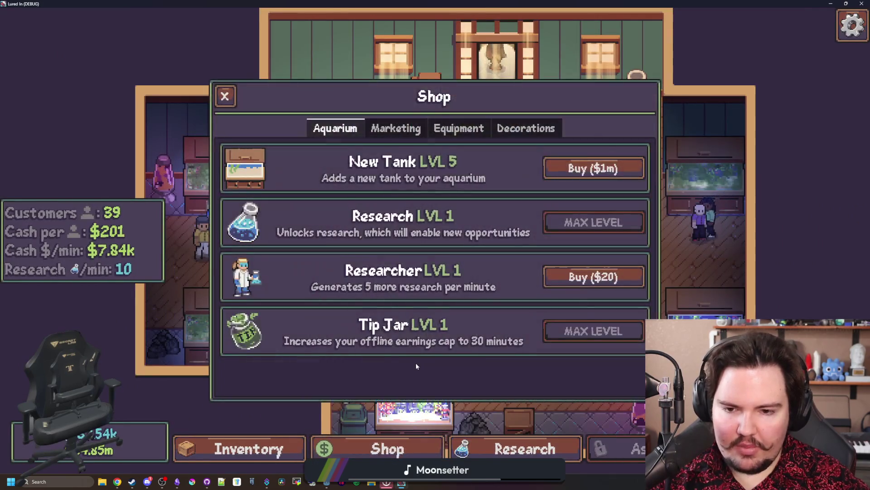
click(396, 127)
click(430, 127)
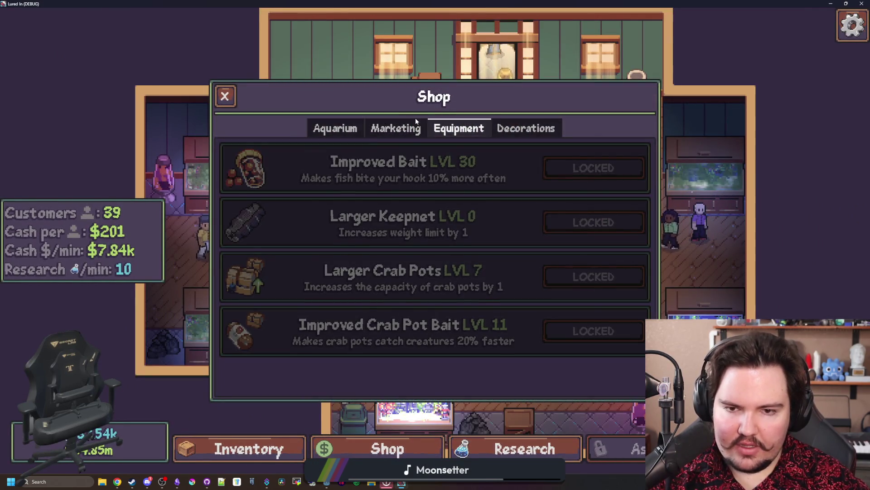
click(421, 128)
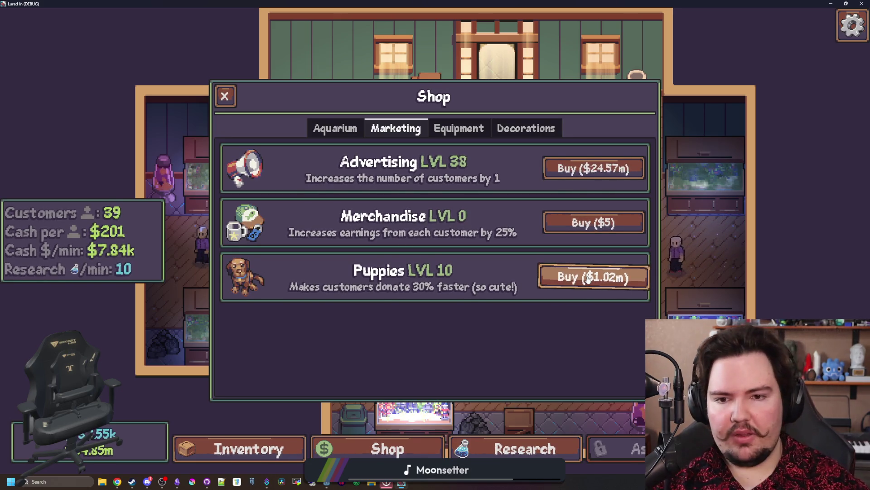
key(super+Down)
Change Puppies CostScaling to 1.5 in upgrades_table.gd and reload the running project
click(354, 272)
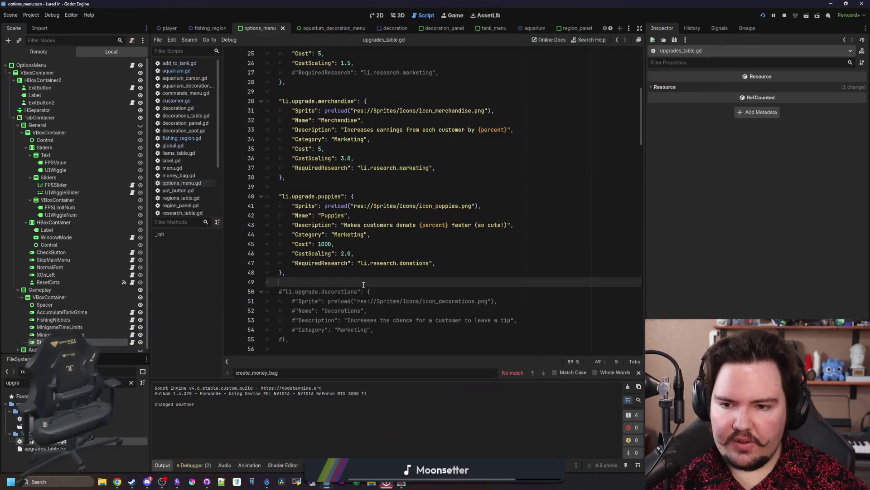
click(346, 253)
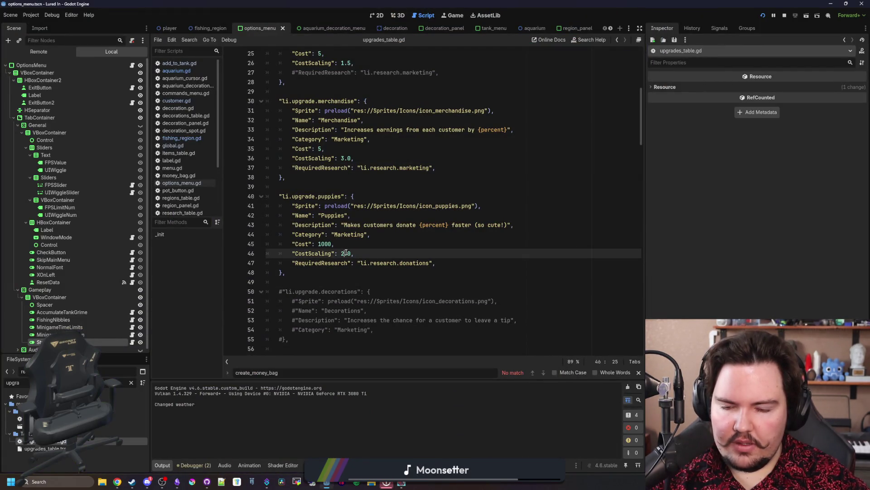
click(453, 261)
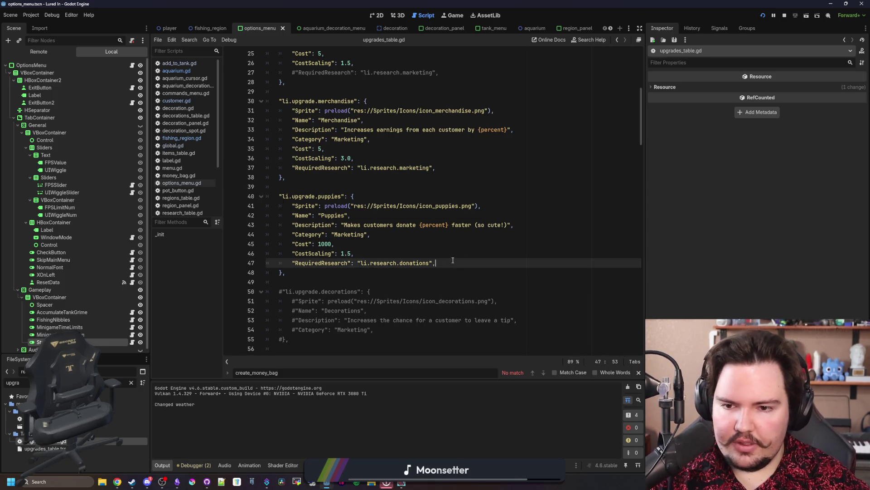
click(758, 17)
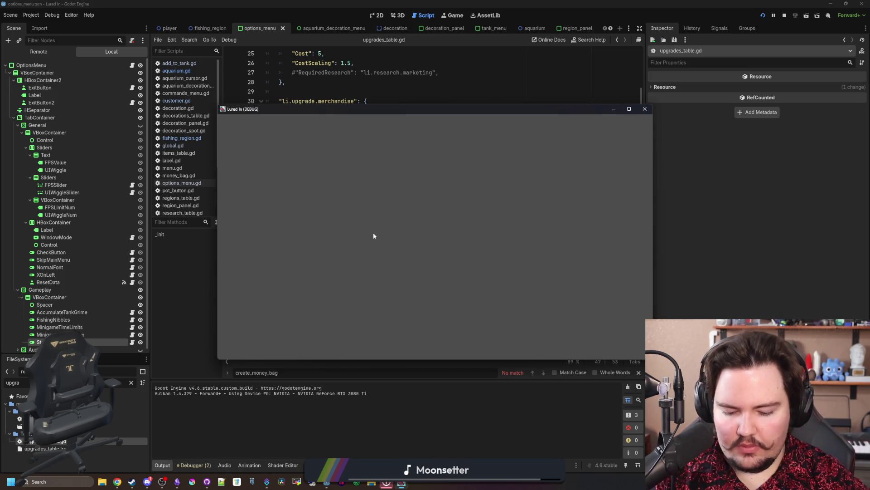
Start the game and read the Puppies price in the Marketing shop
click(376, 199)
click(256, 232)
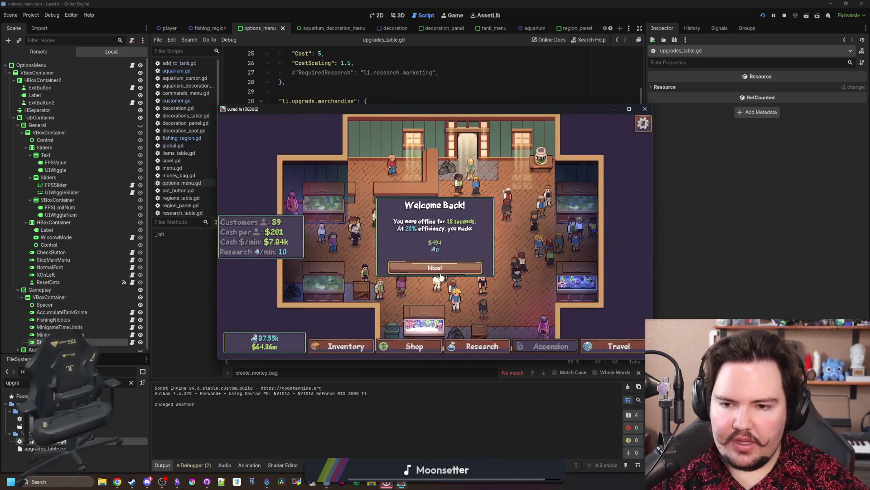
click(439, 271)
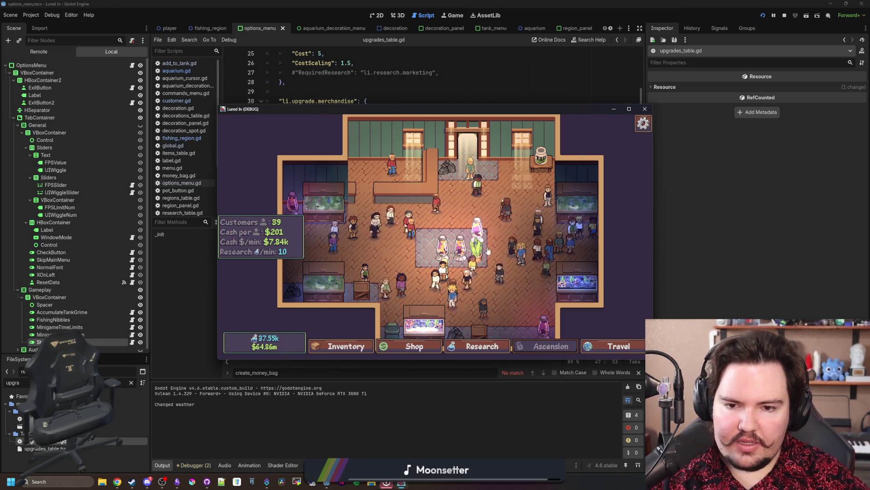
click(414, 346)
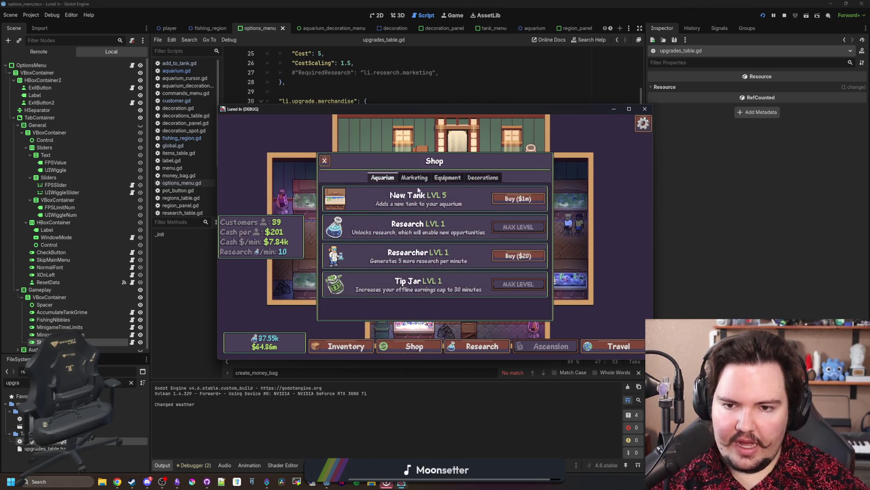
click(415, 180)
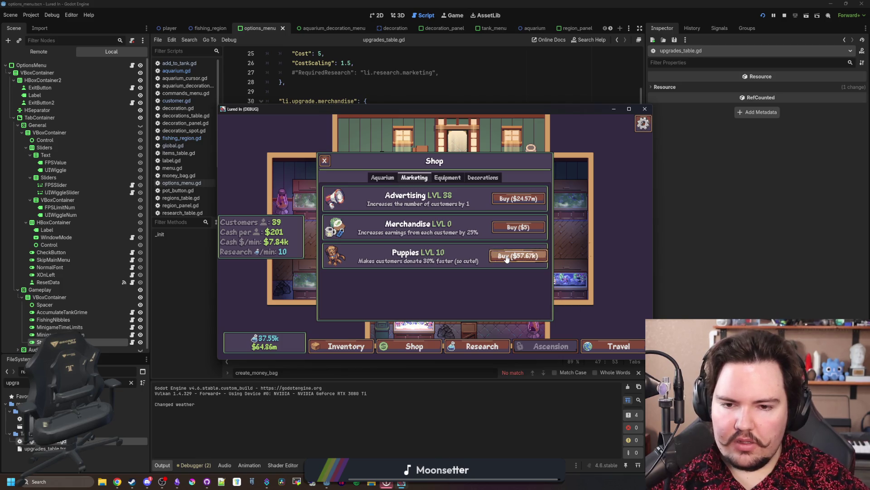
Stop the game, raise Puppies CostScaling to 1.8, and relaunch with F5
click(783, 16)
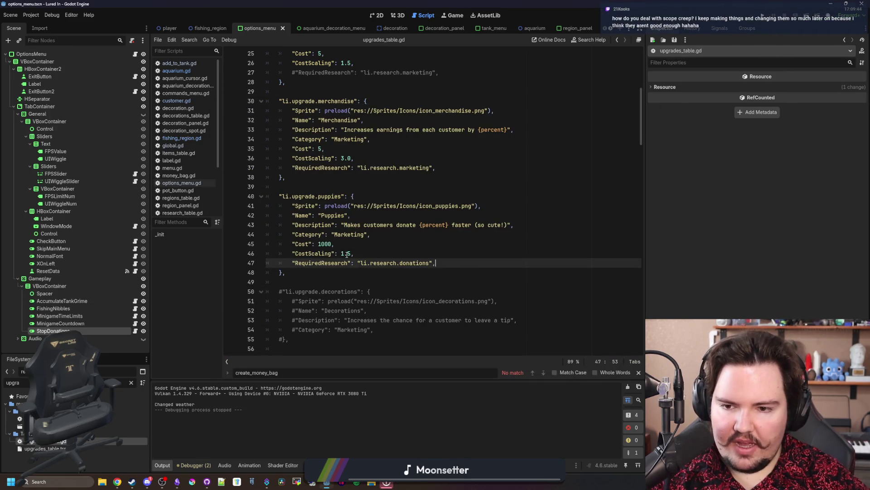
key(Up)
key(Left)
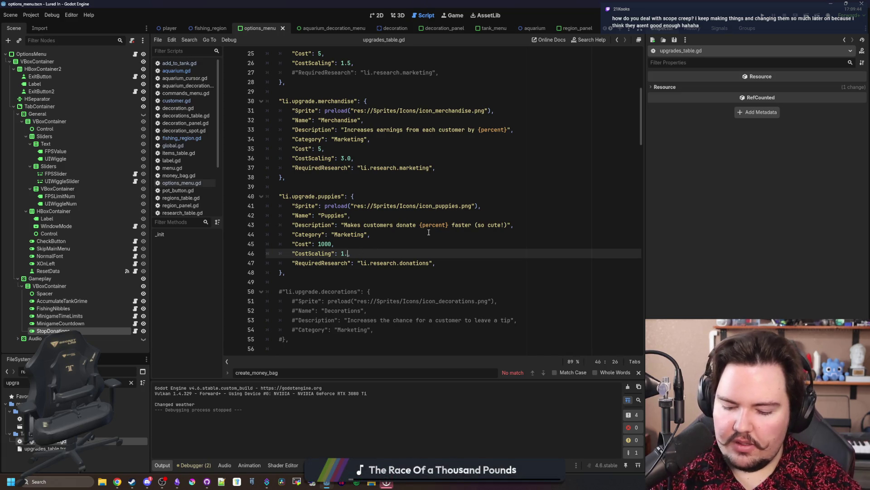
click(428, 232)
key(F5)
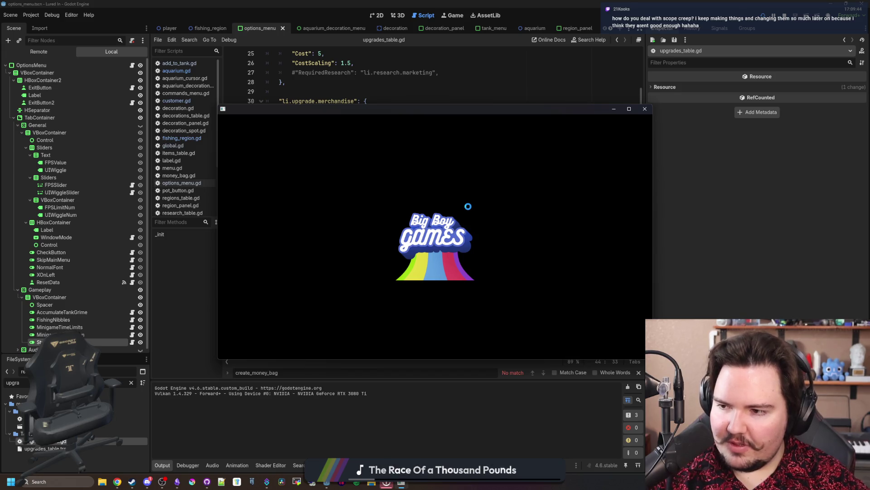
Maximise the game, start playing, and view the Marketing upgrades in the shop
click(626, 110)
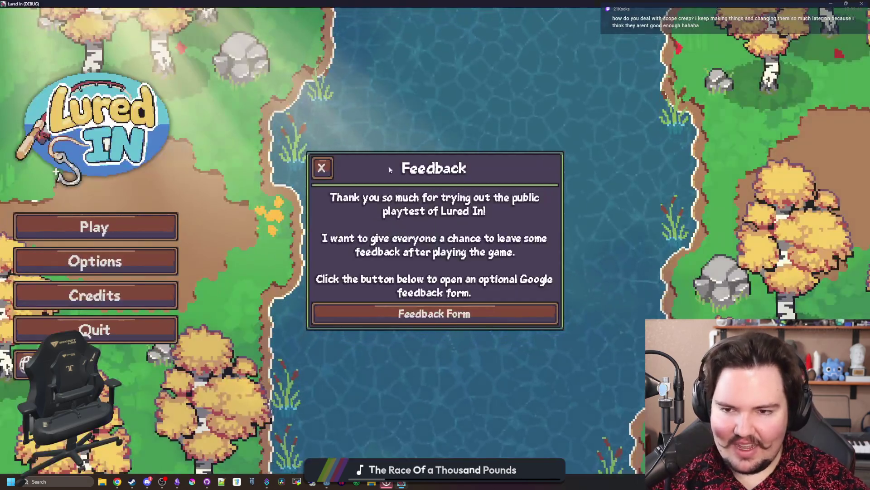
click(322, 168)
click(175, 225)
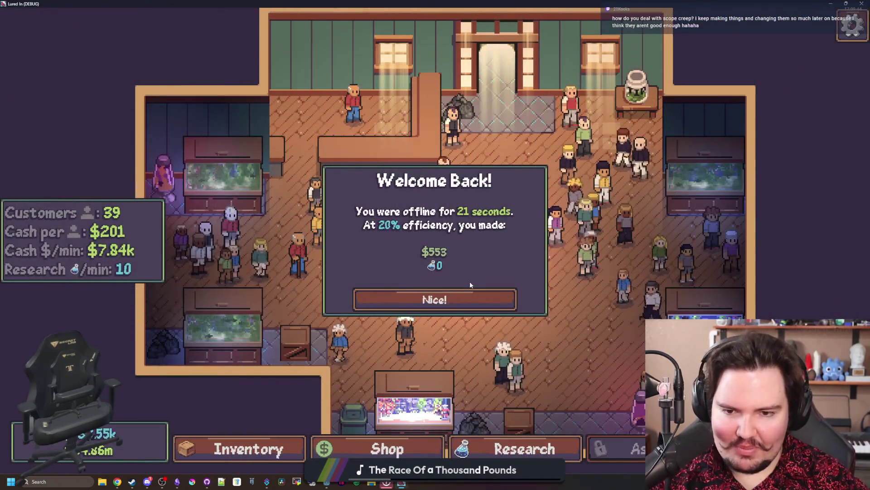
click(465, 299)
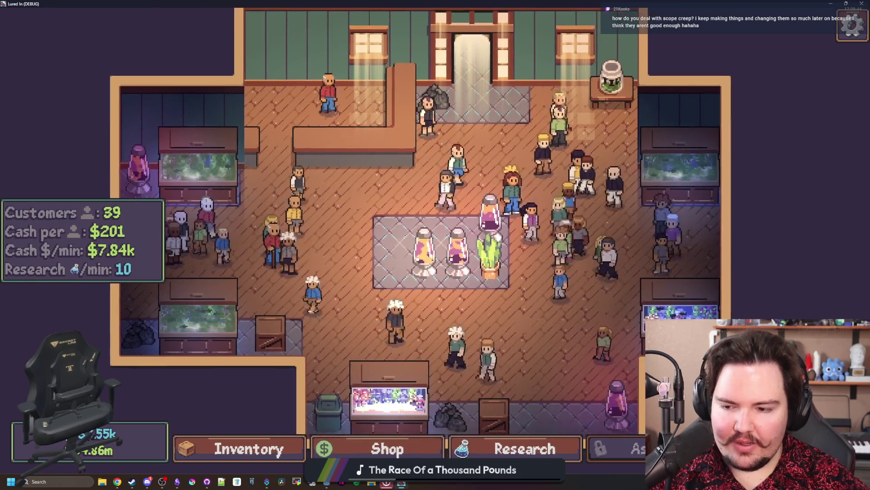
click(388, 448)
click(387, 129)
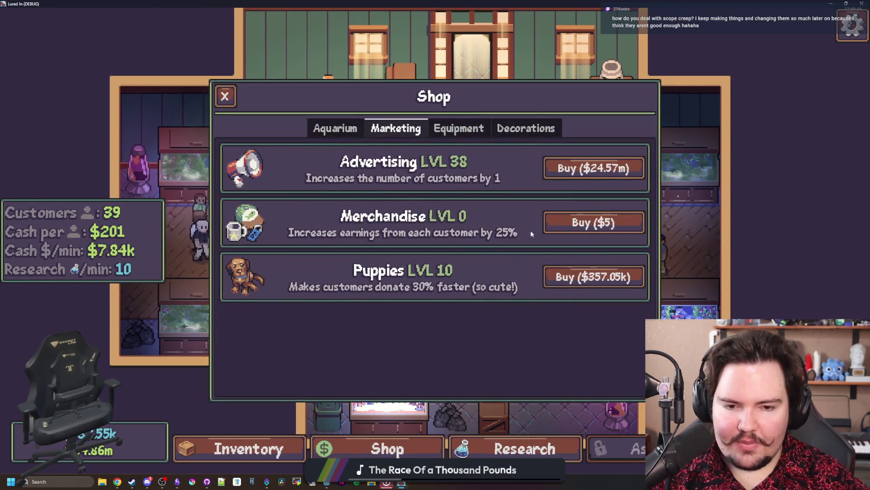
key(Escape)
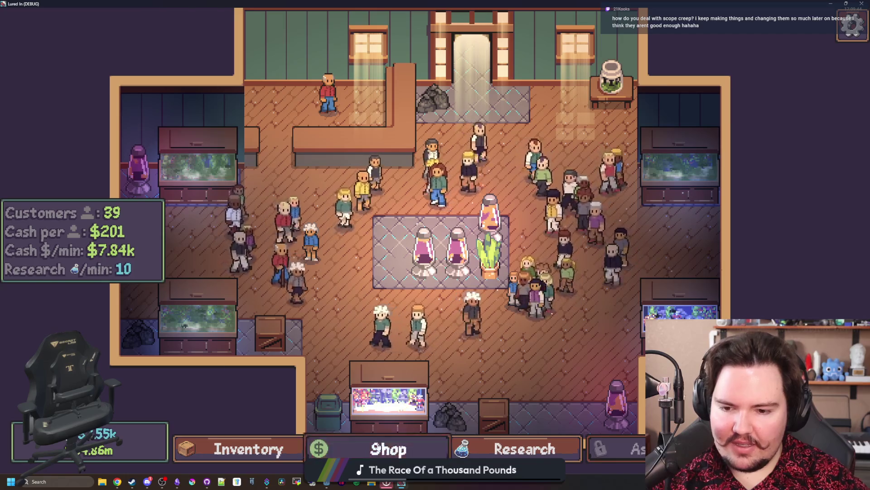
Buy Puppies twice to reach level 12, then quit the game and save
click(388, 449)
click(572, 277)
click(572, 276)
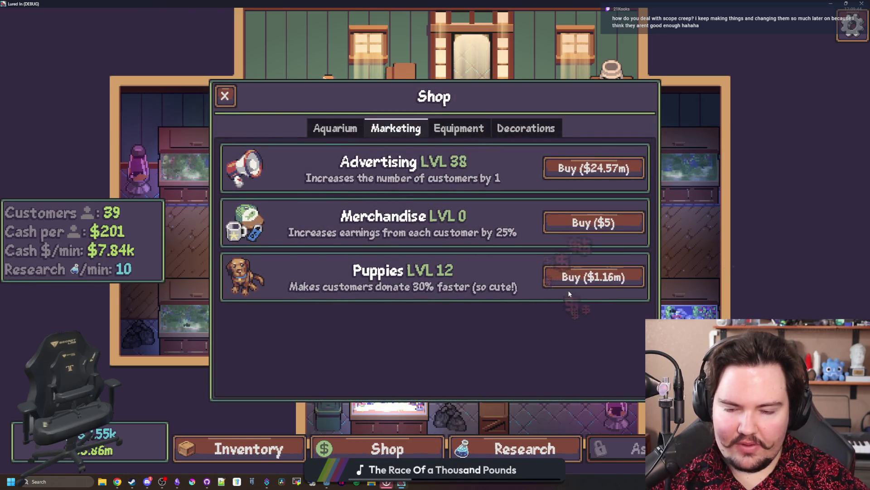
click(225, 95)
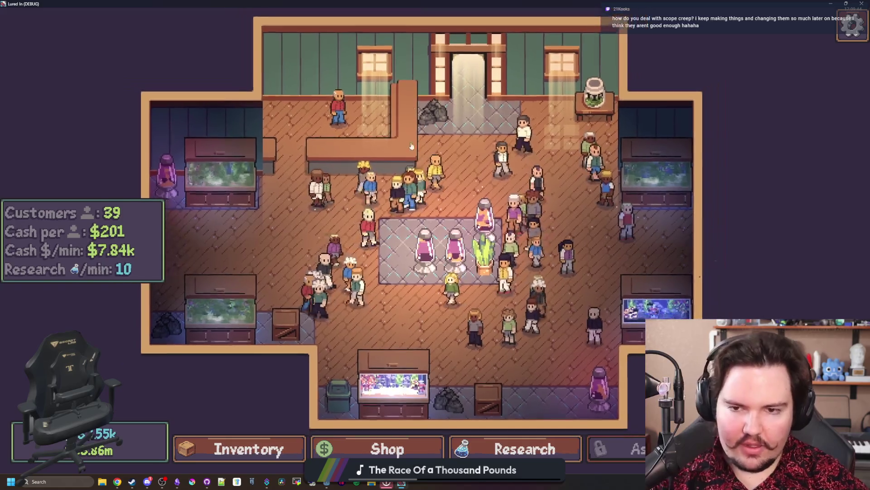
key(alt+F4)
key(ctrl+s)
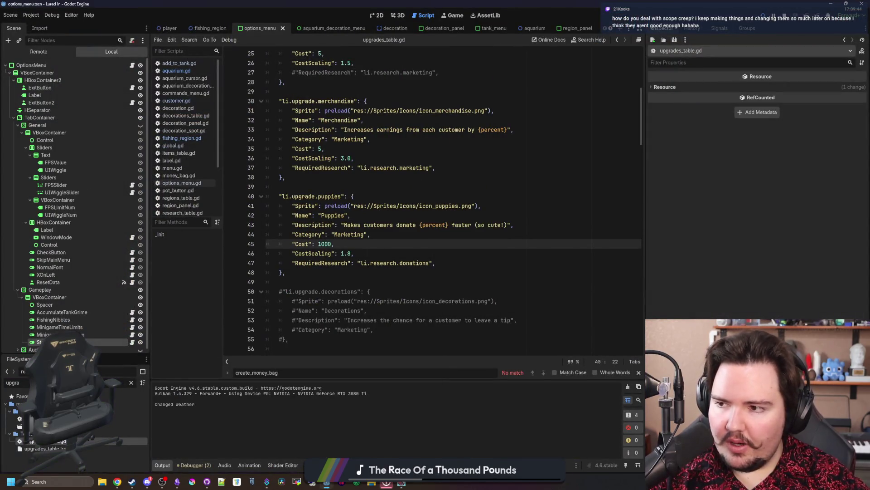
Review the Puppies entry in upgrades_table.gd and save the script
click(399, 263)
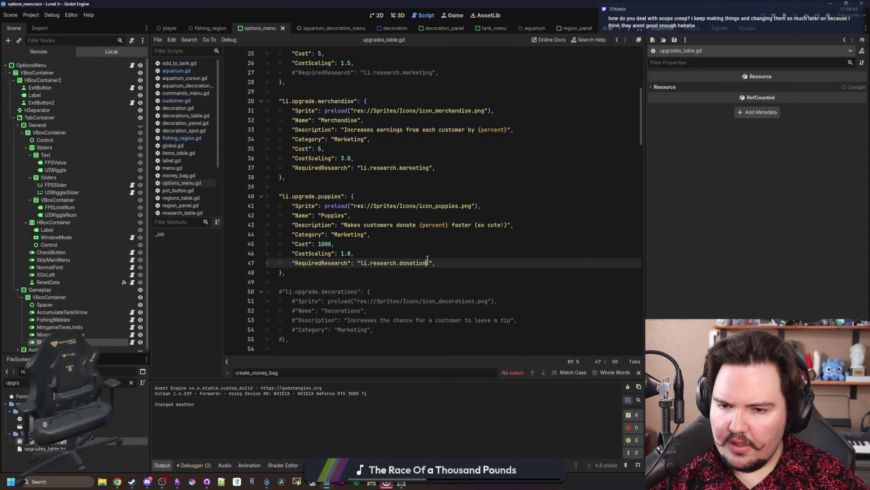
click(383, 246)
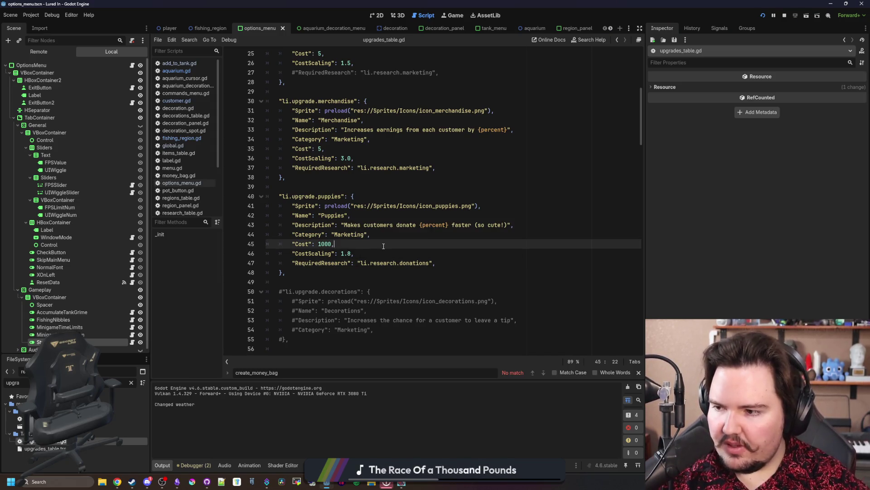
click(357, 186)
key(F5)
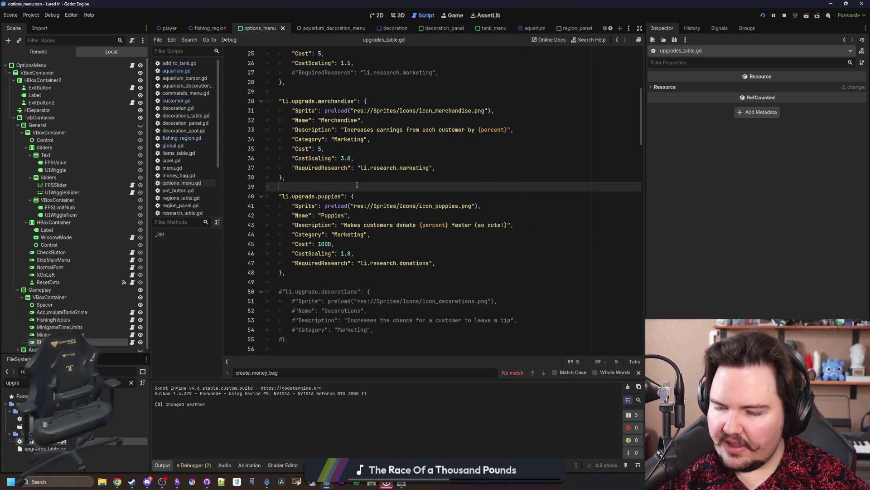
Set the game speed in the Game workspace and return the game to its main menu
click(446, 18)
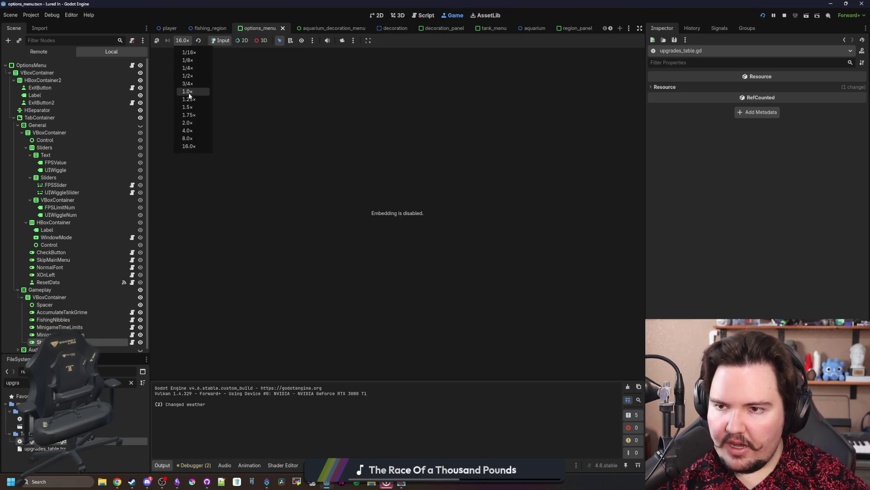
click(188, 146)
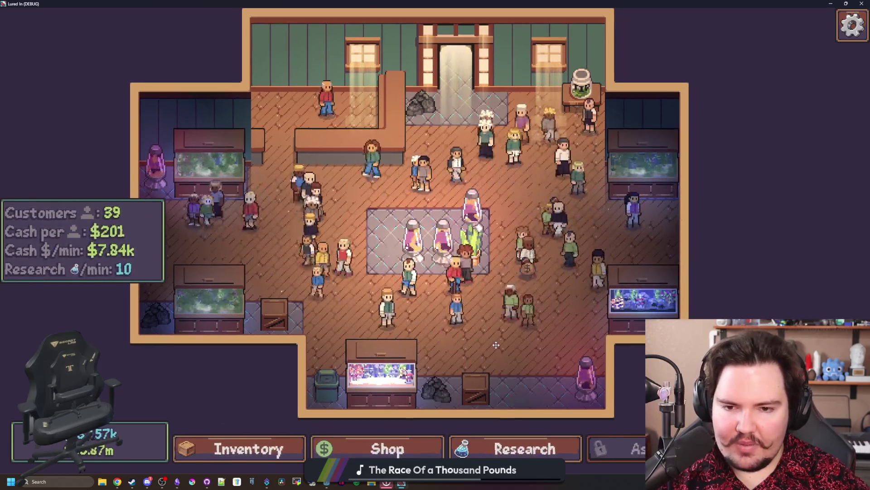
key(super+Down)
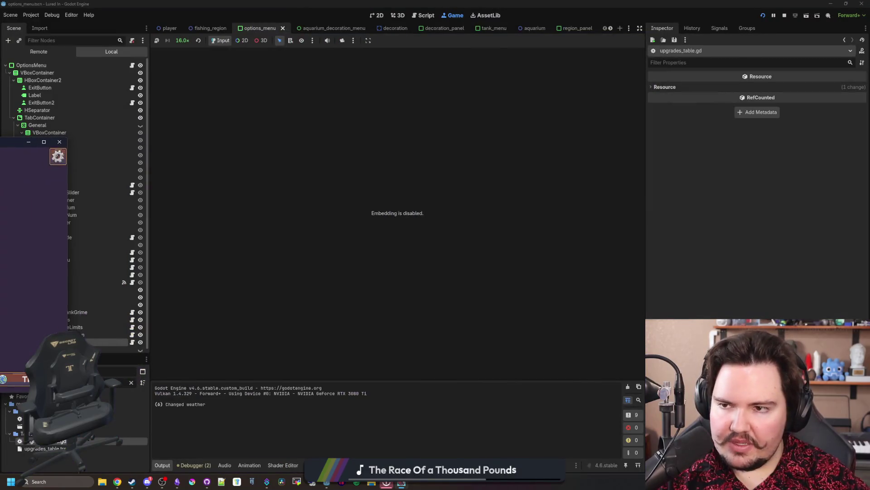
key(super+Down)
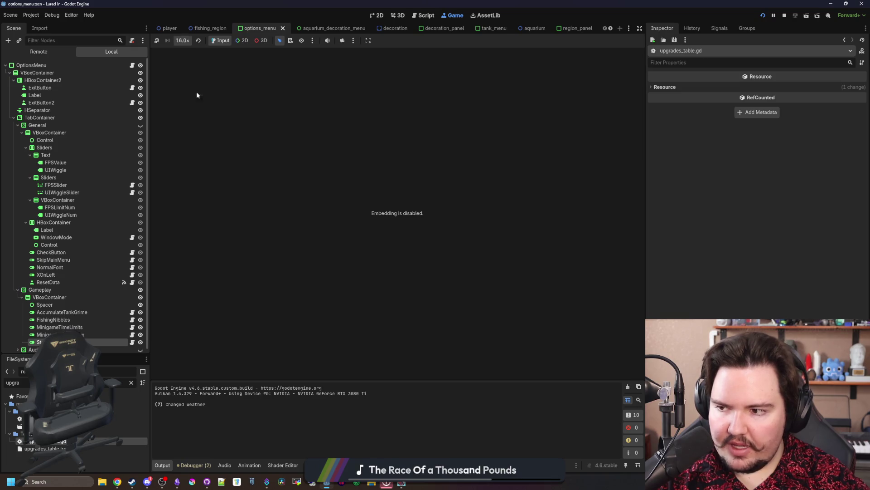
click(197, 91)
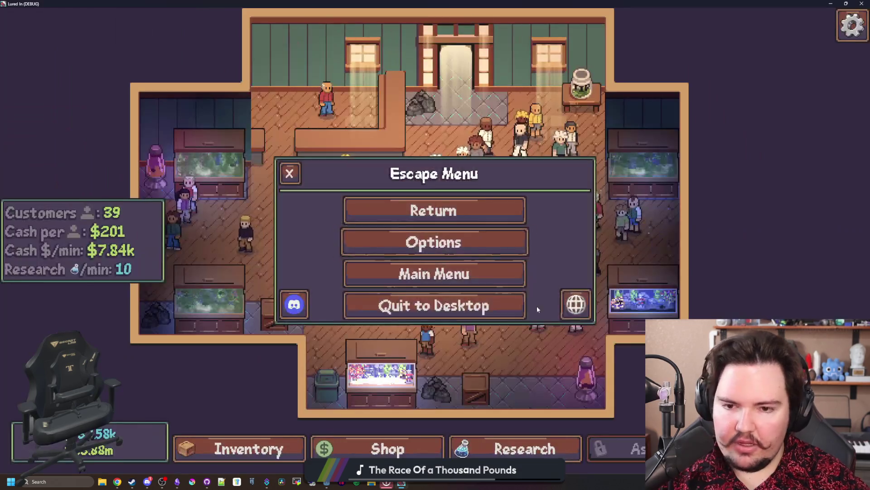
click(434, 273)
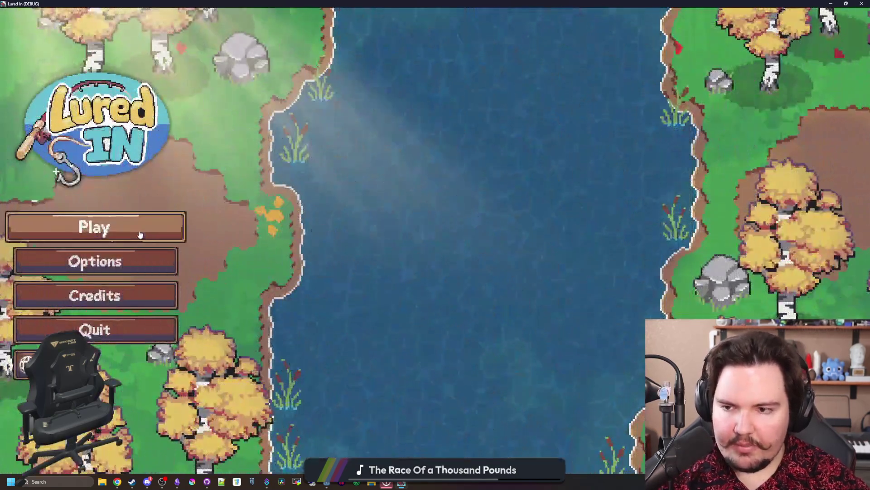
Resume play, zoom the shop floor out a little and pan it, then window the game
click(132, 226)
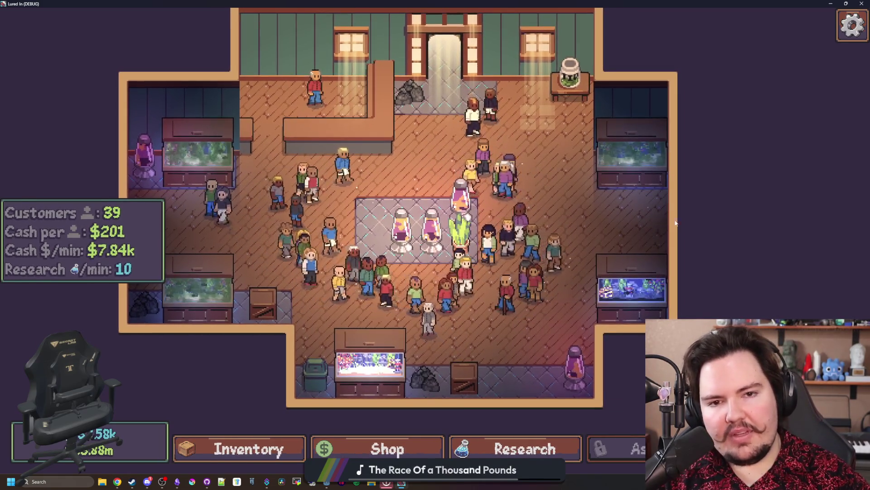
scroll(661, 227, down, 2)
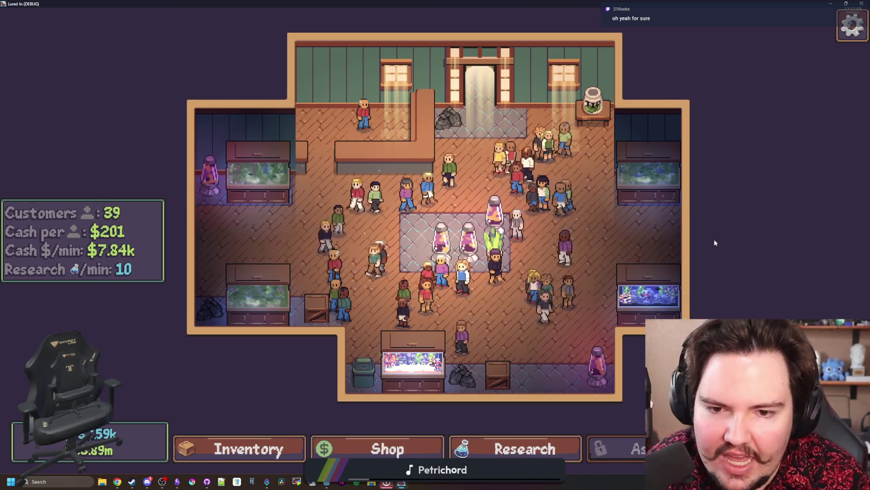
key(s)
key(d)
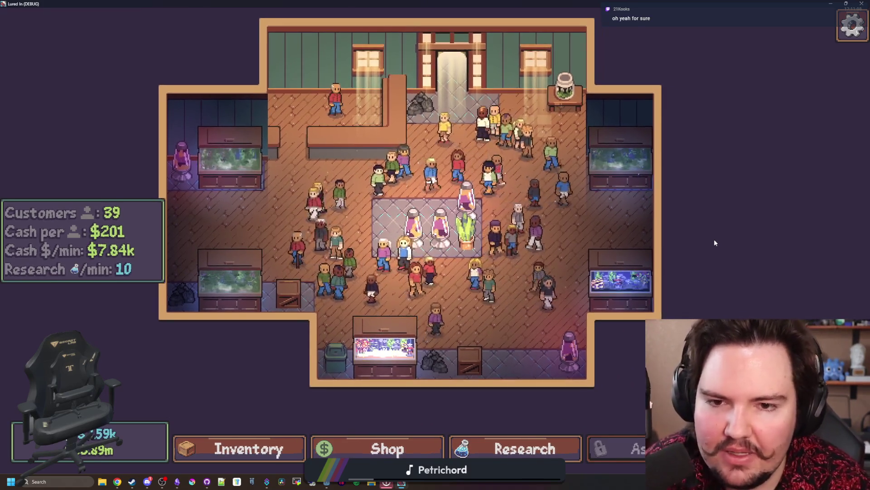
key(super+Down)
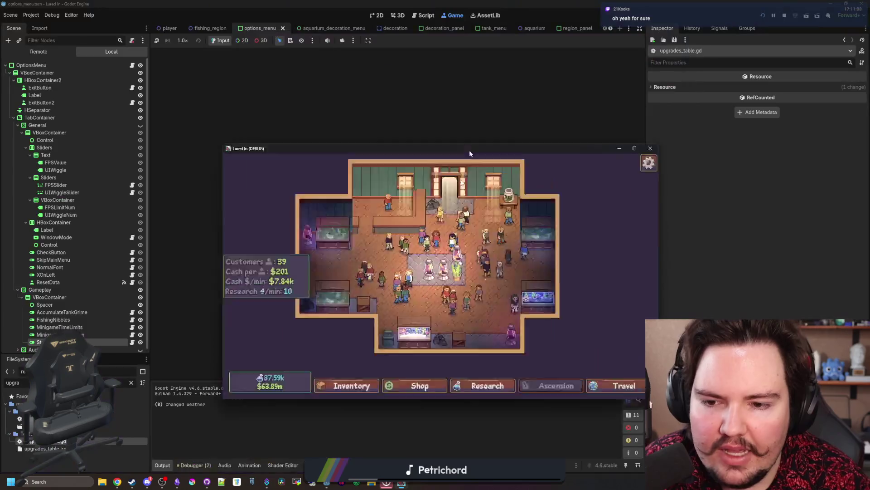
Set Puppies Cost to 500 in upgrades_table.gd, save, and maximize the running game
double_click(54, 442)
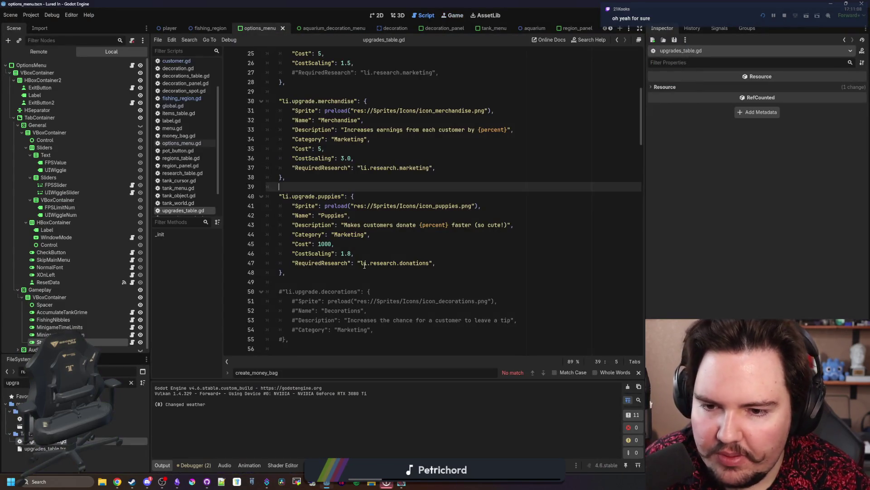
click(351, 253)
text(7)
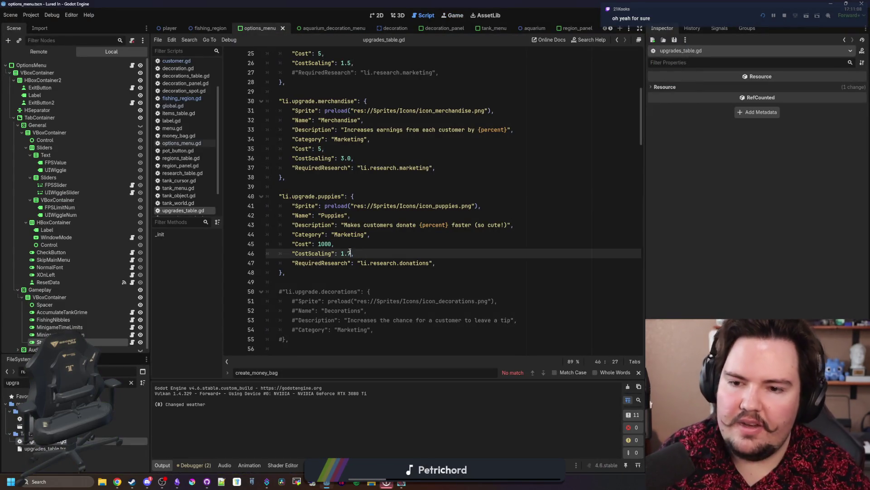
click(373, 246)
key(ctrl+s)
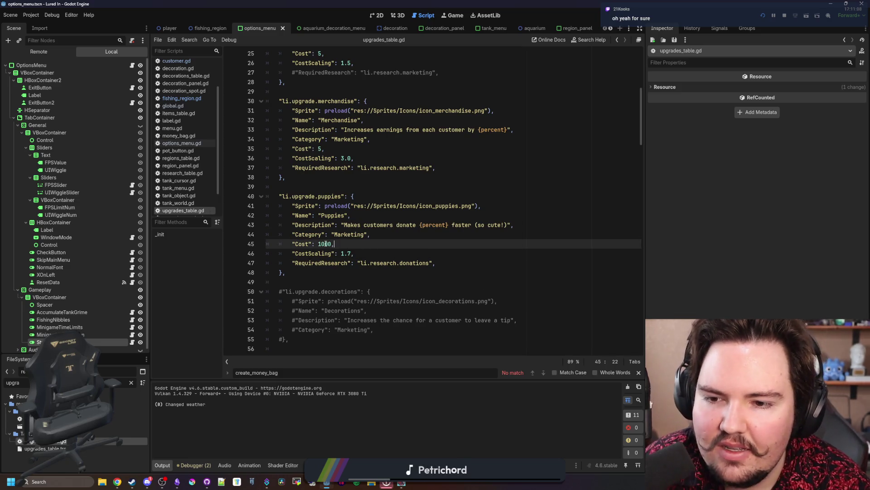
click(358, 243)
key(ctrl+s)
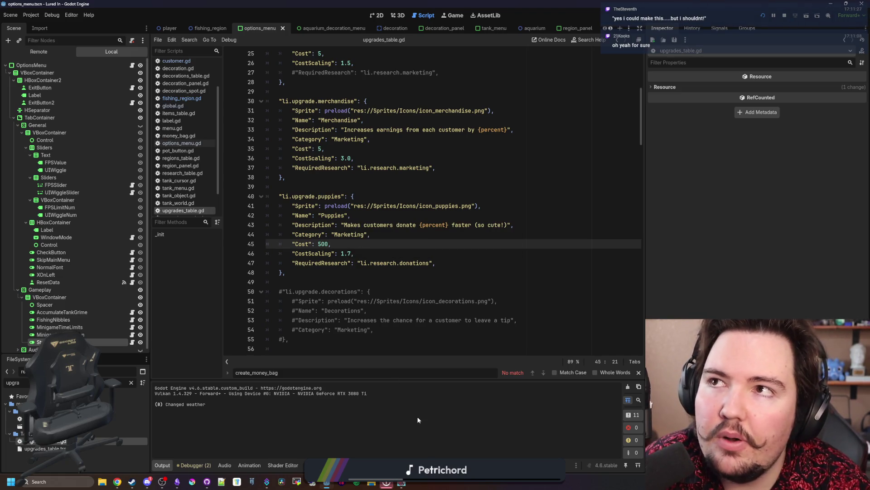
click(403, 485)
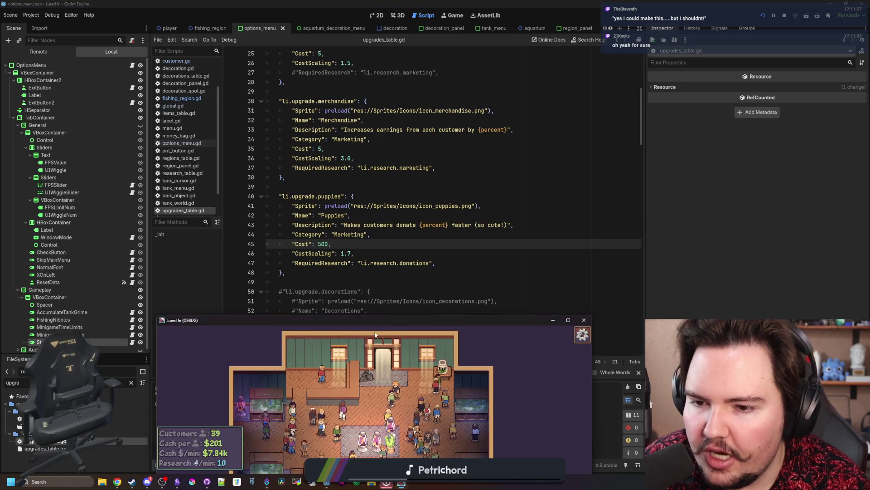
double_click(397, 323)
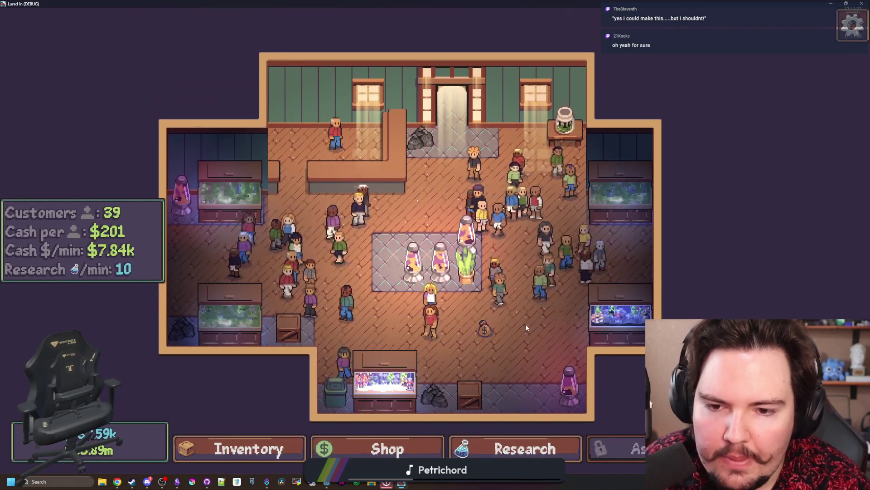
Quit and relaunch Lured In, dismissing the feedback and welcome back messages
key(Escape)
click(435, 305)
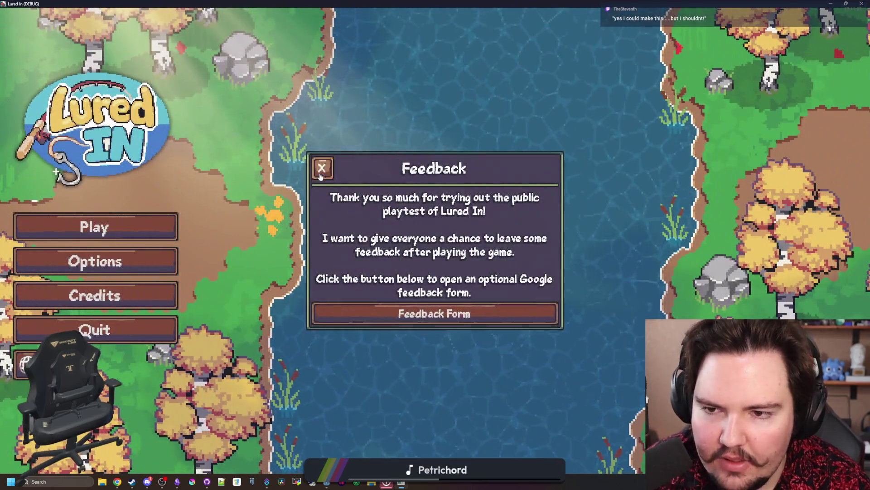
click(322, 167)
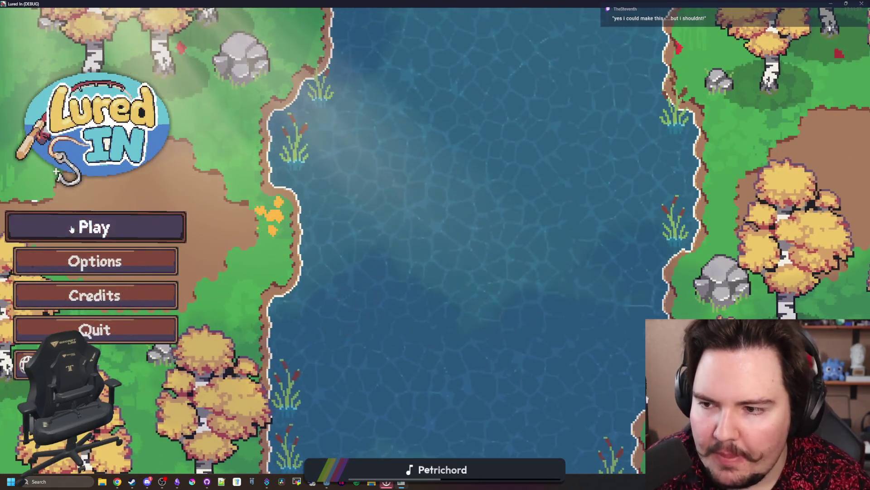
click(72, 228)
click(509, 299)
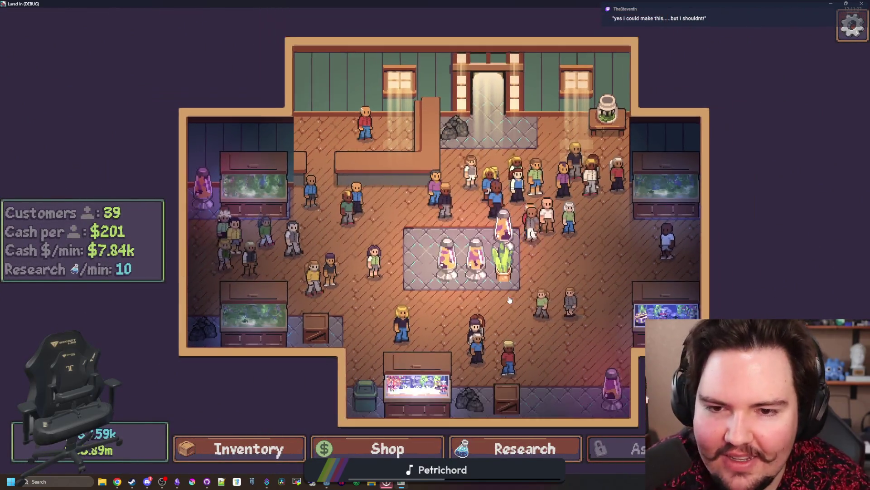
Buy Puppies three times in Shop > Marketing, raising it from level 12 to 15
click(336, 448)
click(395, 128)
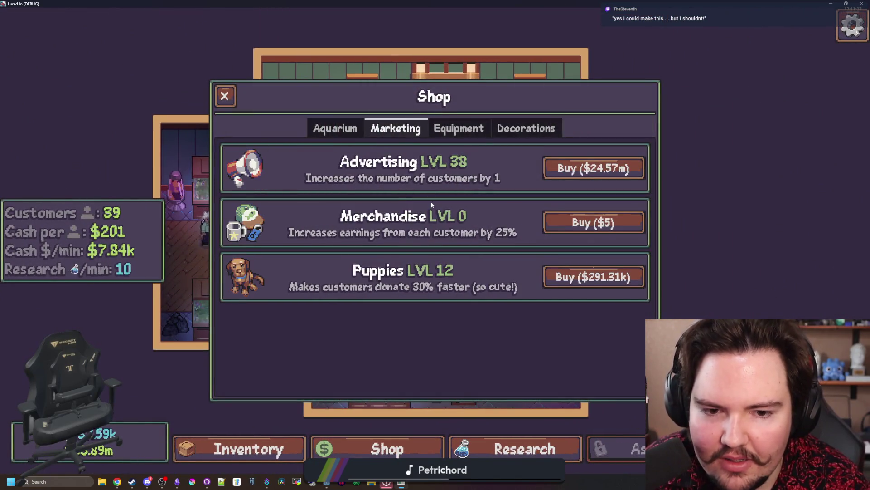
click(597, 282)
click(591, 281)
click(585, 278)
key(Escape)
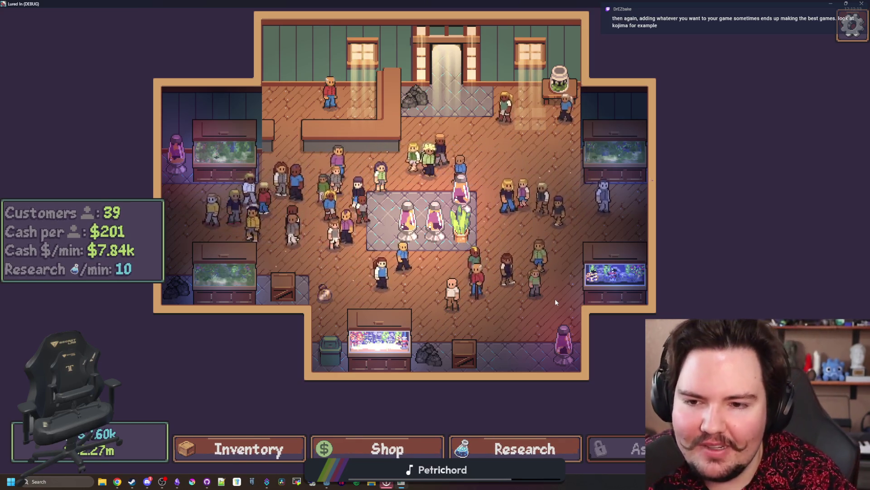
drag(379, 279, 371, 276)
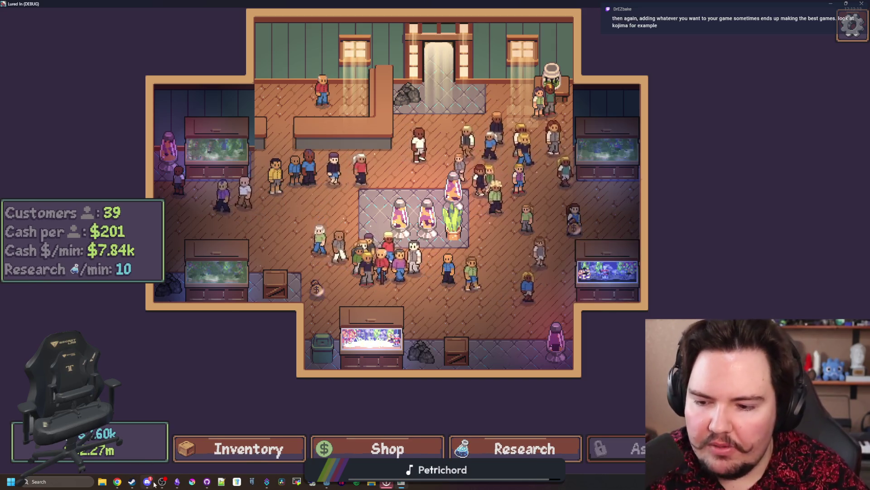
mouse_move(117, 481)
mouse_move(160, 458)
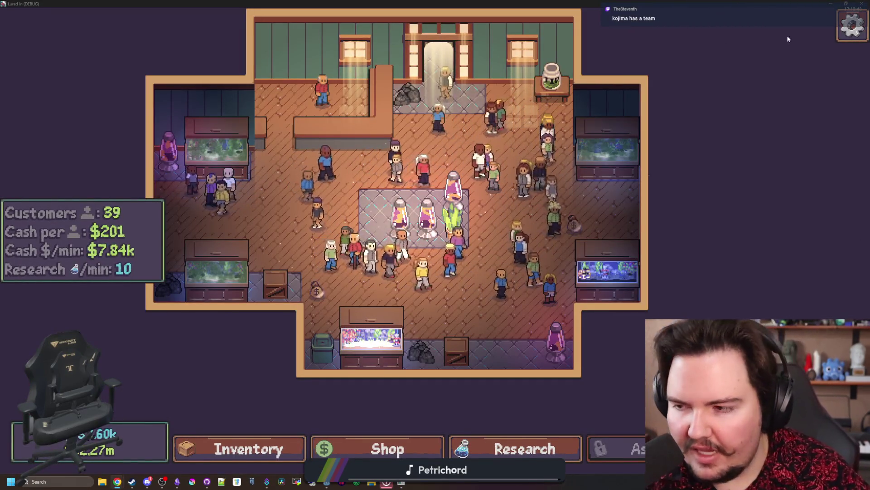
middle_click(118, 482)
drag(482, 77, 232, 78)
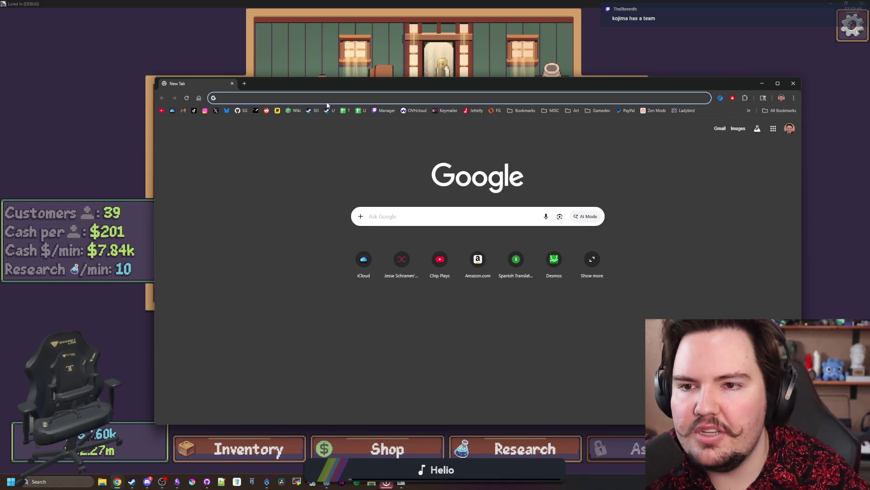
Open the Starground store page and view the dungeon screenshot in the full-size viewer
click(313, 111)
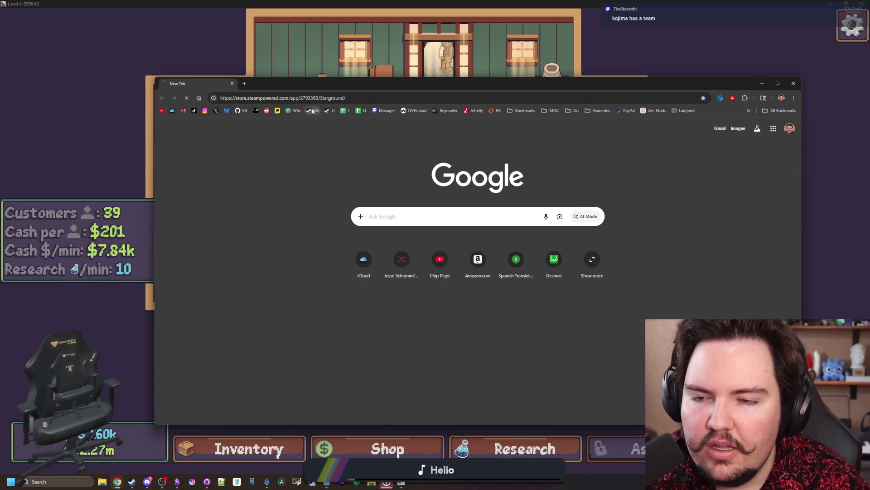
drag(355, 85, 305, 77)
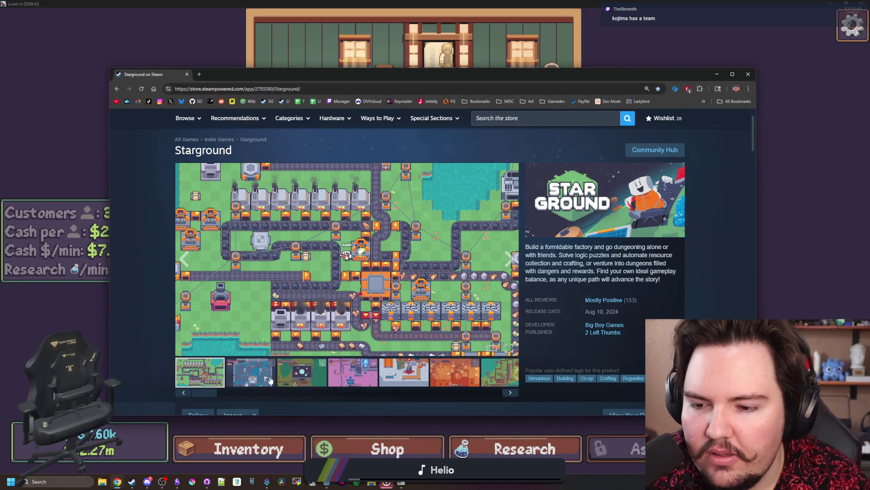
click(270, 380)
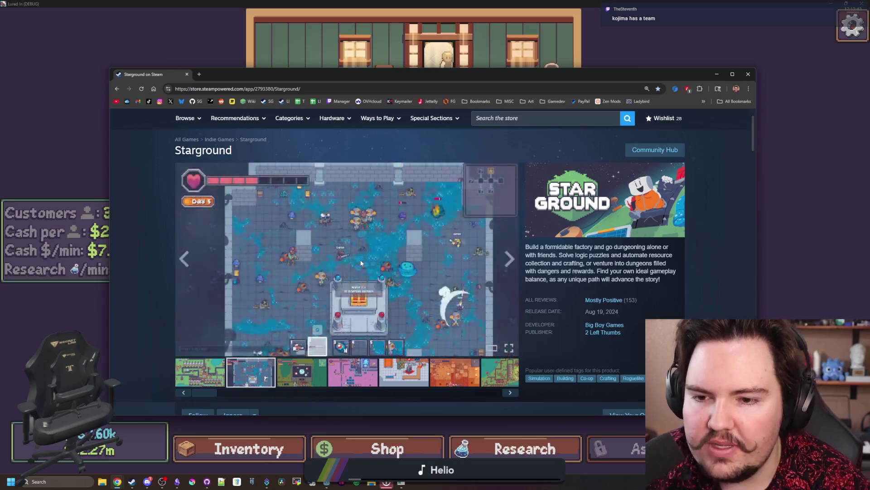
click(476, 291)
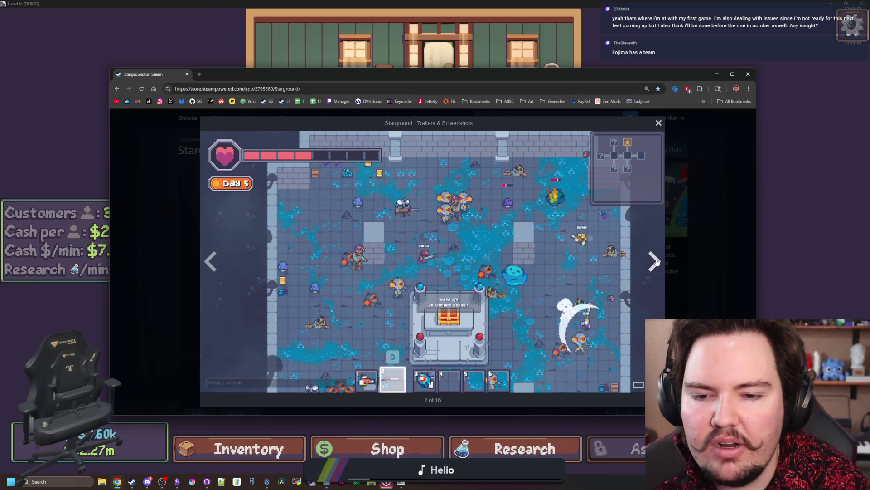
Page through the Starground screenshots, then load the Lured In store page in a new tab
click(655, 261)
click(655, 261)
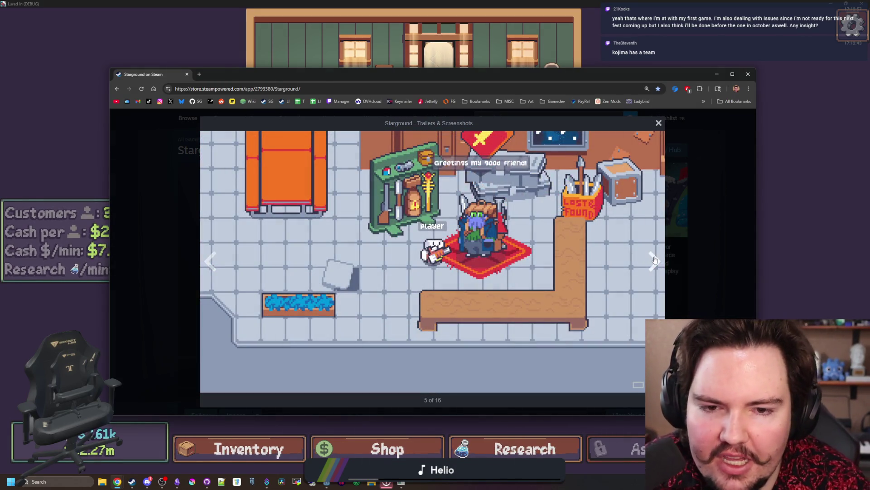
click(655, 260)
click(655, 260)
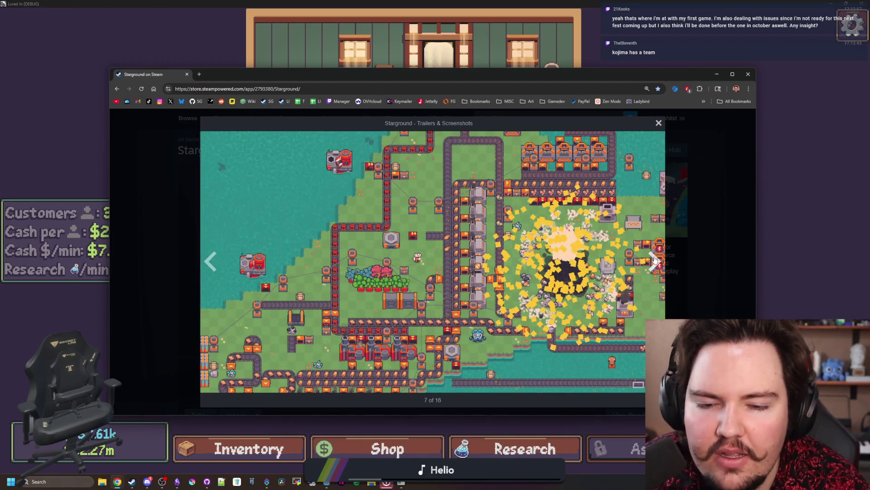
click(655, 260)
click(649, 257)
click(650, 257)
click(649, 258)
click(649, 257)
click(649, 257)
click(649, 258)
click(649, 257)
click(649, 257)
click(649, 258)
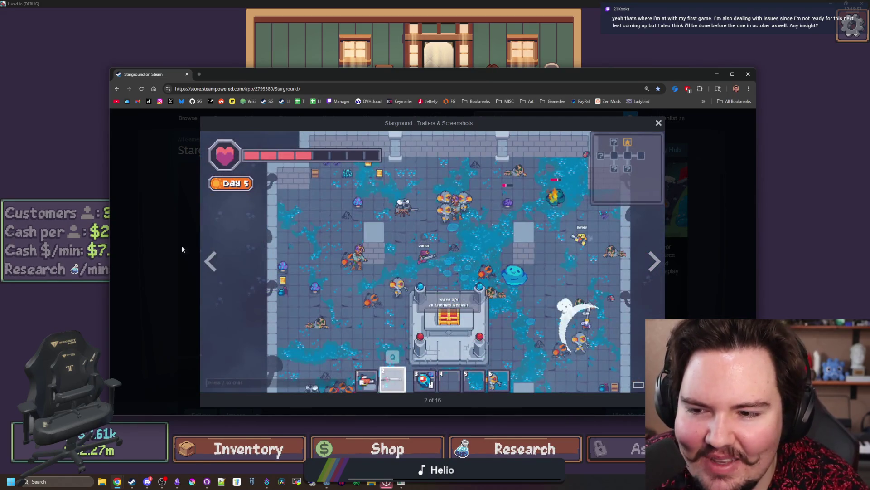
click(211, 259)
click(656, 258)
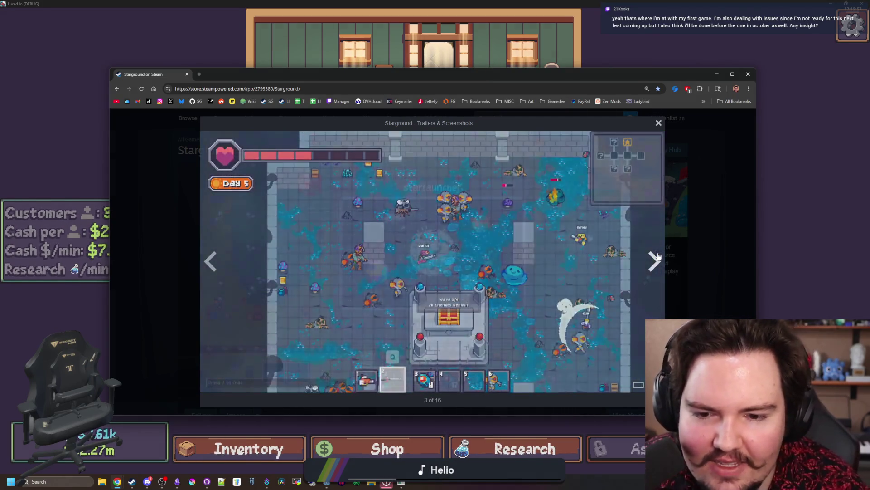
click(658, 256)
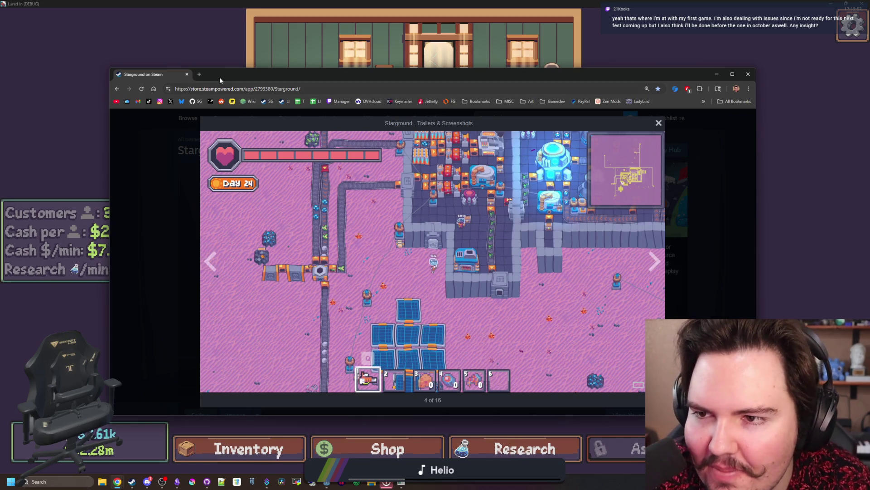
click(199, 74)
click(282, 101)
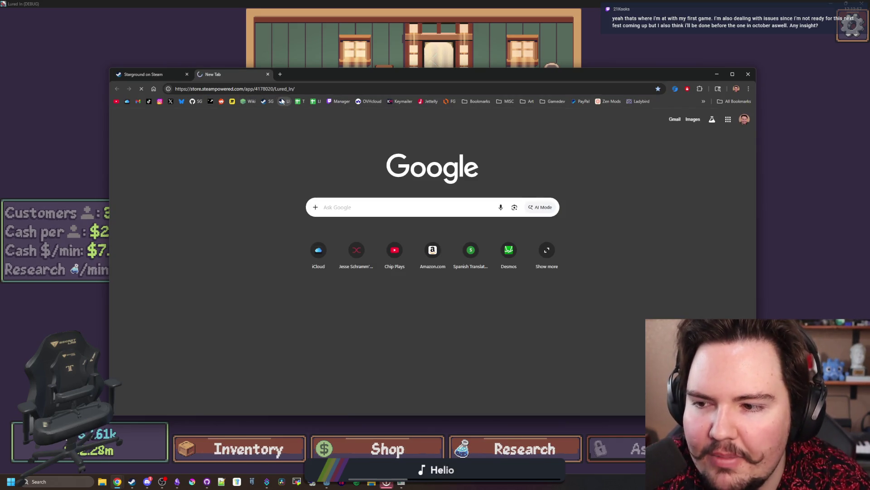
Flip through the Lured In screenshot thumbnails, ending on the fishing screenshot
scroll(469, 258, down, 1)
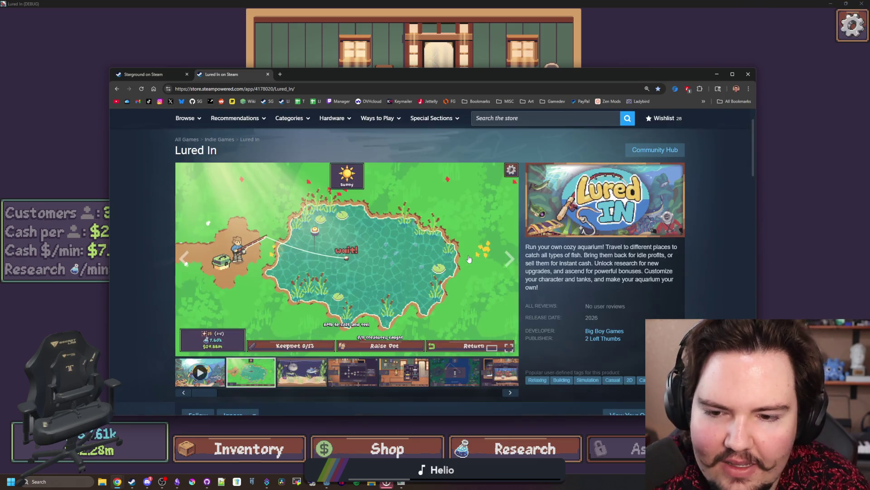
click(318, 366)
click(353, 371)
click(410, 381)
click(358, 374)
click(410, 381)
click(386, 377)
click(358, 374)
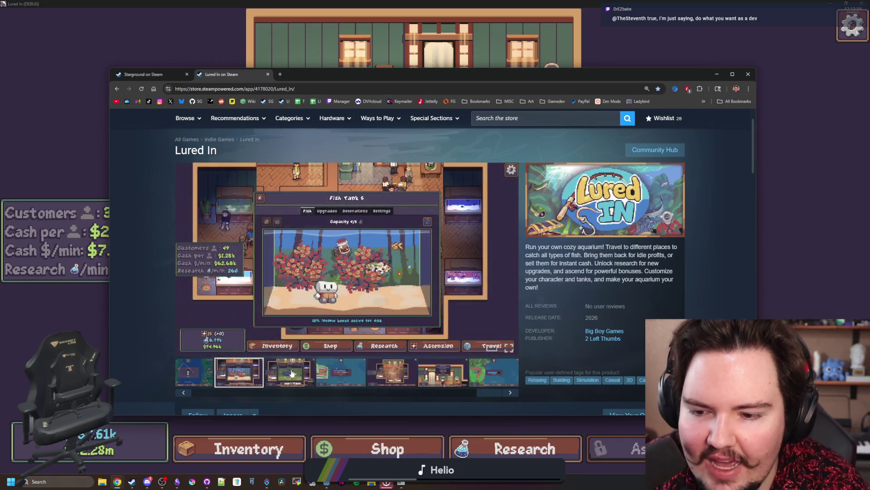
click(313, 373)
click(336, 371)
click(392, 374)
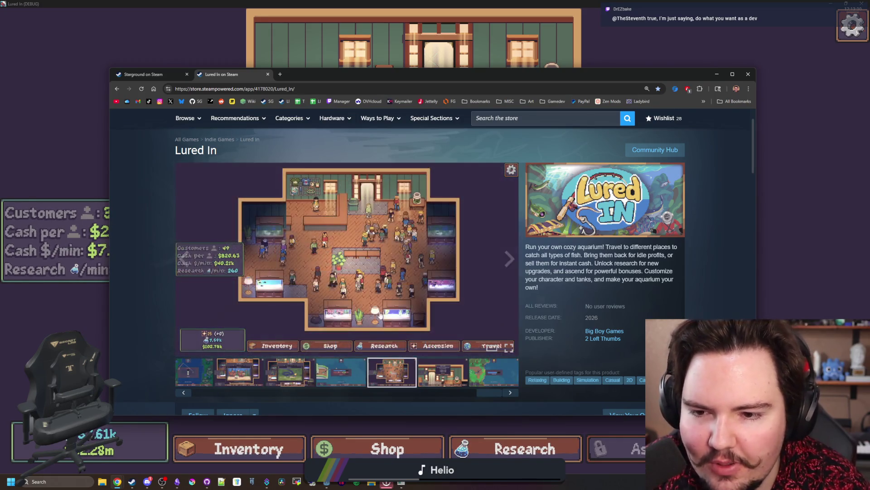
click(456, 367)
click(514, 375)
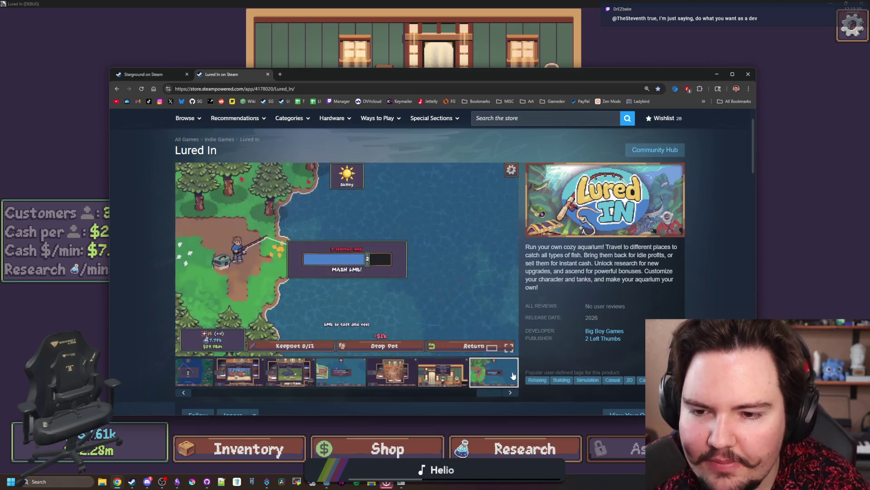
Cycle back through the thumbnails to settle on the aquarium shop screenshot
click(356, 381)
click(392, 376)
click(442, 376)
click(409, 380)
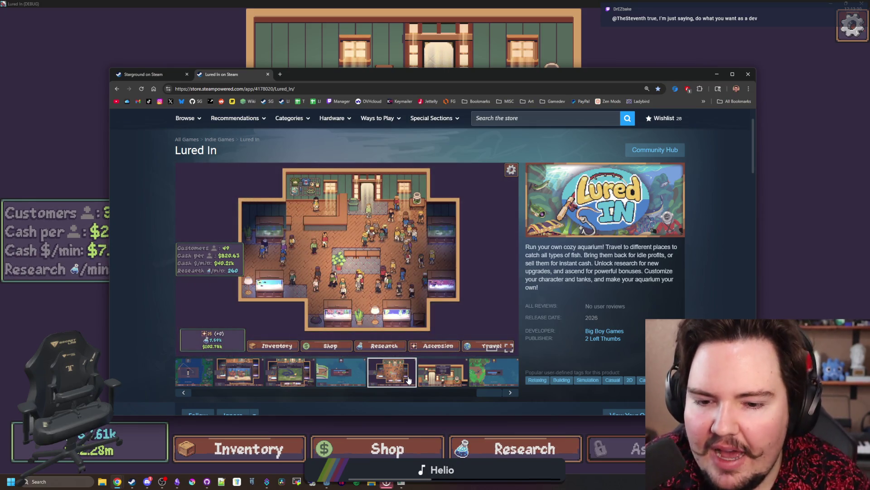
click(494, 374)
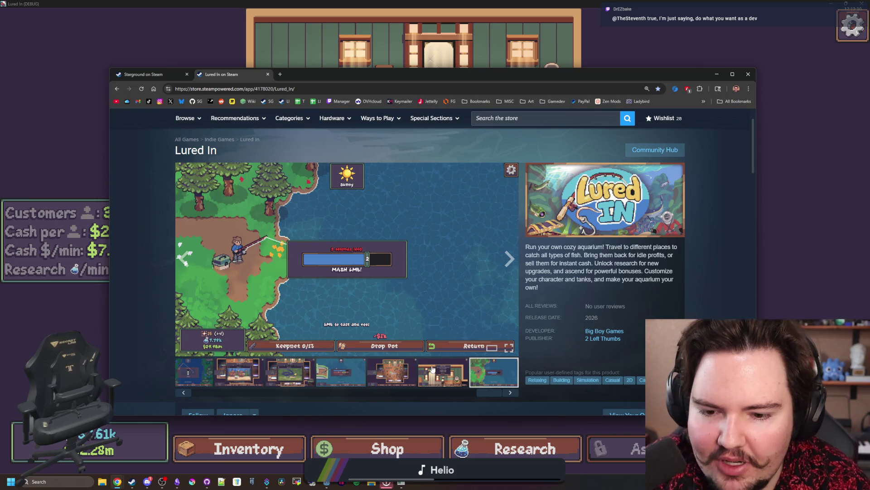
click(392, 373)
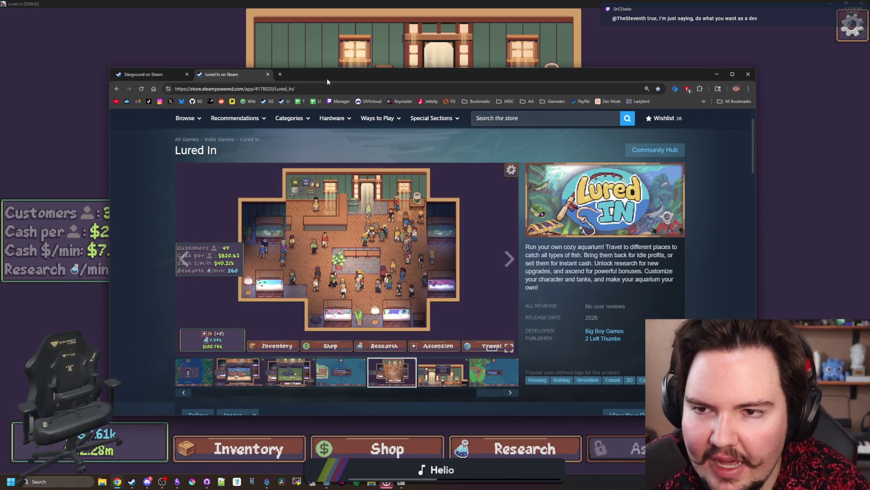
Return to the Starground tab and close it along with the browser
drag(326, 80, 336, 86)
click(190, 84)
click(197, 85)
click(29, 127)
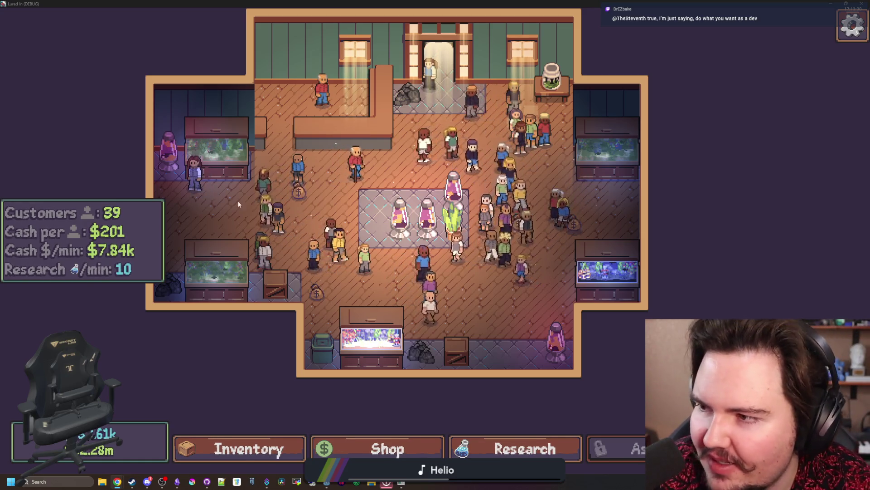
Collect the four money bags on the shop floor and briefly check the second fish tank
drag(307, 217, 316, 216)
click(288, 204)
click(305, 303)
click(508, 234)
click(563, 235)
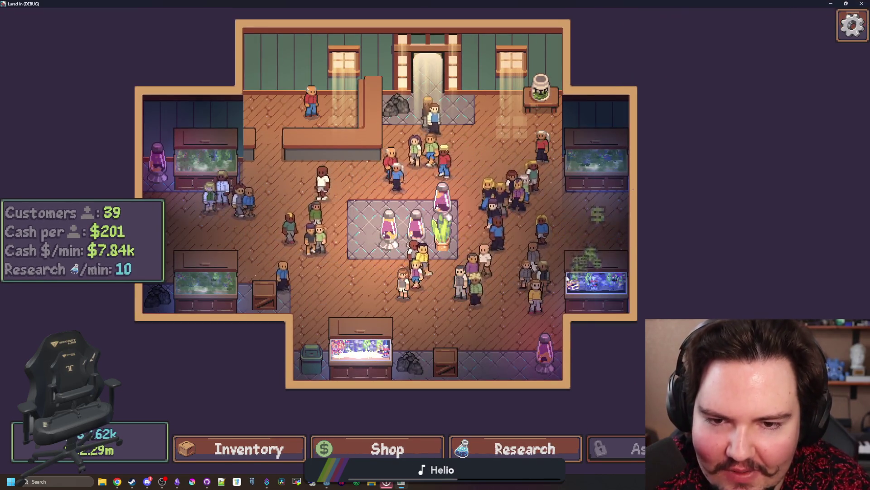
click(397, 245)
click(225, 94)
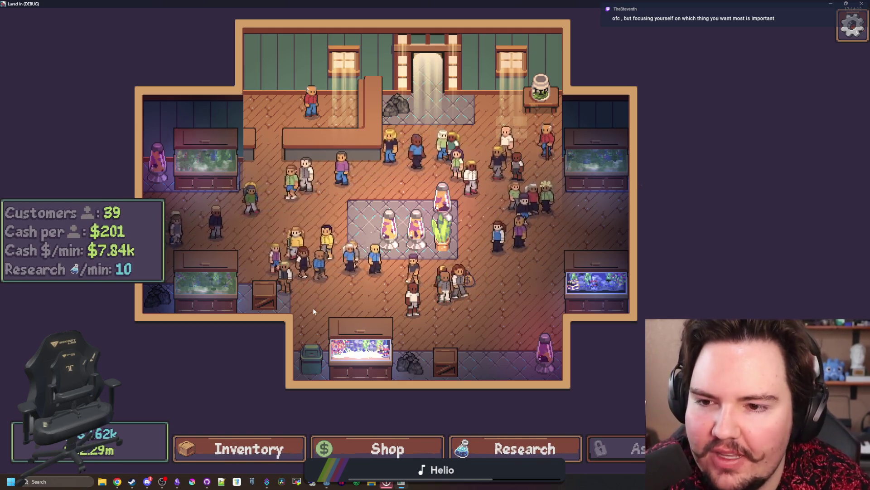
Pan around the shop, restore and re-maximize the game window, and zoom to watch customers
drag(332, 215, 413, 185)
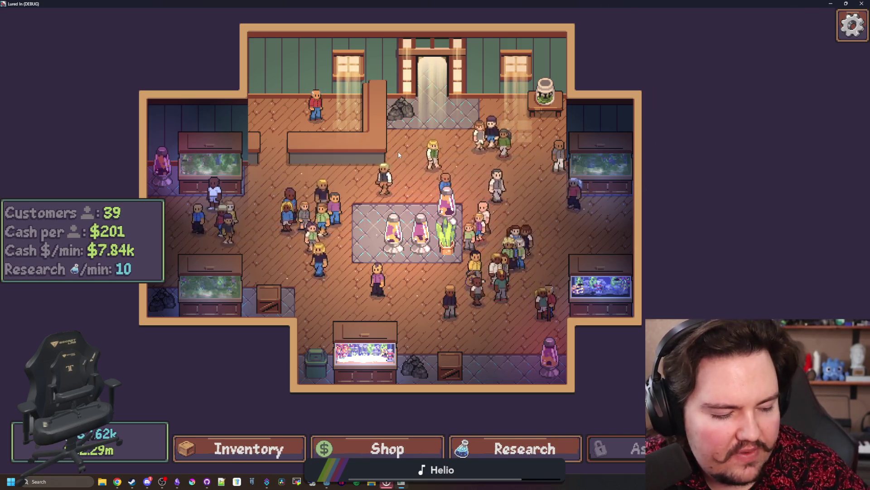
drag(408, 170, 426, 179)
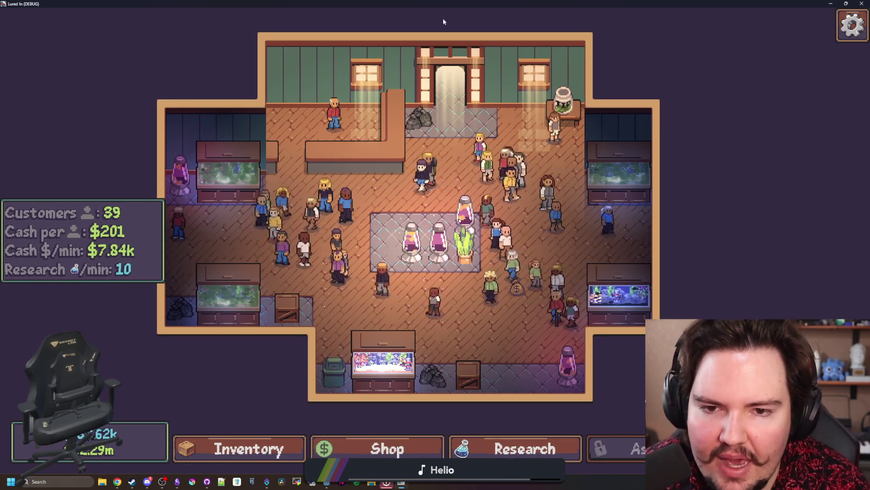
key(super+Down)
mouse_move(450, 120)
mouse_down()
mouse_move(433, 309)
mouse_move(433, 2)
mouse_up()
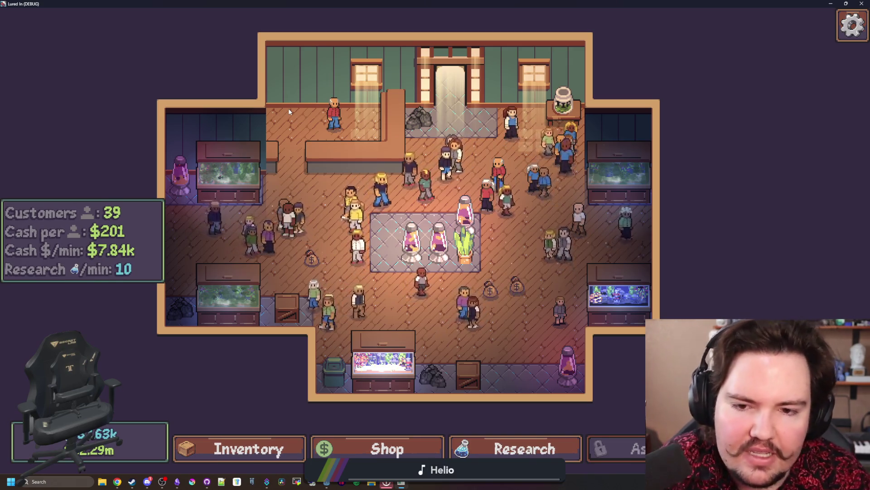
scroll(503, 250, down, 1)
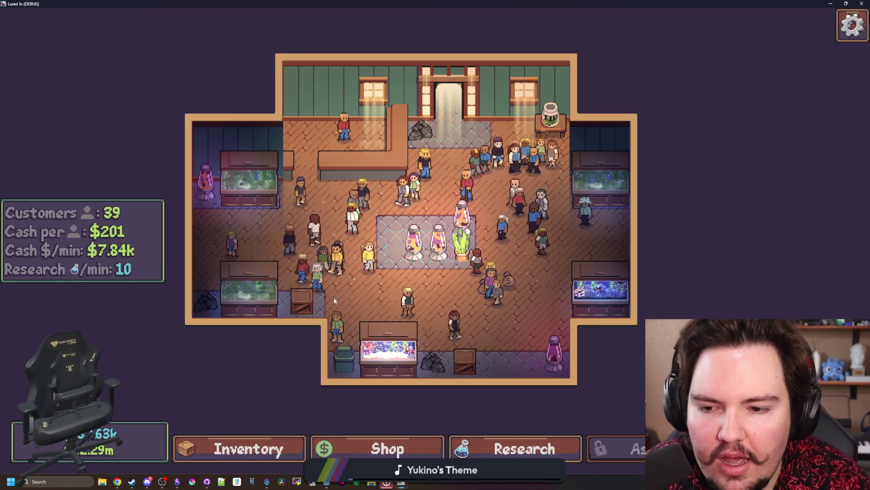
scroll(385, 245, up, 1)
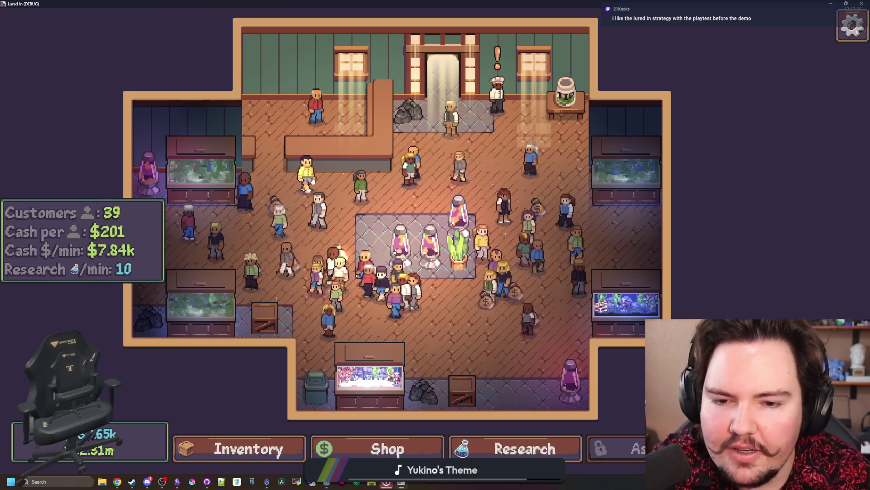
Minimize the game, glance at customer.gd and fishing_region.gd, then open aquarium.gd
key(super+Down)
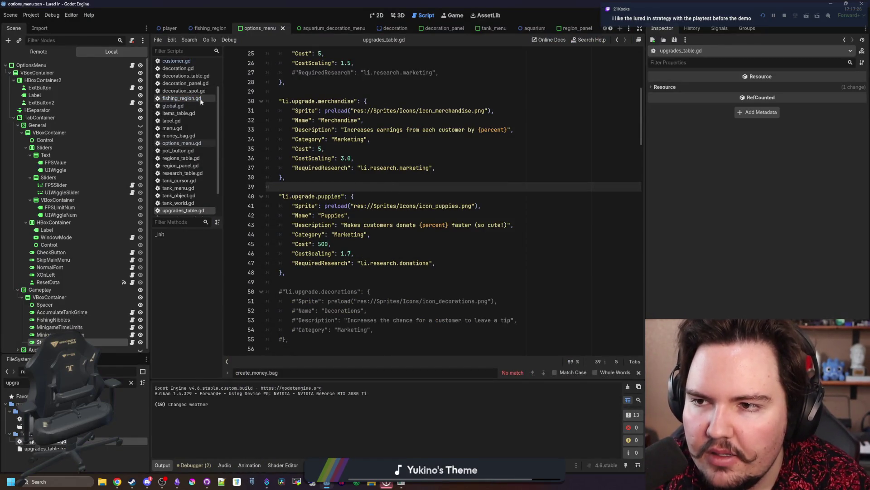
click(176, 61)
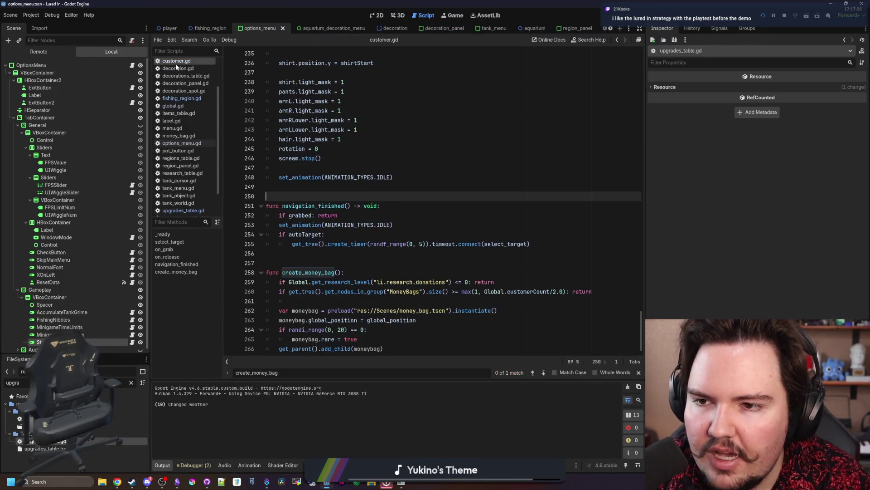
click(188, 99)
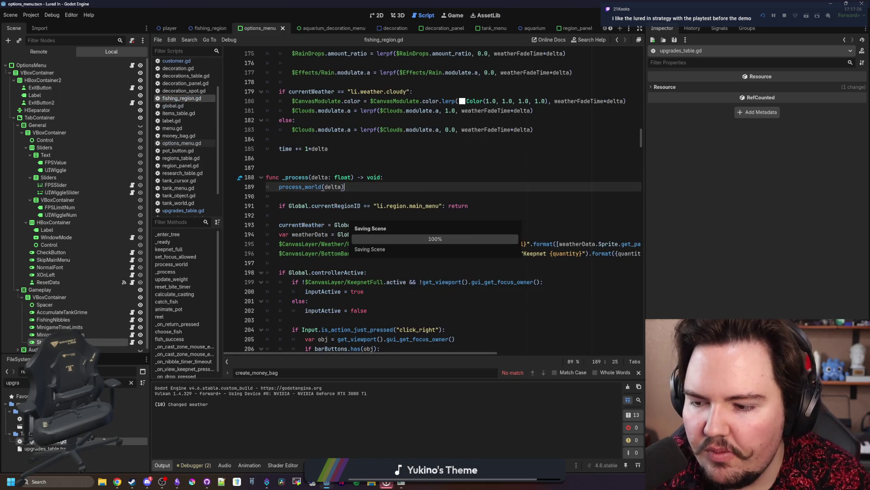
click(326, 169)
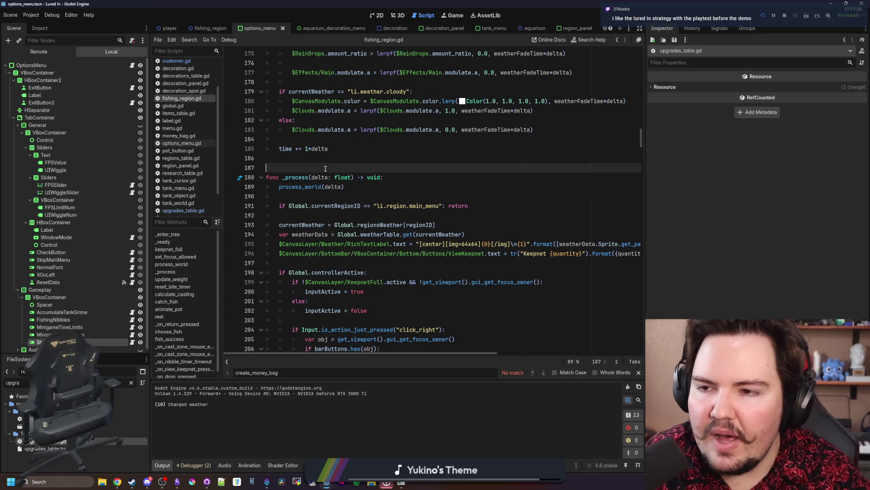
click(183, 61)
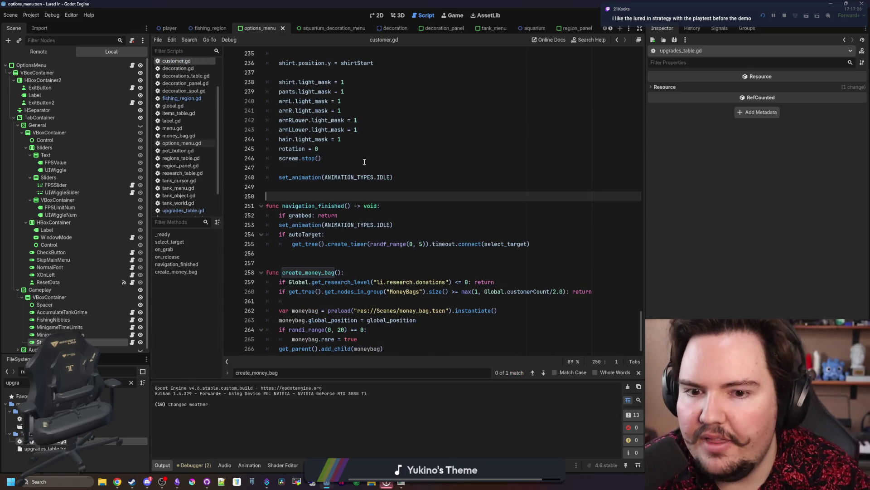
scroll(185, 106, up, 3)
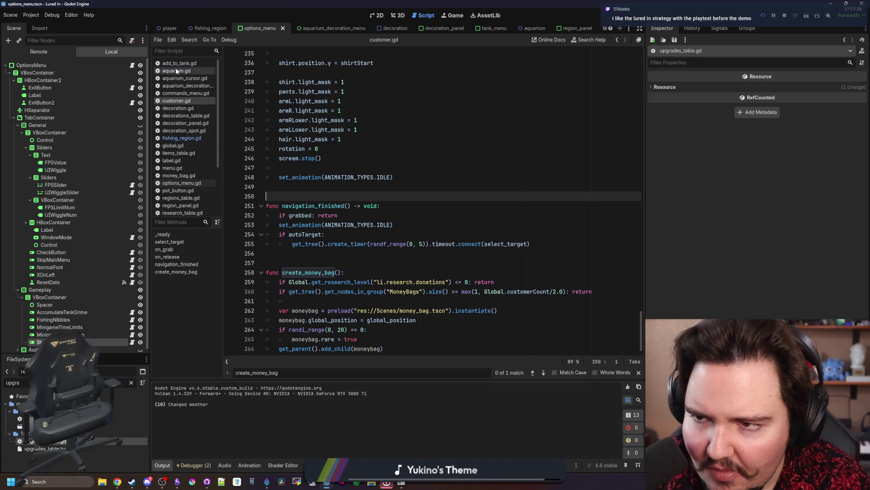
click(176, 70)
scroll(385, 208, down, 5)
Scroll through aquarium.gd past _ready down to the set_bag_time function, saving along the way
click(375, 205)
scroll(375, 205, down, 6)
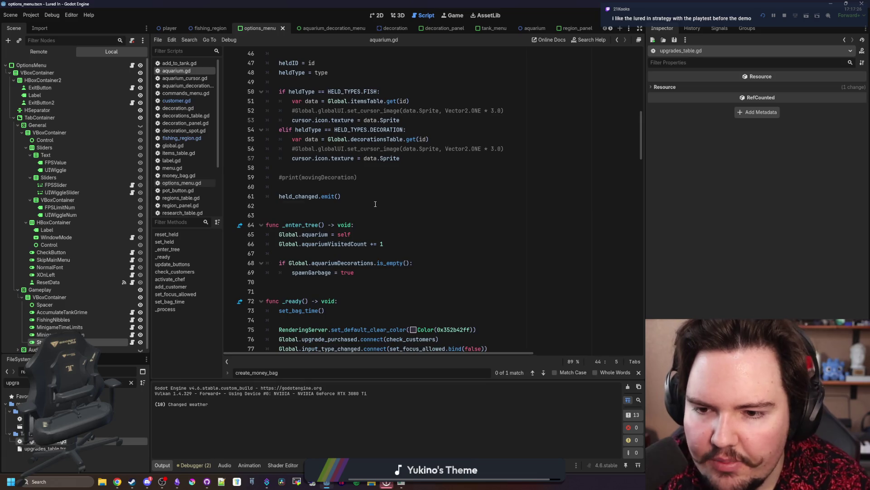
click(362, 207)
key(ctrl+s)
scroll(363, 207, down, 8)
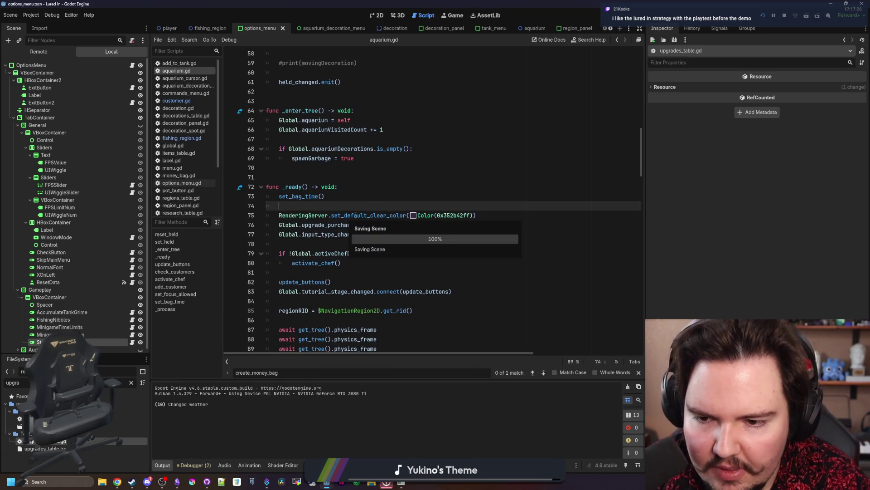
click(365, 168)
scroll(365, 168, down, 4)
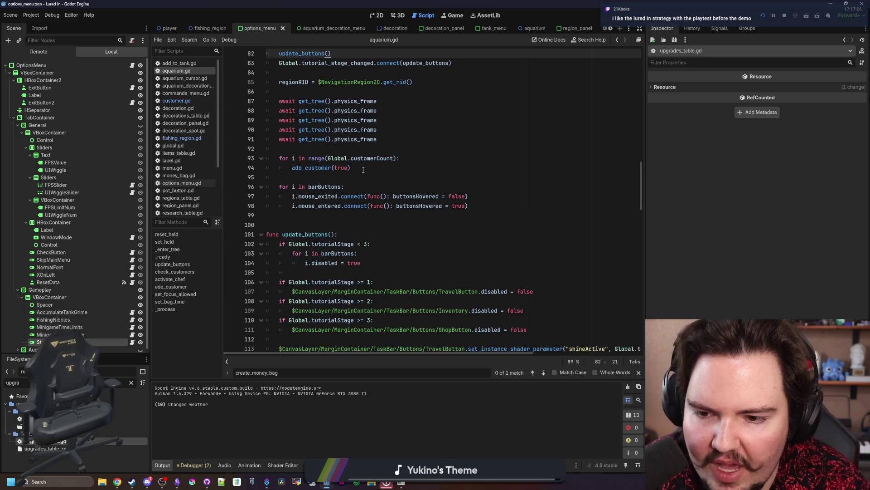
click(339, 179)
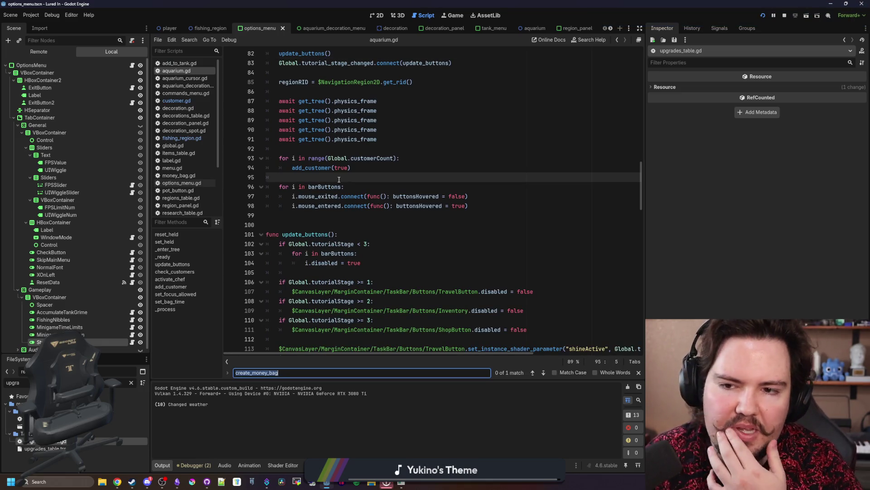
scroll(339, 180, up, 3)
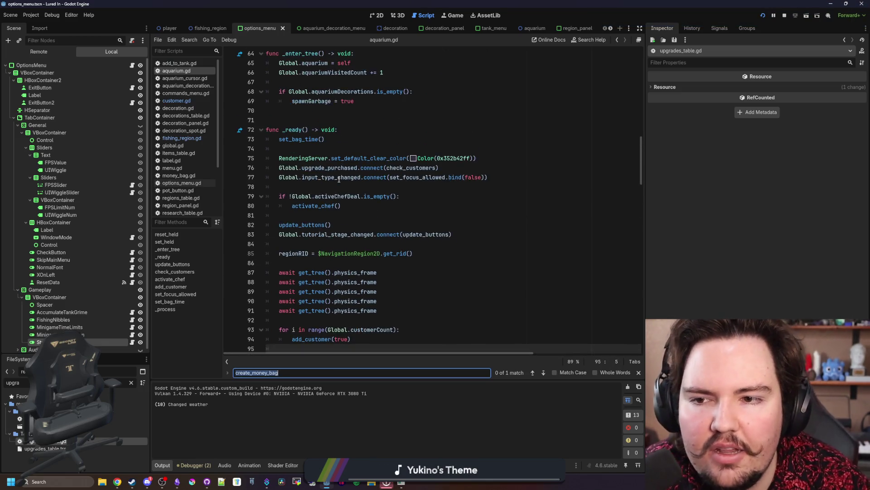
scroll(339, 180, down, 12)
scroll(339, 179, down, 11)
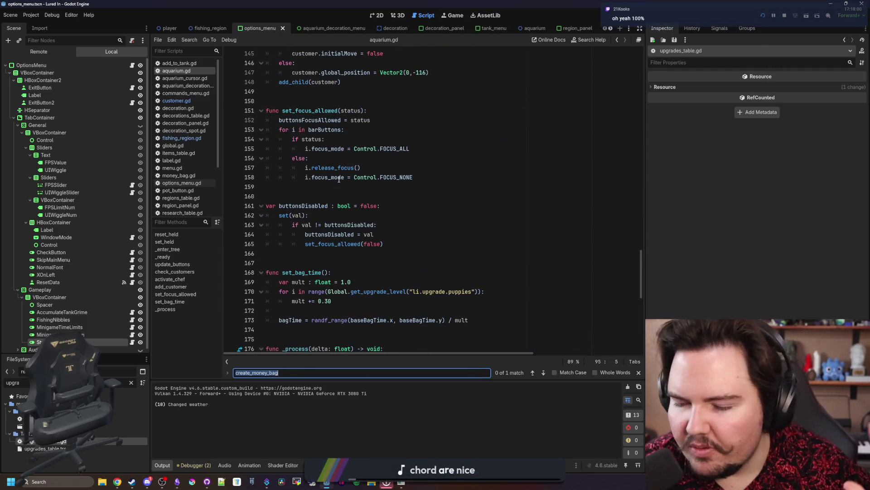
scroll(323, 284, down, 2)
Change set_bag_time's mult += 0.30 to 0.35 and save the script
click(333, 244)
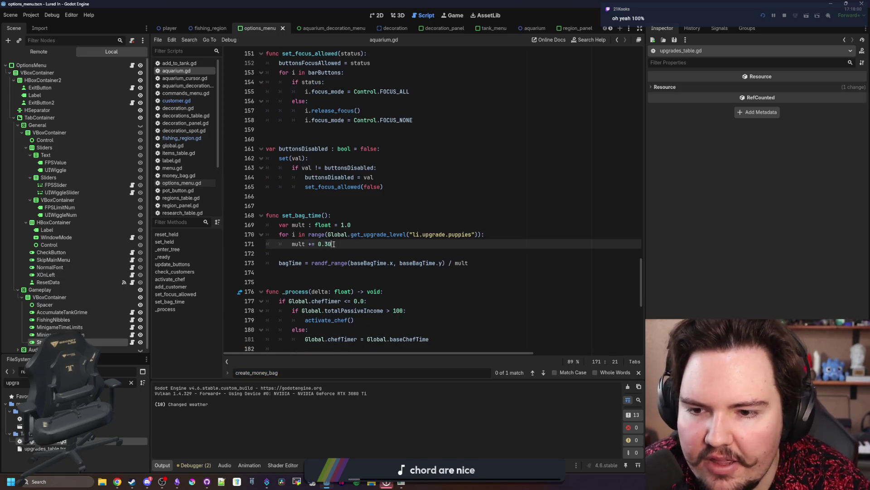
text(5)
click(445, 250)
key(ctrl+s)
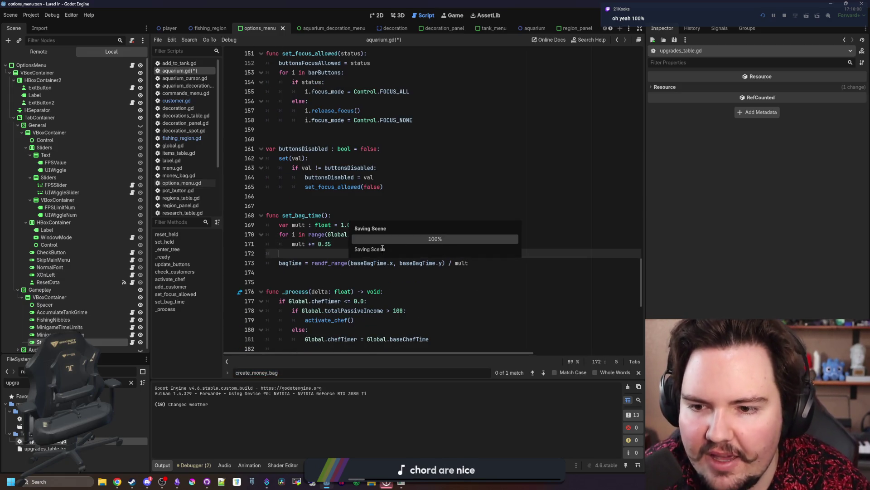
click(324, 207)
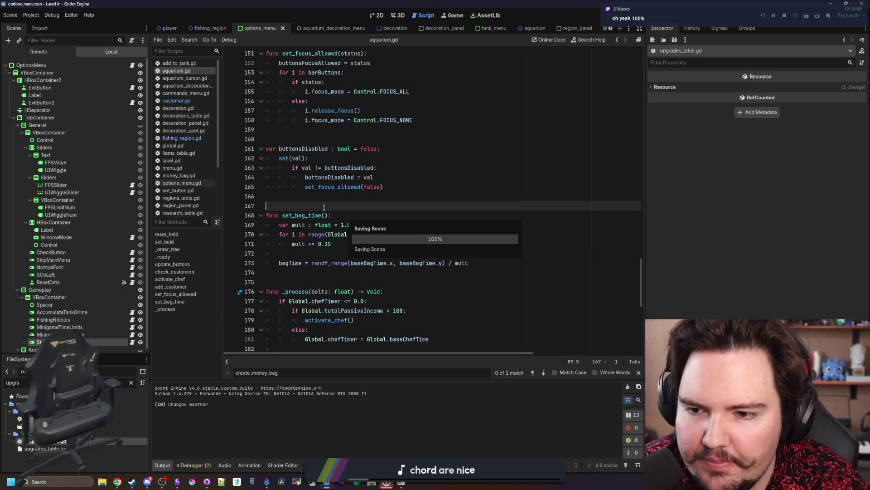
key(ctrl+s)
click(346, 213)
key(ctrl+s)
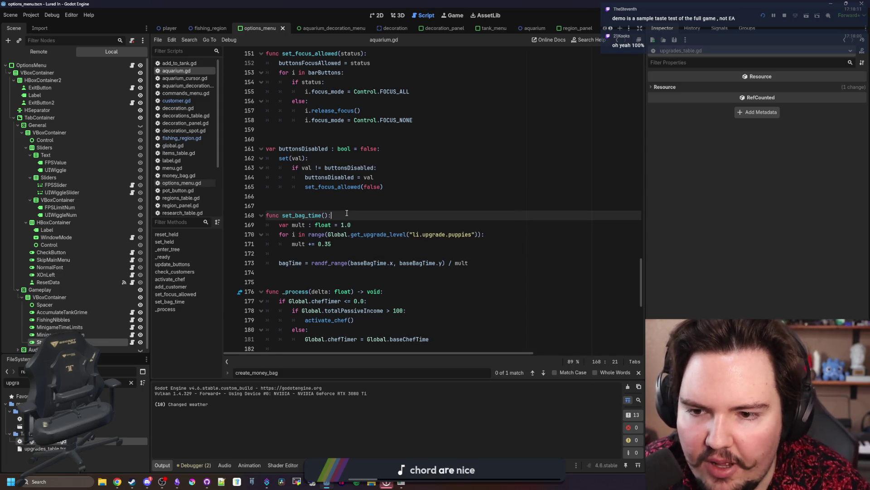
click(348, 209)
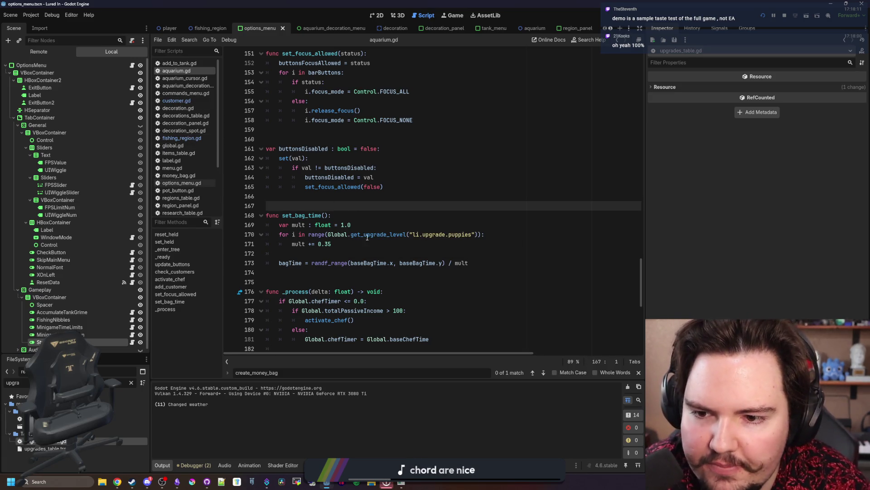
Review the new 0.35 multiplier value, then return to customer.gd
click(329, 243)
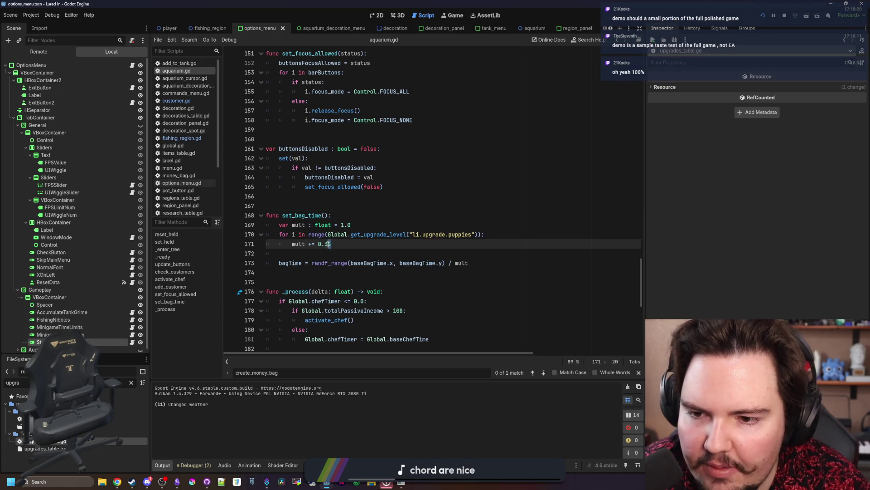
click(331, 205)
drag(337, 244, 316, 241)
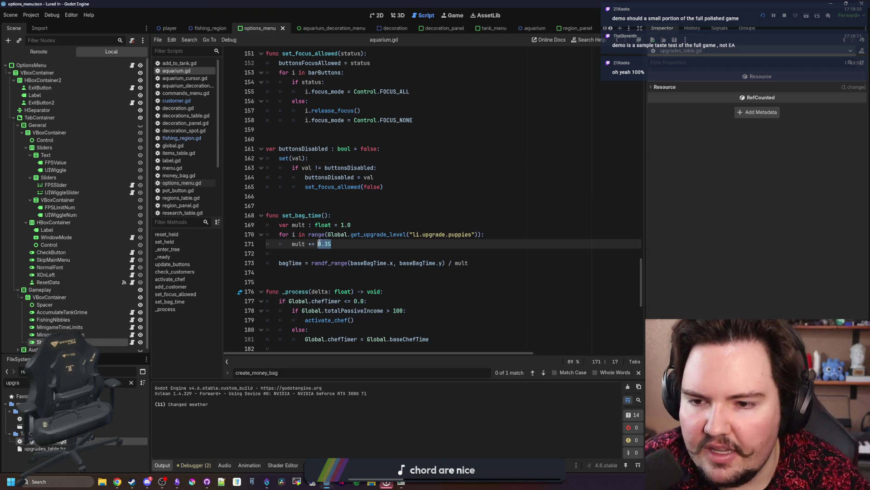
click(316, 208)
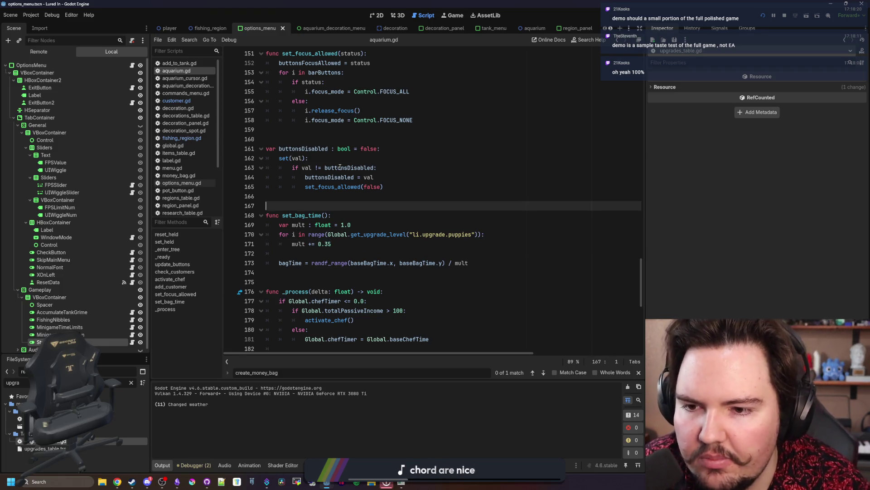
double_click(327, 244)
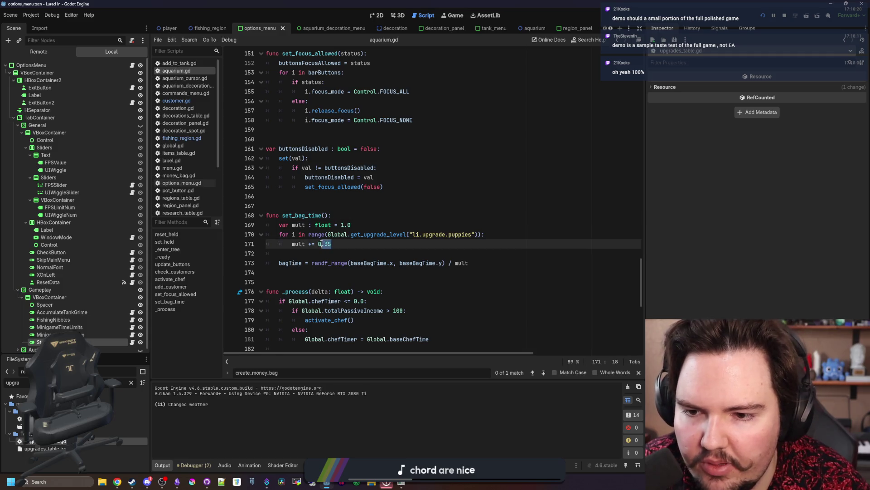
click(314, 208)
click(184, 101)
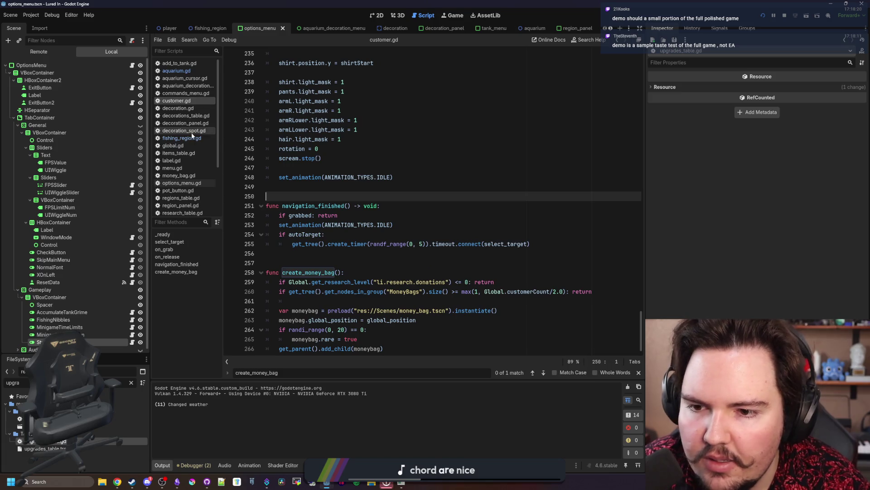
Open upgrades_table.gd at the puppies upgrade entry
double_click(86, 442)
click(430, 244)
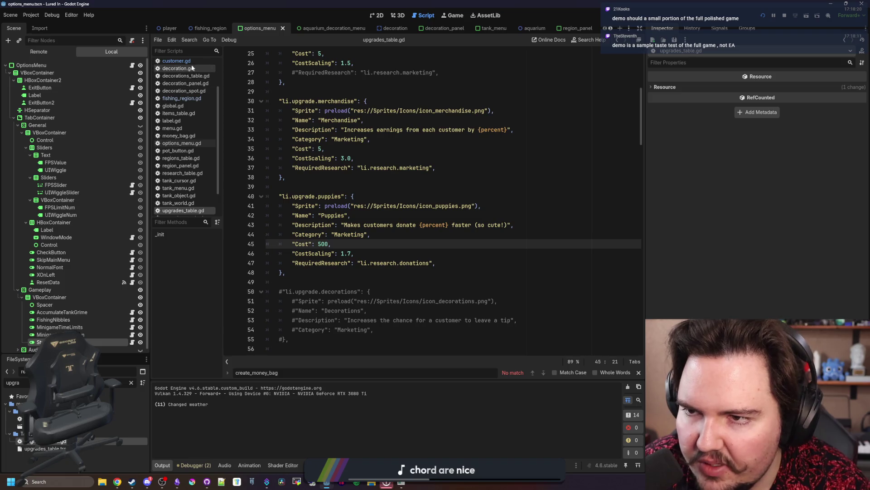
scroll(186, 86, up, 3)
scroll(184, 151, down, 3)
click(416, 268)
key(ctrl+f)
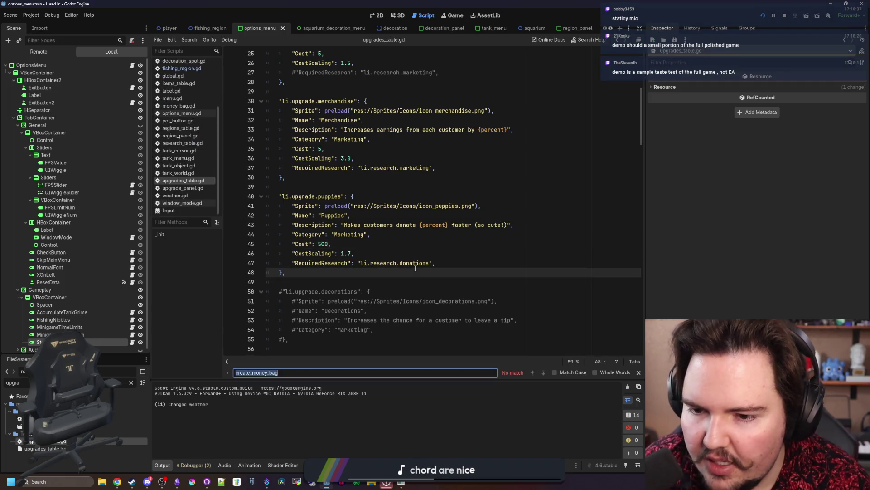
text(Globa)
click(415, 268)
Search all project files for 'Global', retrying after the 'Glboal' typo
key(ctrl+shift+f)
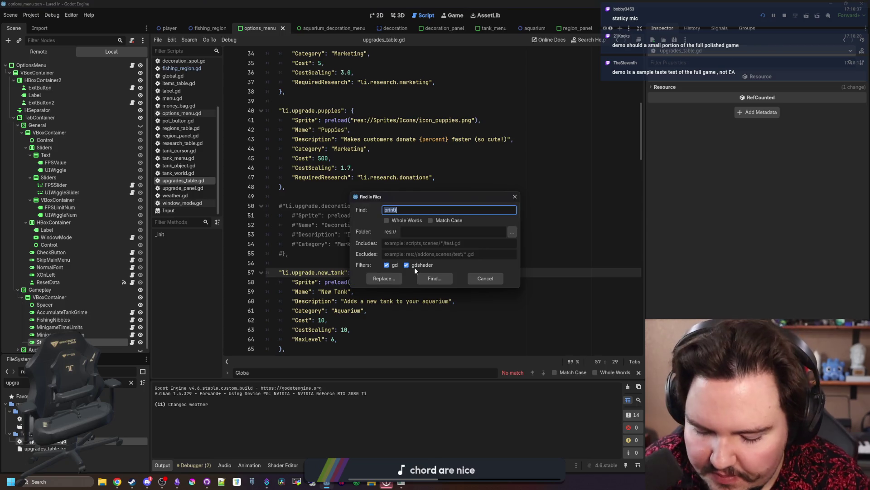
key(BackSpace)
text(Glboal)
key(Return)
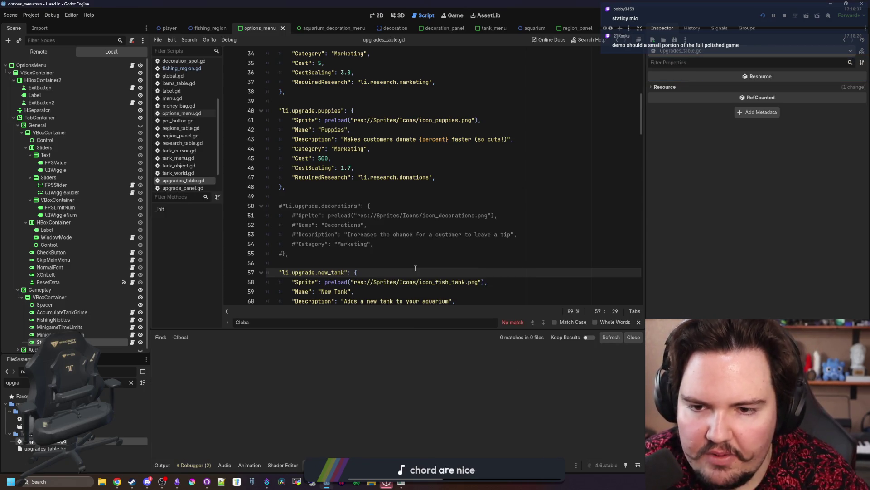
key(ctrl+shift+f)
text(lobal)
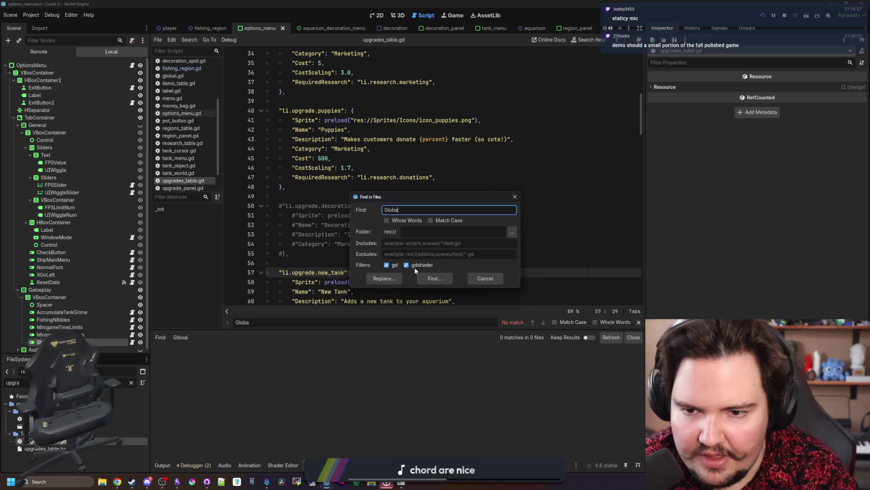
key(Return)
scroll(417, 382, down, 10)
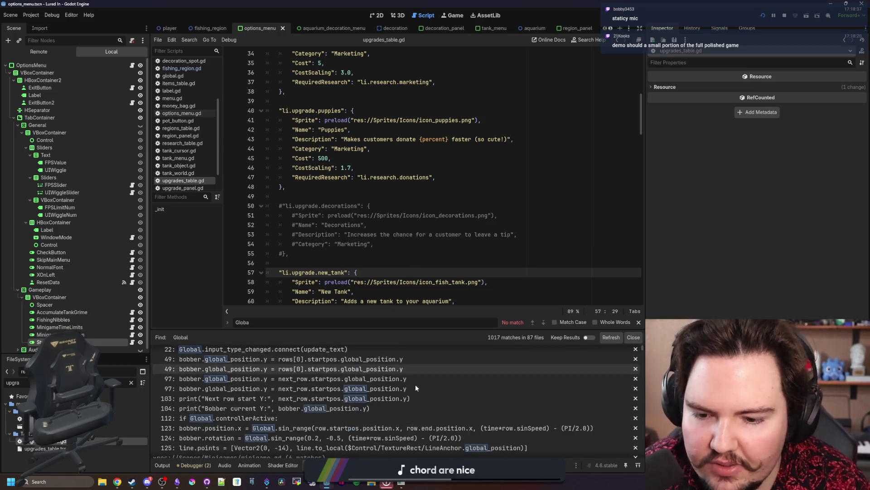
scroll(348, 395, down, 10)
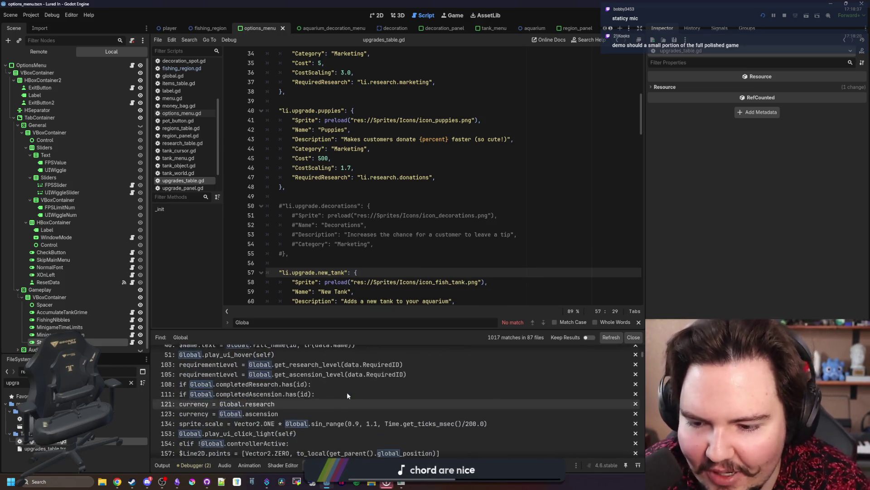
scroll(357, 244, up, 7)
Search project files for fill_description and jump to its definition in global.gd
click(356, 244)
key(ctrl+shift+f)
text(fill)
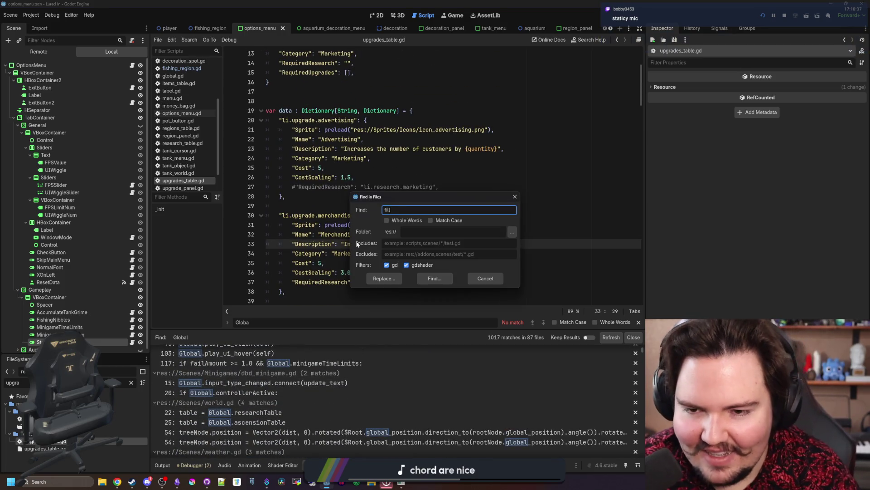
text(ion)
key(Return)
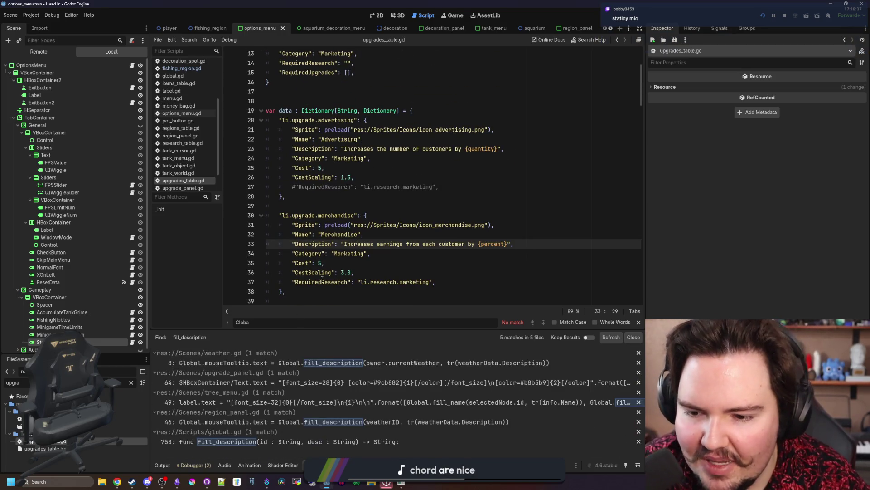
click(309, 363)
click(395, 187)
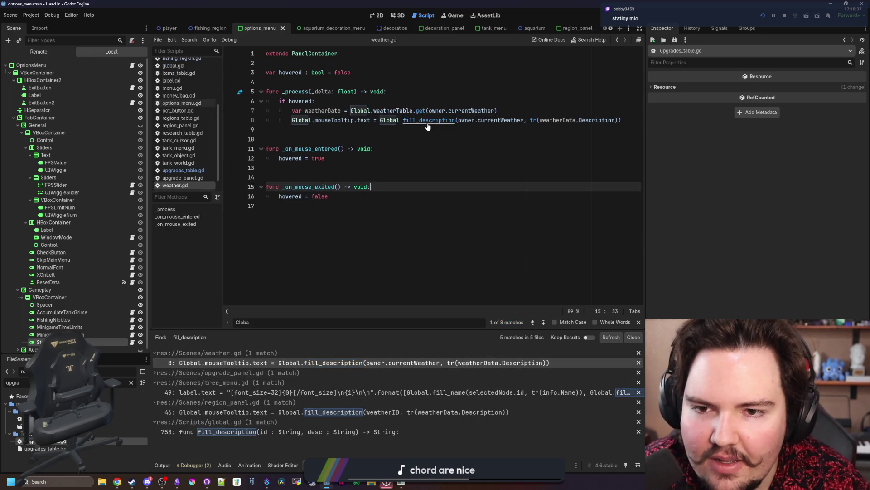
ctrl+click(428, 122)
Change the Puppies description from 30% to 35%, save, and restart the game
scroll(411, 183, down, 4)
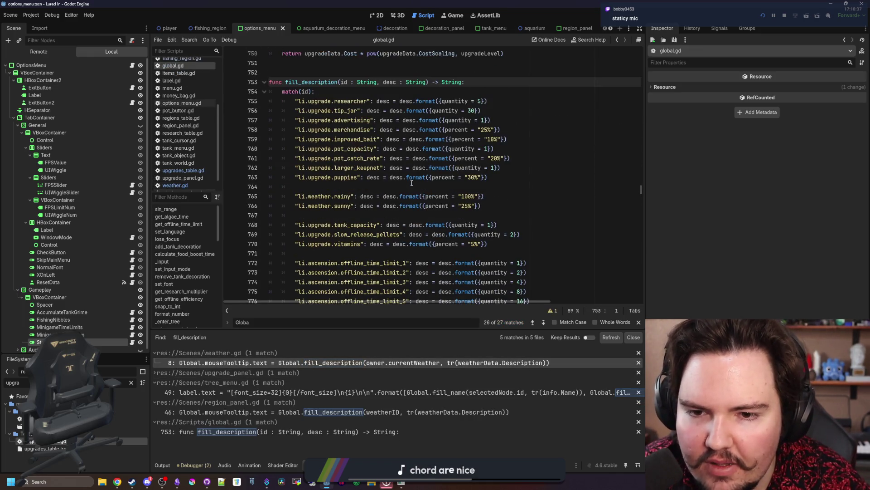
click(482, 189)
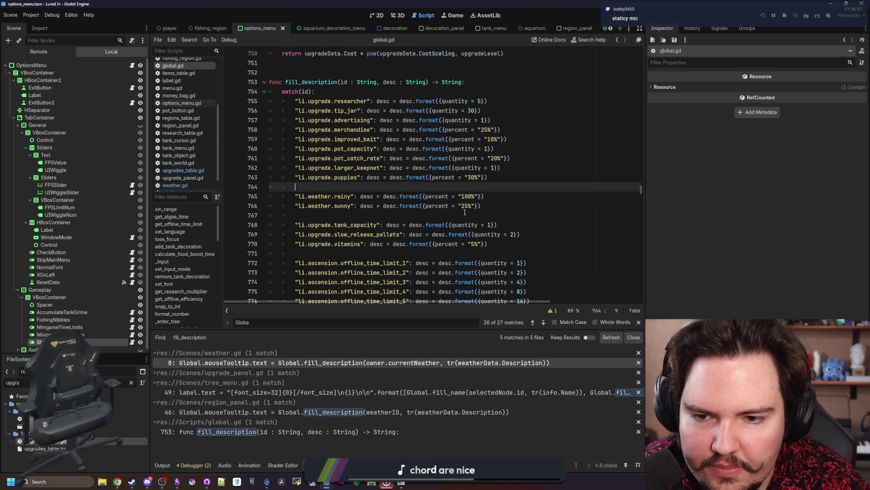
click(474, 177)
click(507, 188)
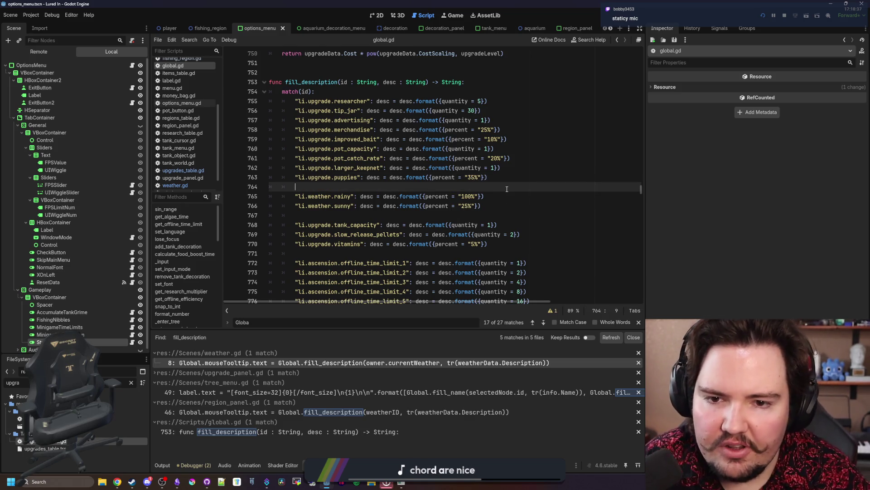
key(ctrl+s)
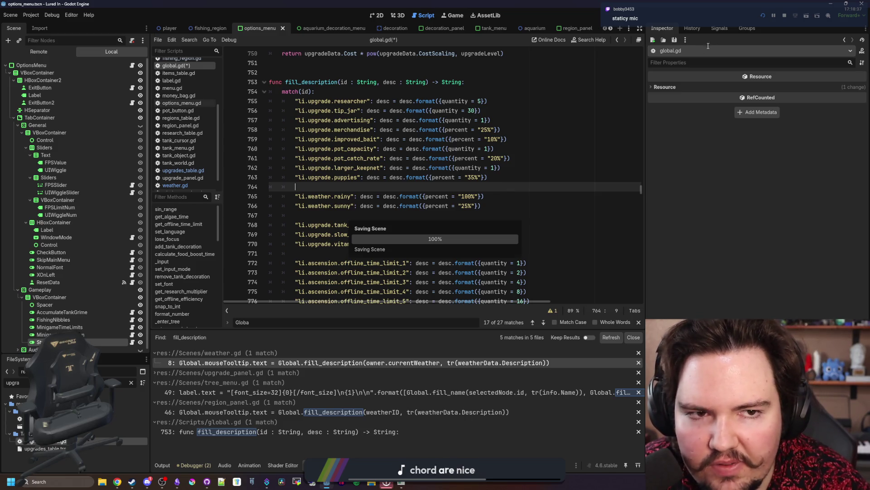
click(784, 17)
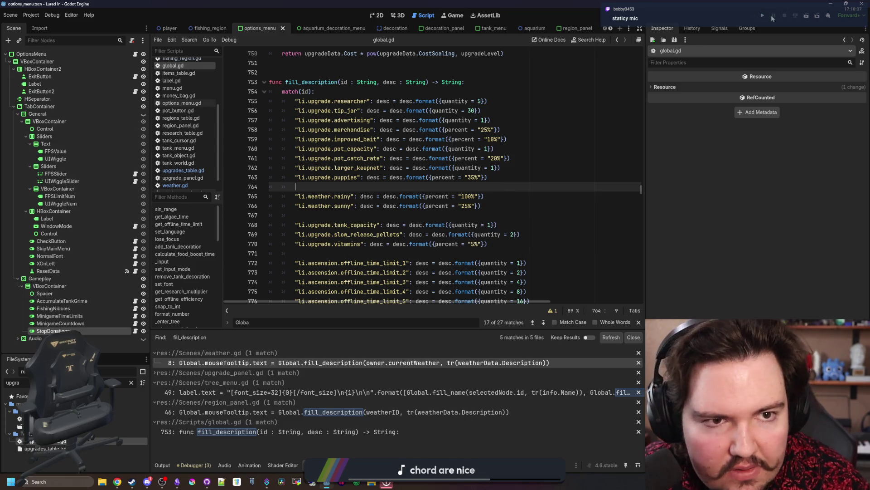
click(765, 15)
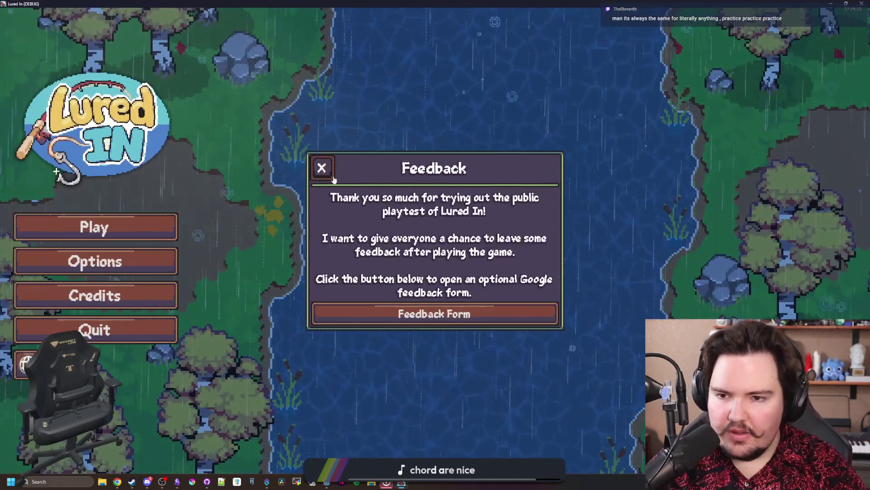
Start the game, dismiss Welcome Back, and review the shop's Marketing upgrades
click(144, 235)
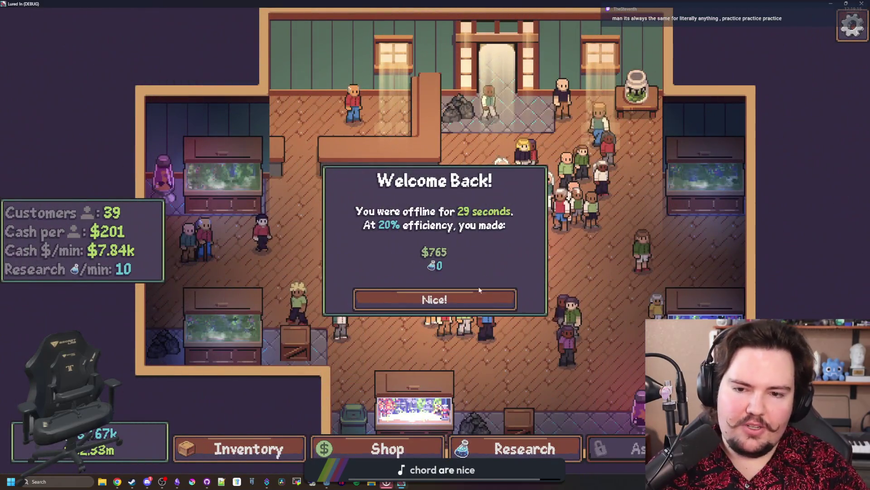
click(467, 303)
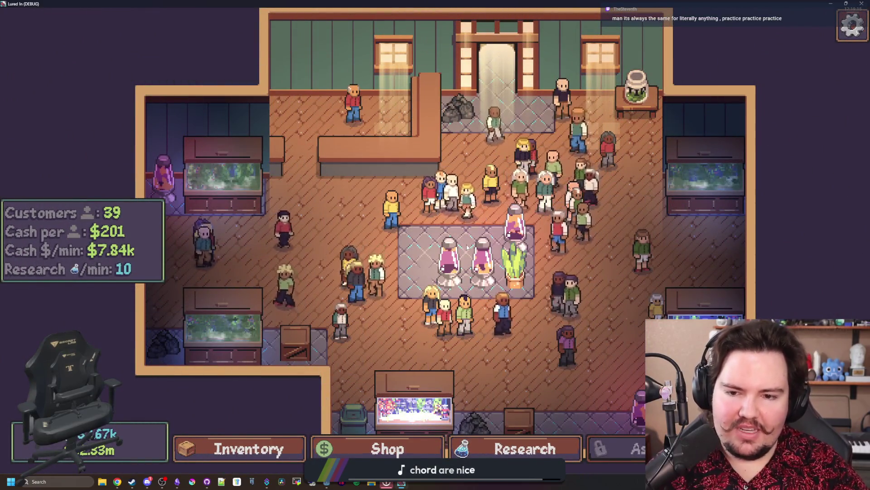
click(403, 448)
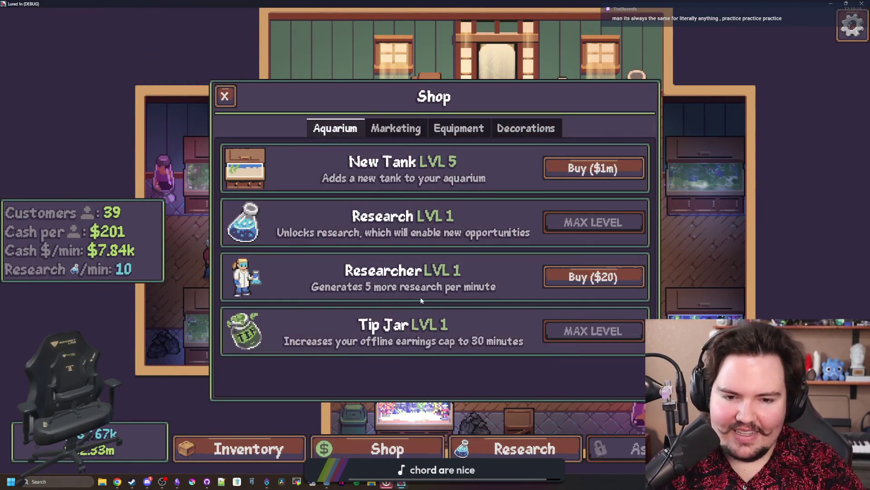
click(396, 128)
click(226, 95)
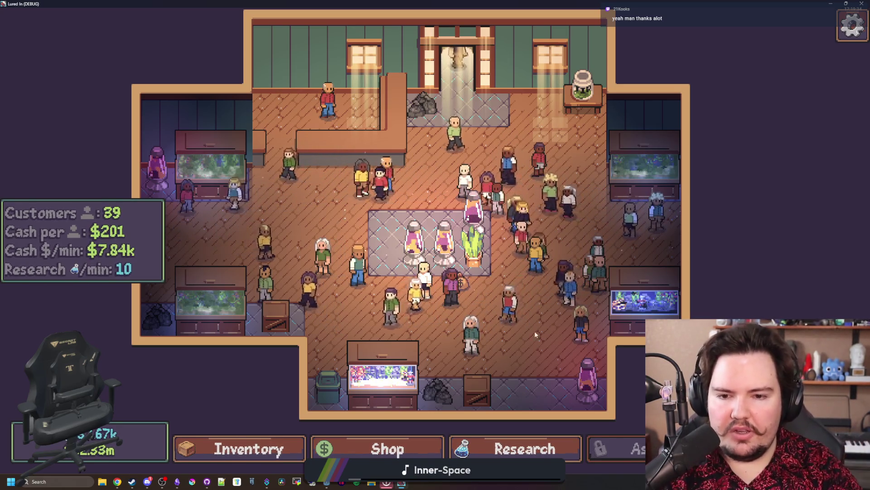
Pan and zoom around the aquarium to look over the tank
key(s+d)
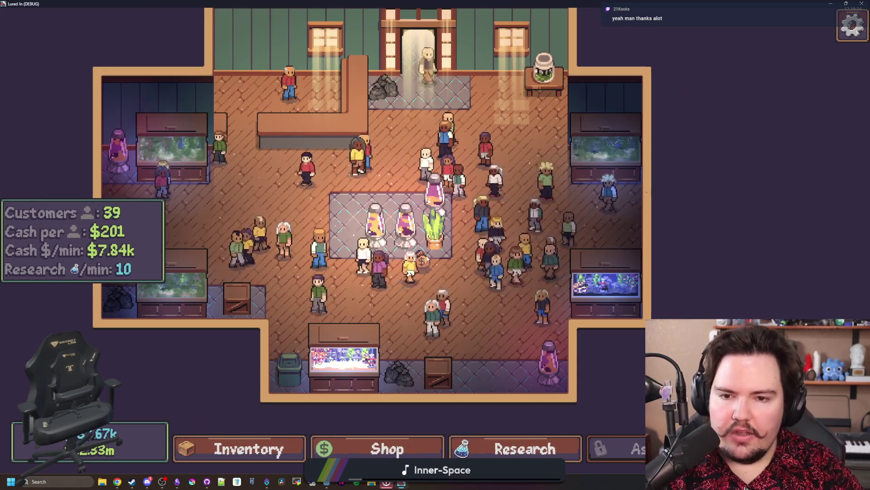
drag(472, 307, 483, 321)
key(s)
key(d)
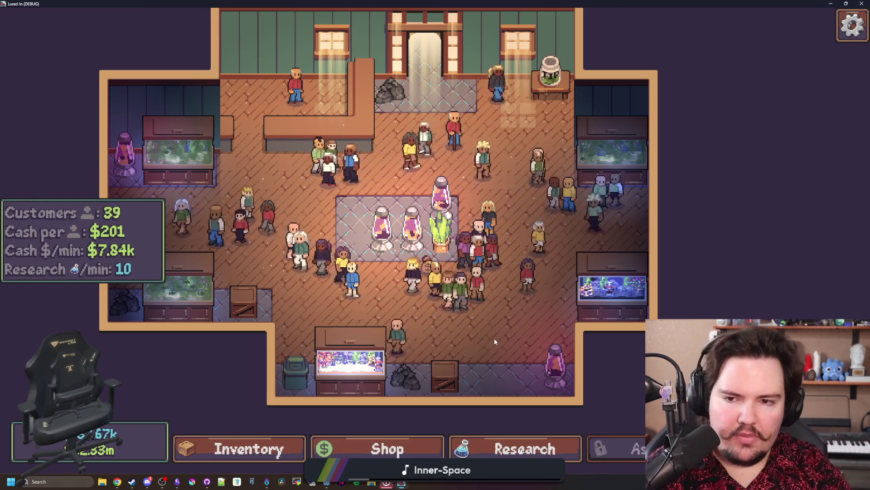
scroll(494, 338, down, 1)
scroll(494, 338, down, 2)
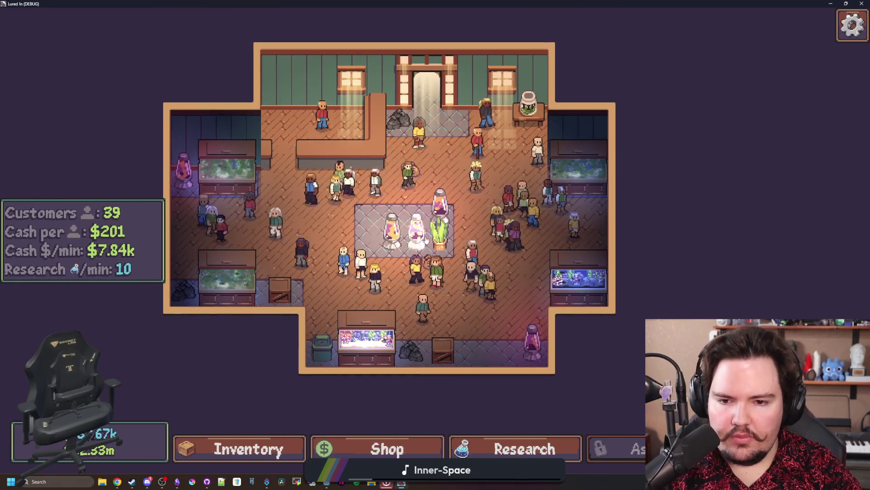
scroll(468, 321, up, 4)
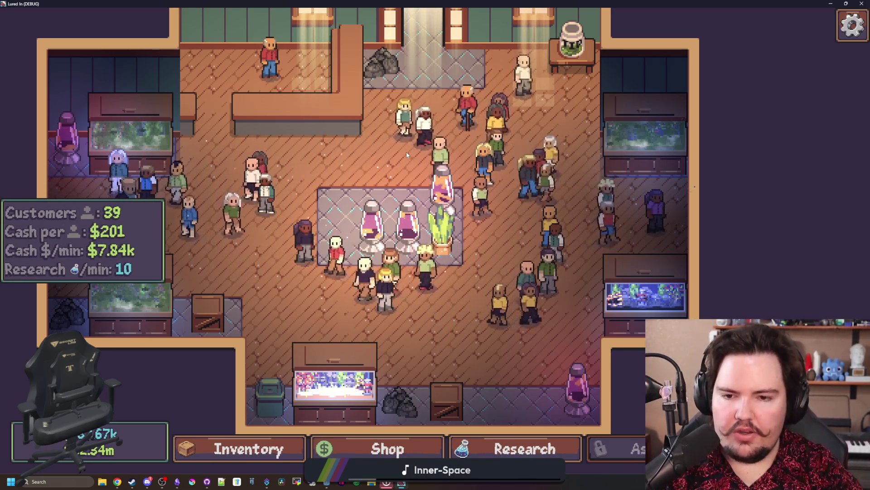
scroll(407, 152, down, 4)
Browse the research tree, then close it
click(525, 449)
scroll(525, 300, up, 3)
scroll(524, 301, down, 3)
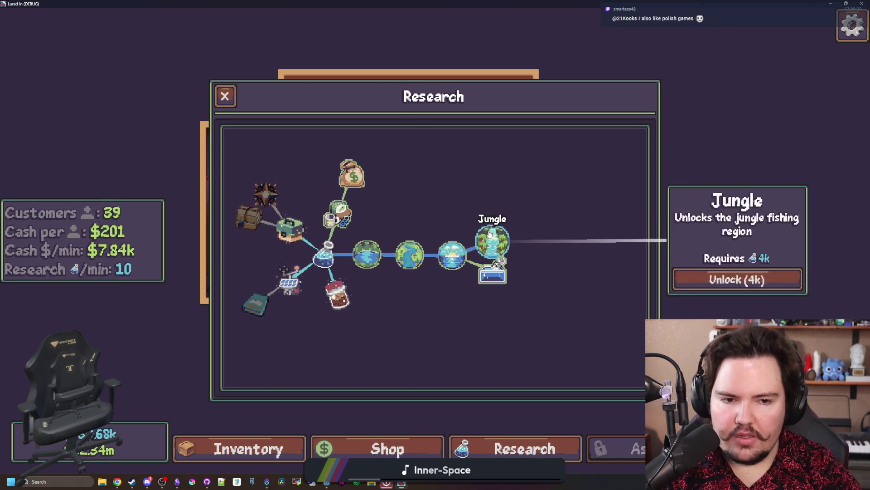
click(226, 96)
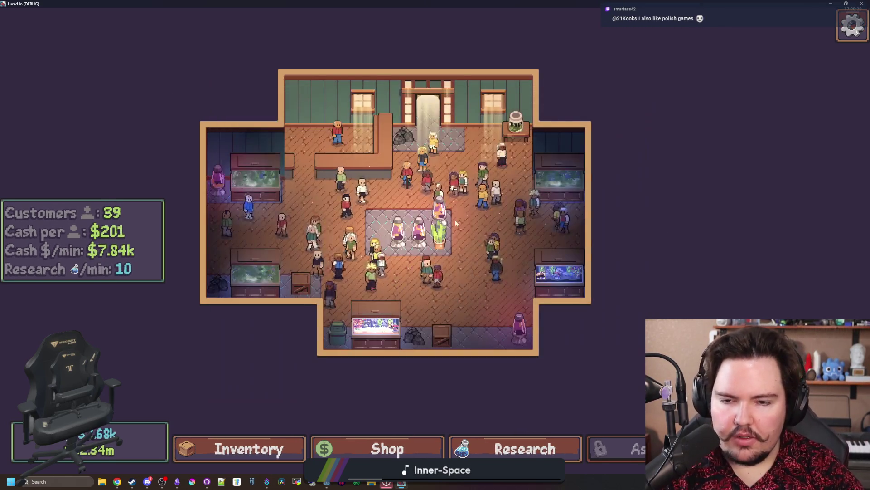
scroll(482, 305, up, 2)
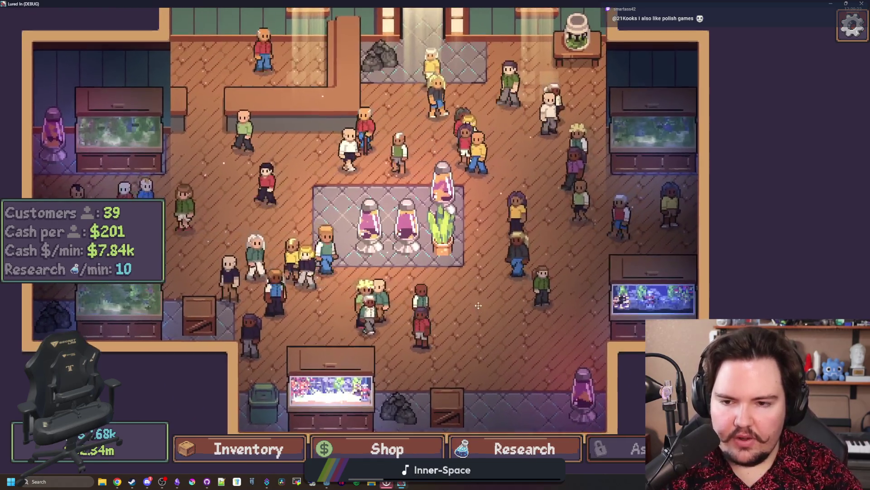
Return to the Godot editor and save global.gd
key(alt+Tab)
click(458, 216)
key(ctrl+s)
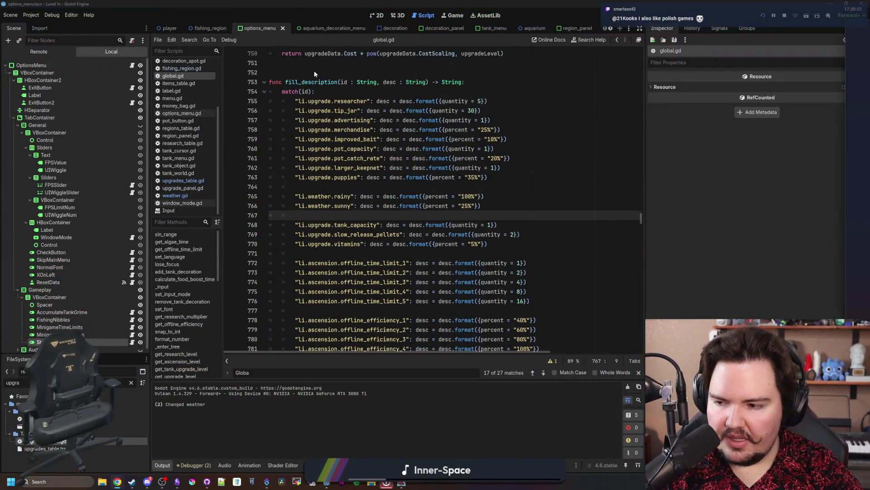
Open Freesound in a new browser window and search for 'bag'
key(super+2)
text(free)
key(Return)
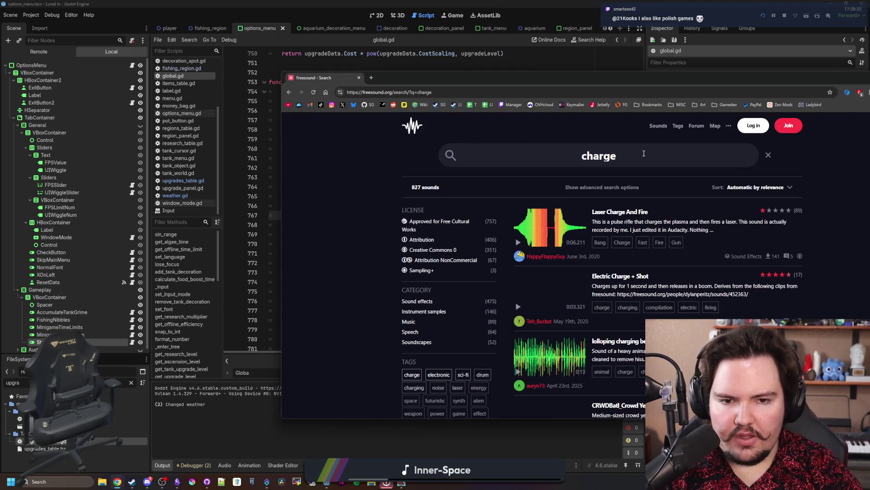
click(557, 156)
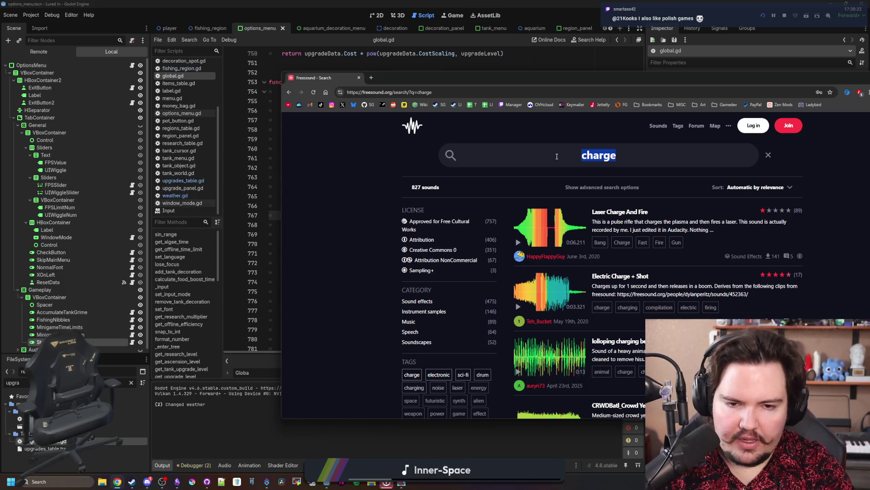
text(bag)
key(Return)
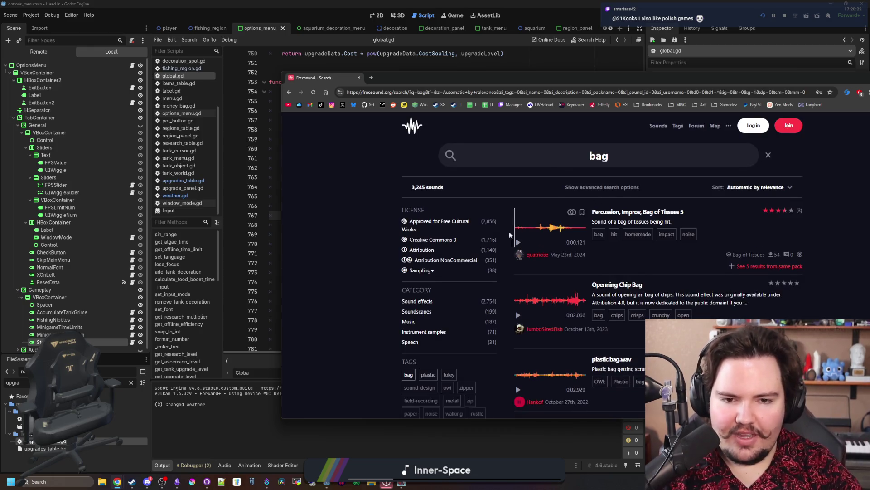
Filter the bag results to Creative Commons 0 (1,716 sounds) and reposition the browser window
click(433, 239)
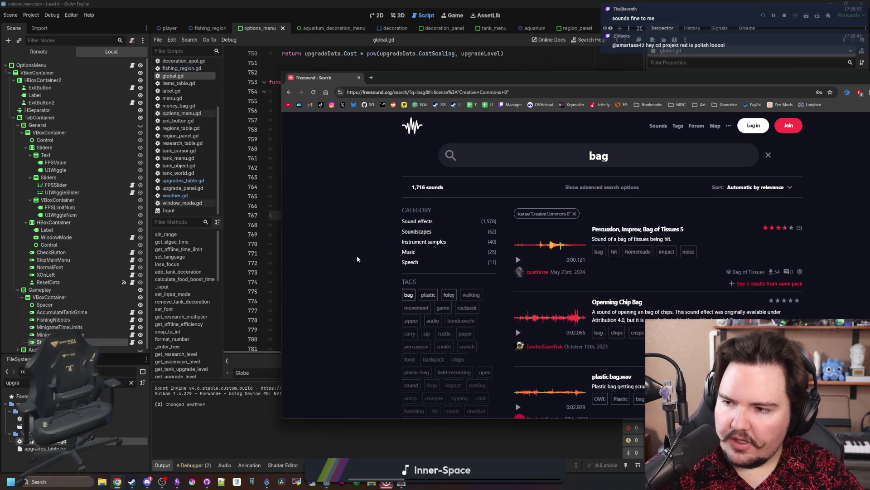
drag(357, 255, 257, 275)
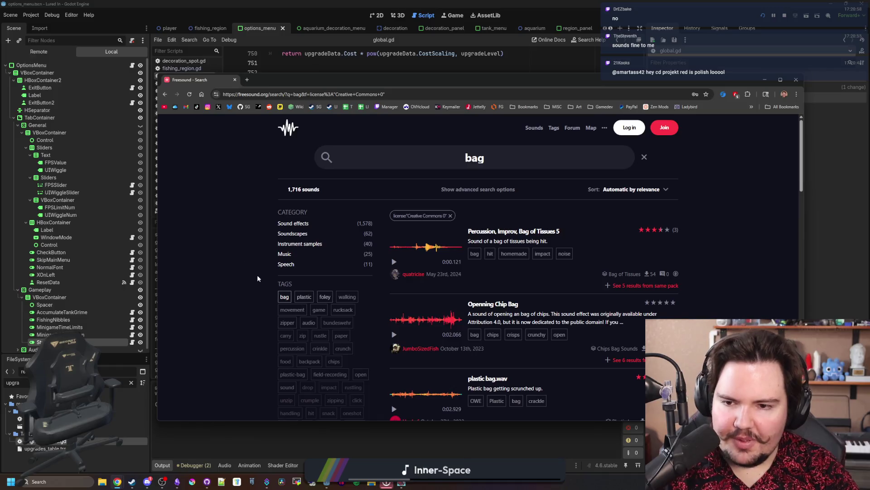
double_click(249, 271)
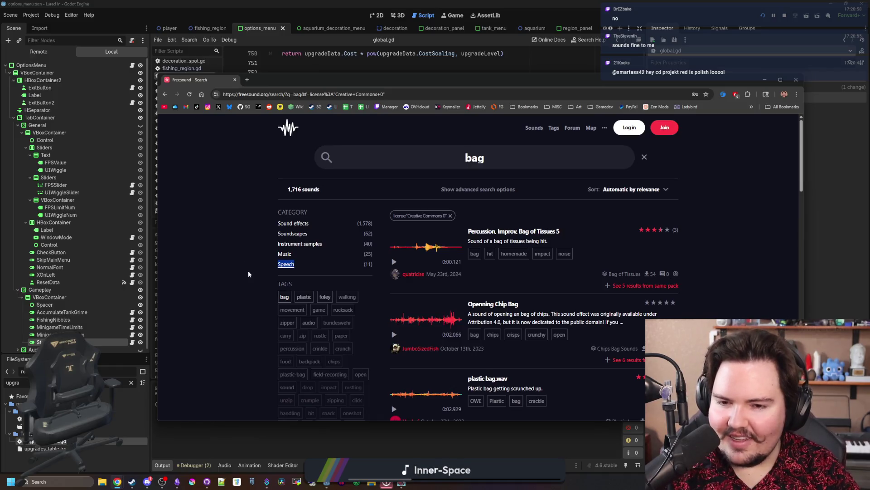
click(732, 255)
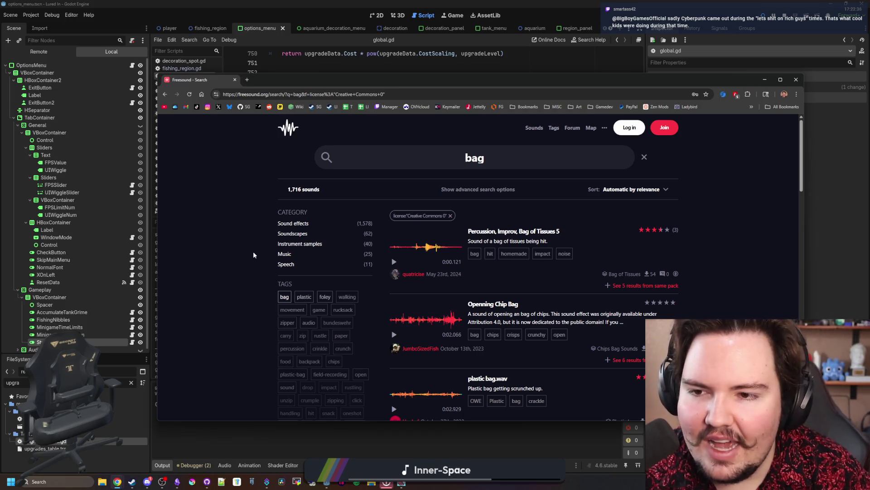
Open YouTube Studio from the channel's account menu and maximize the browser
click(247, 80)
text(y)
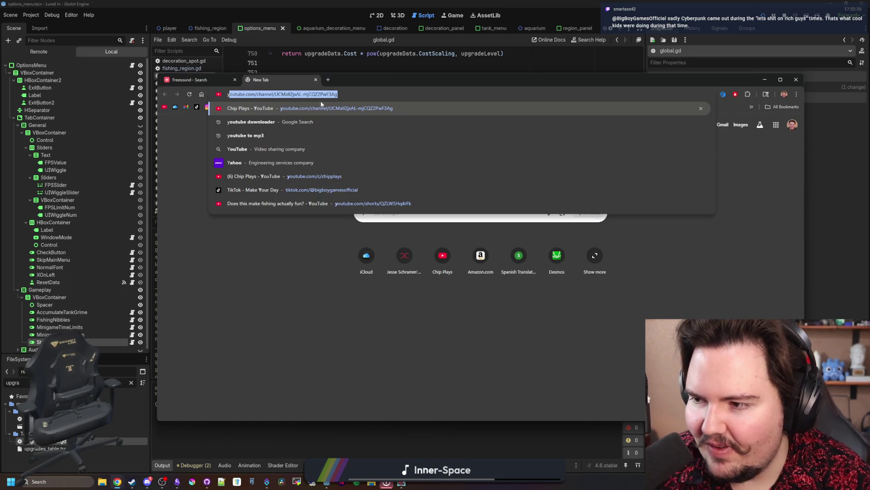
key(Return)
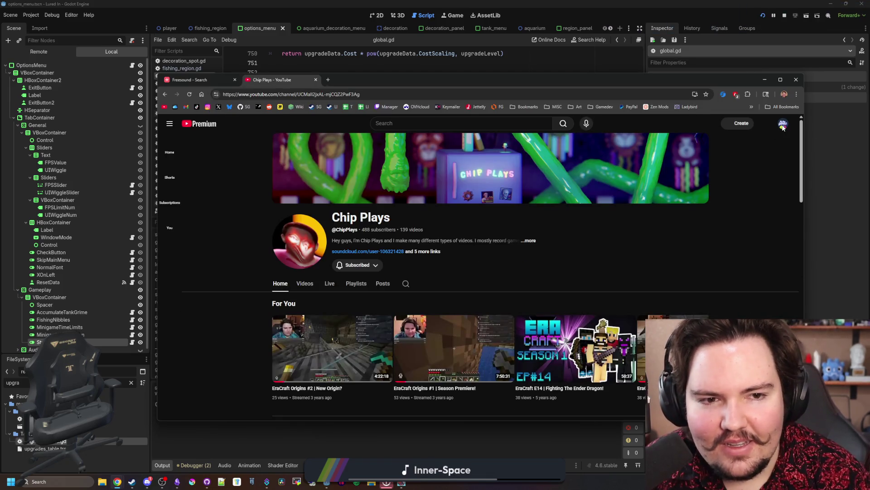
click(784, 126)
click(740, 223)
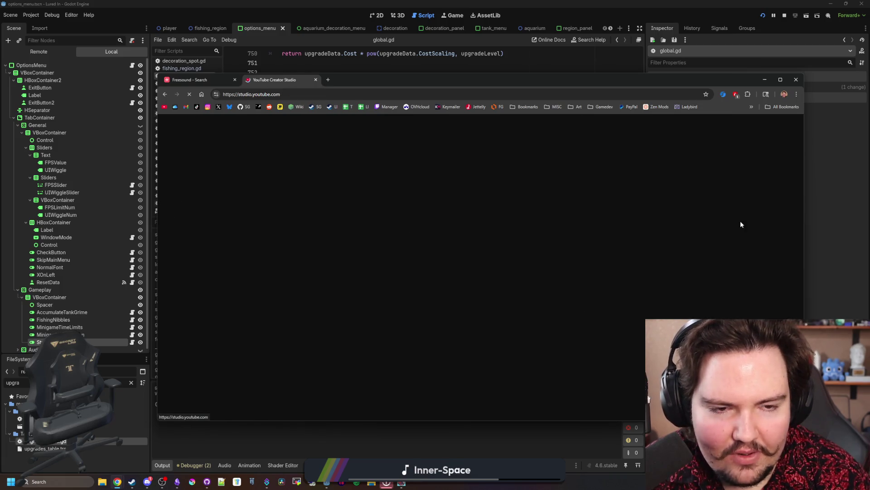
drag(352, 80, 249, 3)
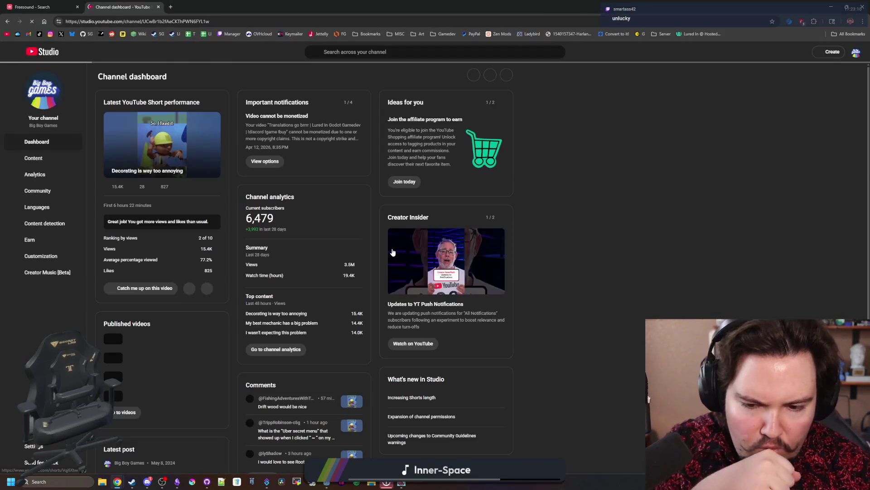
Check the 'Decorating is way too annoying' short's analytics, then list the channel's Shorts
mouse_move(209, 249)
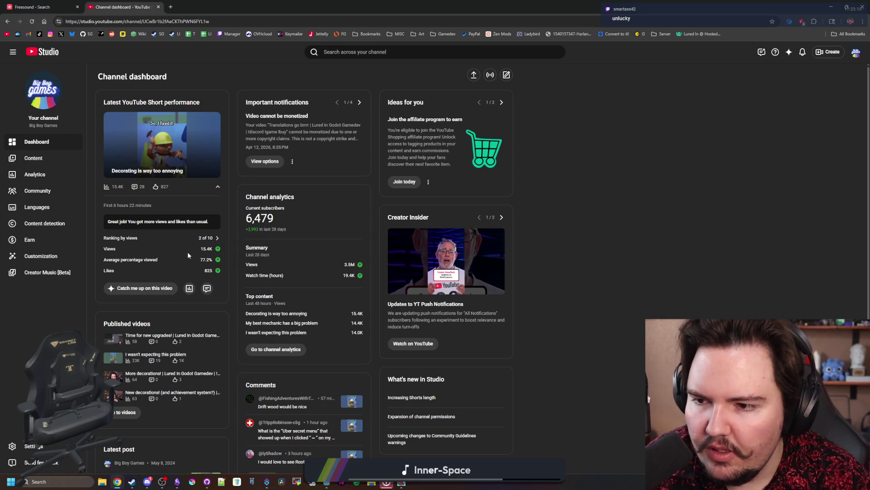
click(189, 288)
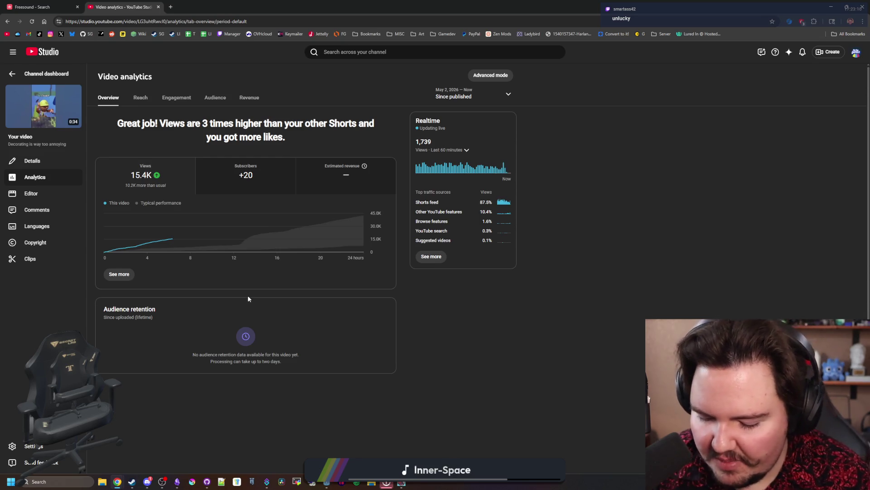
click(18, 73)
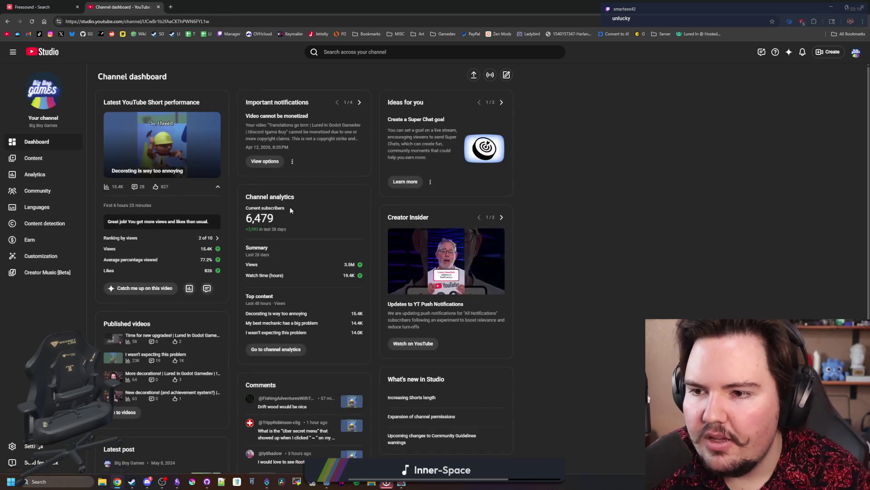
click(38, 156)
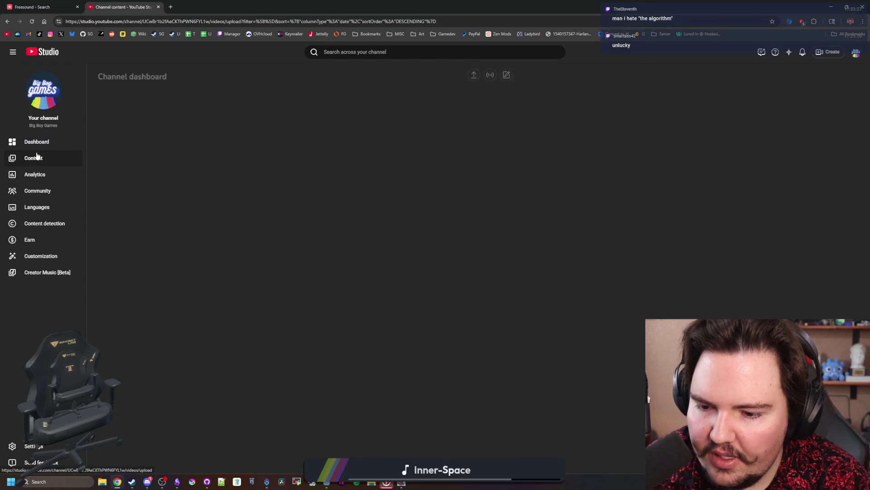
click(173, 96)
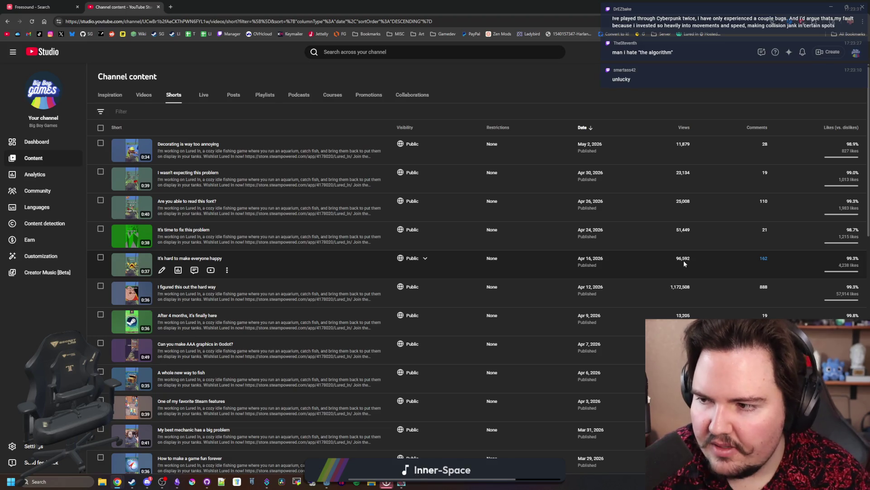
key(super+Down)
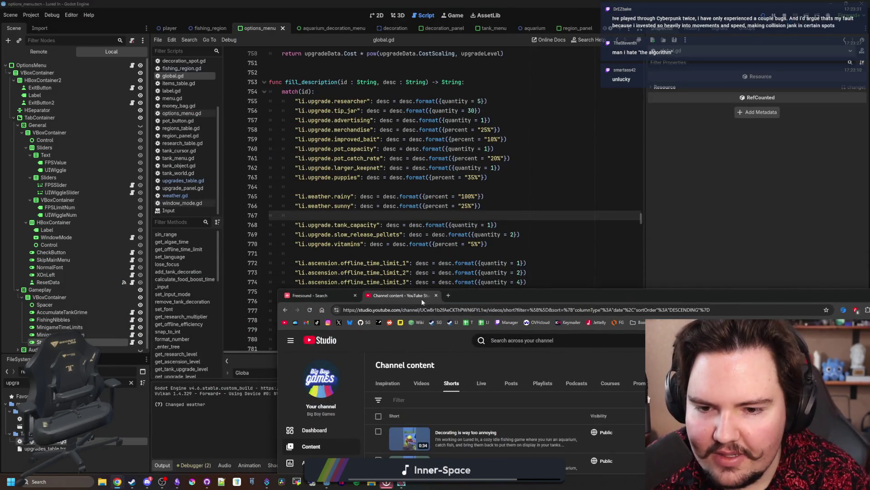
Close the YouTube Studio tab and maximize the browser on the CC0 'bag' results
click(436, 296)
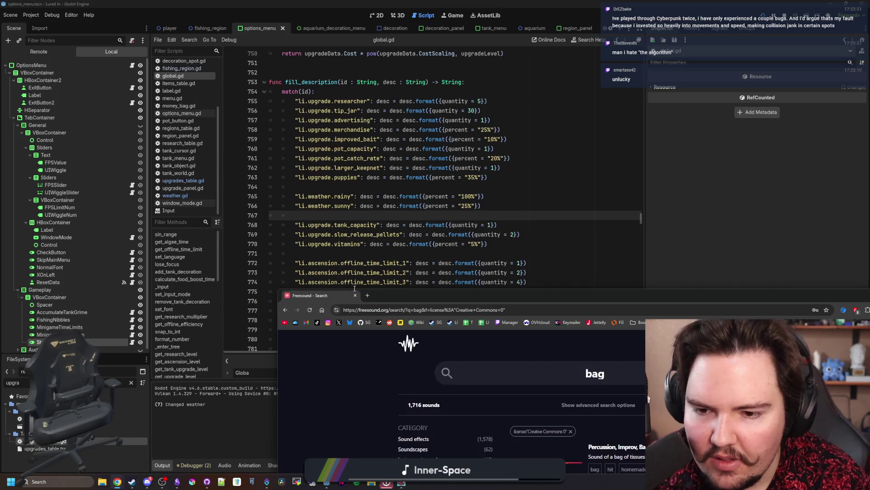
key(super+Up)
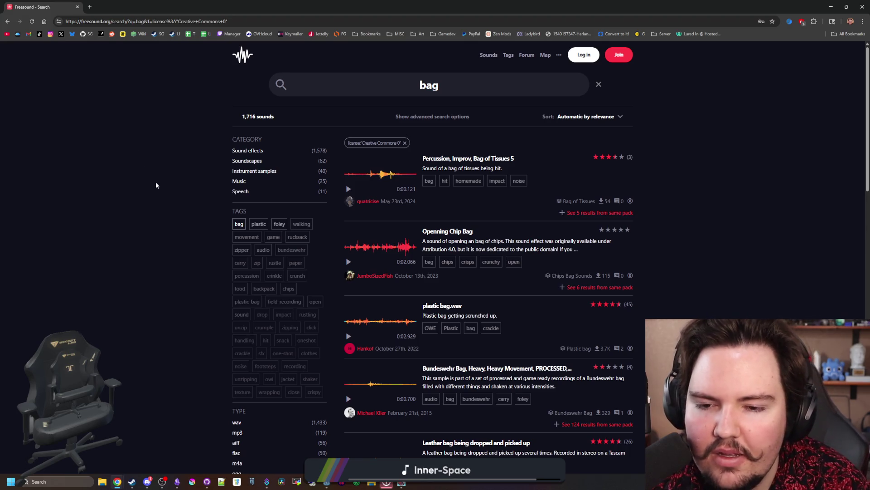
drag(156, 182, 189, 218)
click(191, 219)
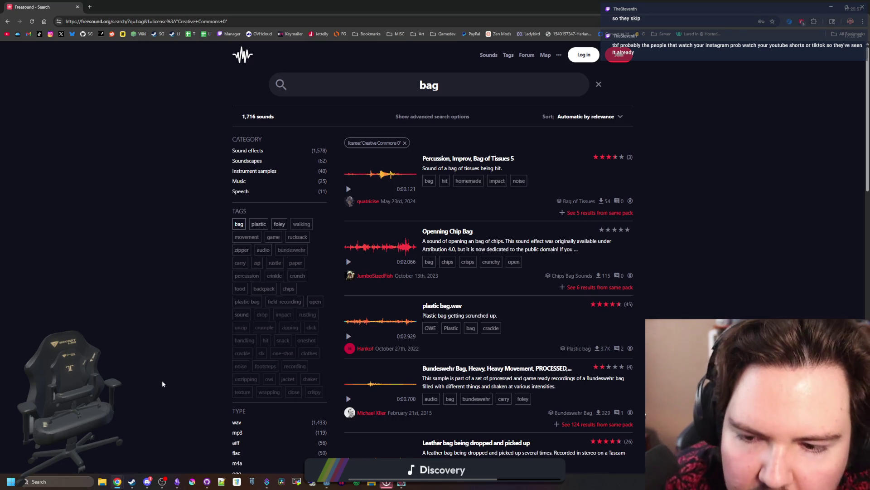
triple_click(157, 358)
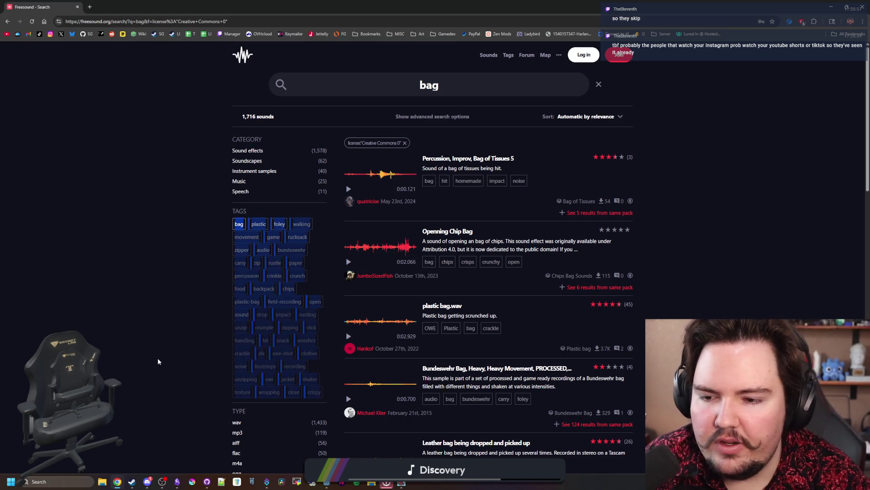
Preview the Bag_05.wav, leather bag drop, and Bundeswehr Bag sounds
click(157, 358)
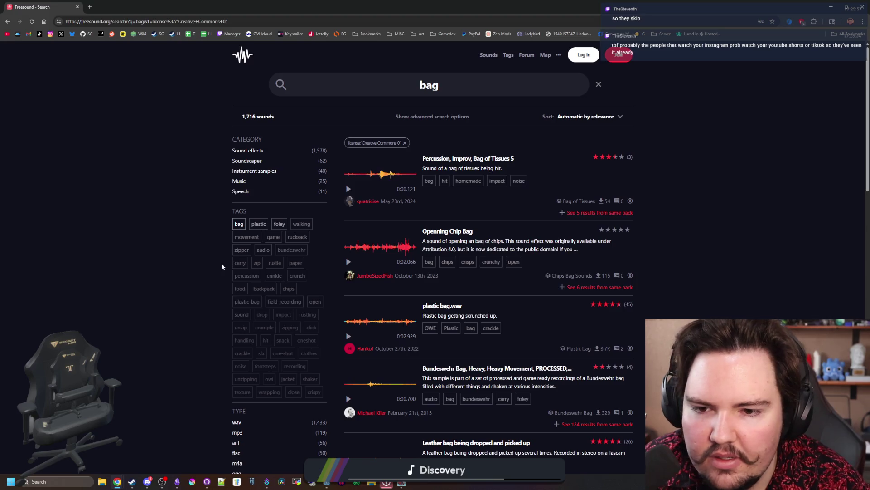
scroll(445, 336, down, 3)
scroll(445, 337, down, 2)
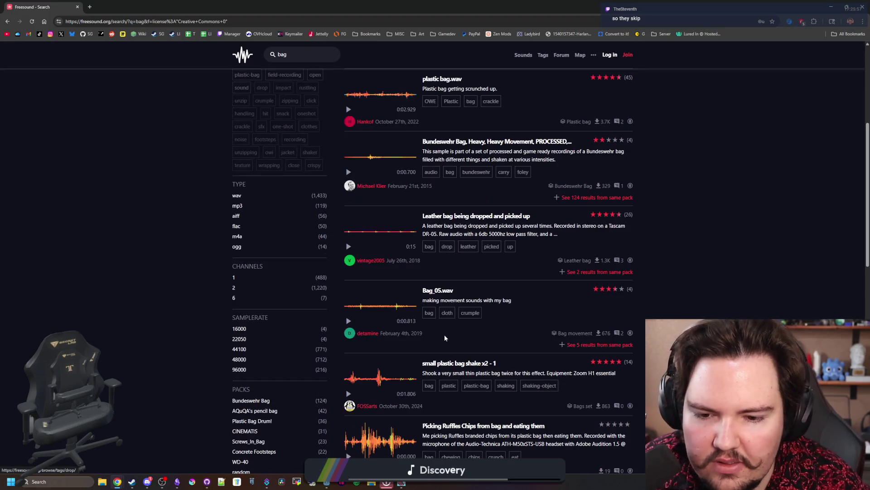
click(349, 321)
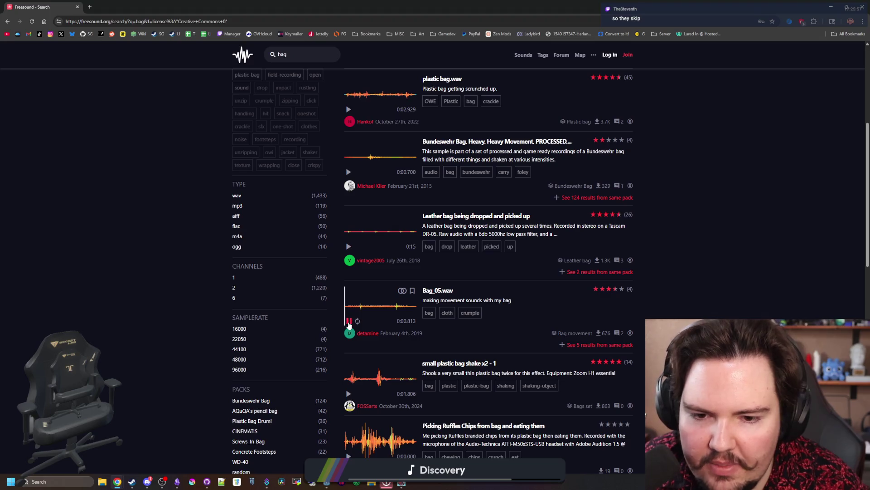
click(349, 246)
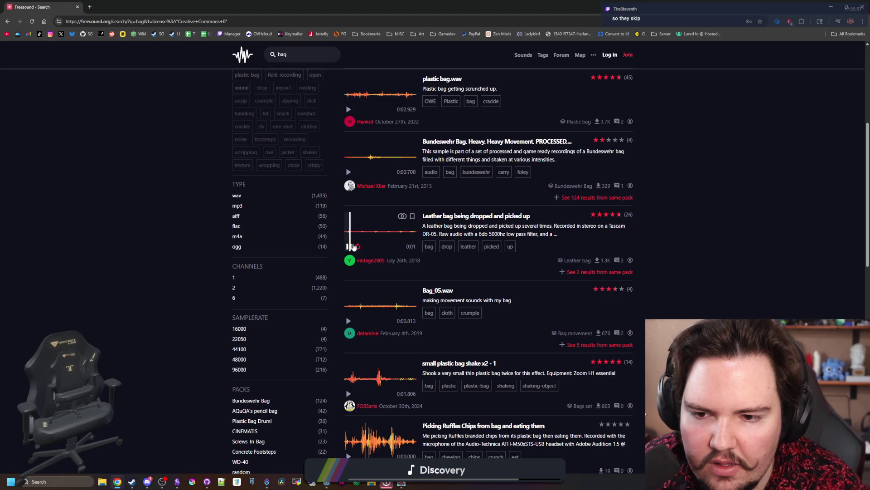
click(349, 172)
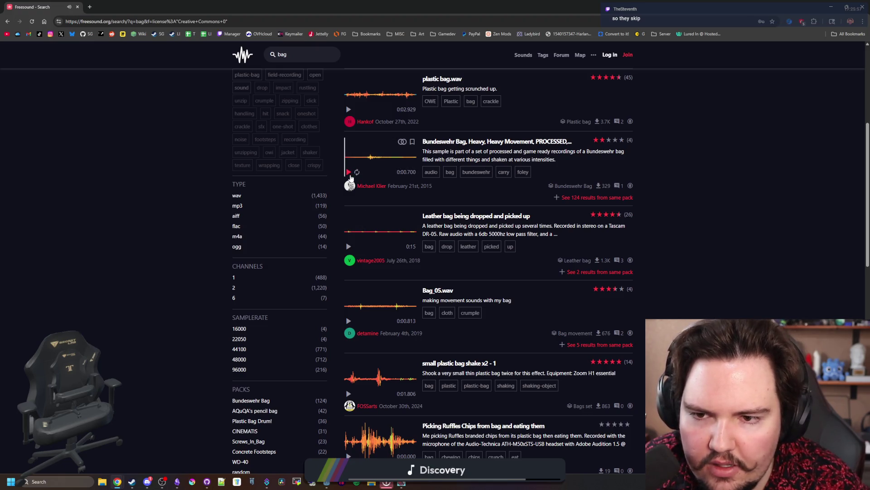
Preview Punches on a speed bag, then change the search to 'leather bag'
scroll(377, 239, down, 1)
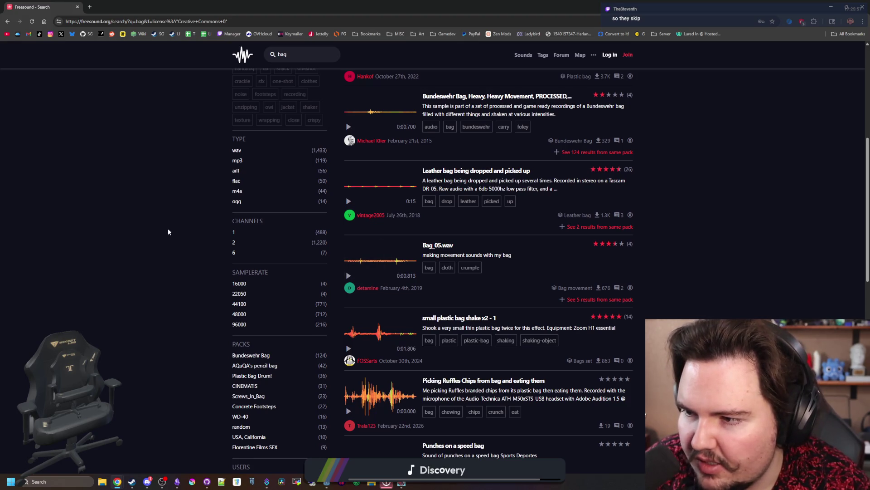
scroll(384, 284, down, 3)
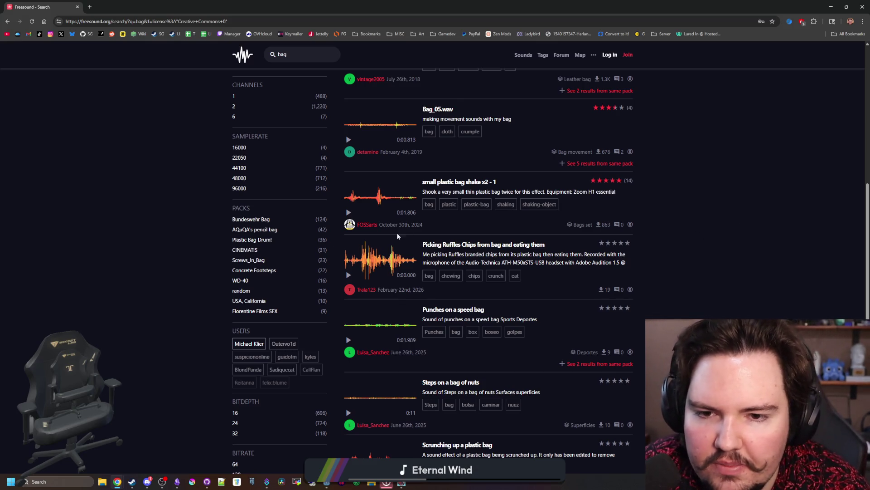
scroll(398, 236, up, 7)
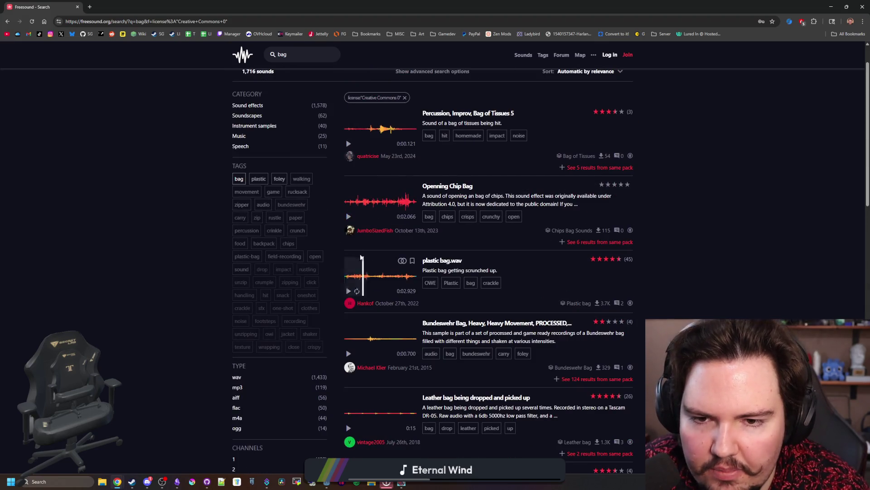
scroll(360, 262, down, 6)
scroll(357, 267, down, 2)
scroll(356, 268, down, 2)
click(350, 203)
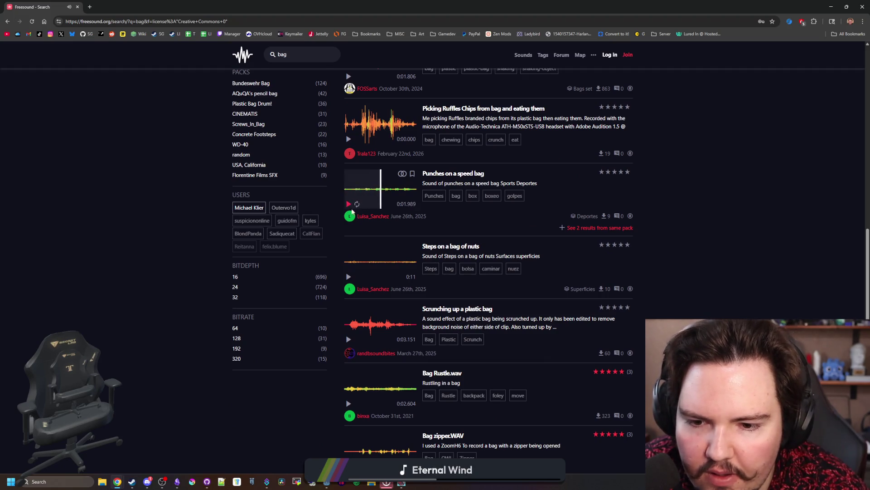
scroll(361, 254, down, 2)
scroll(358, 272, down, 2)
scroll(358, 273, down, 2)
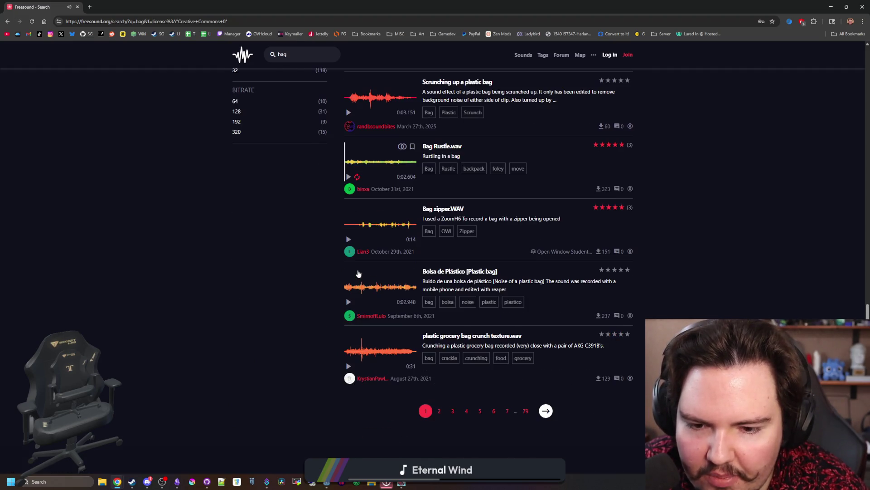
scroll(356, 272, up, 15)
click(379, 83)
text(leather)
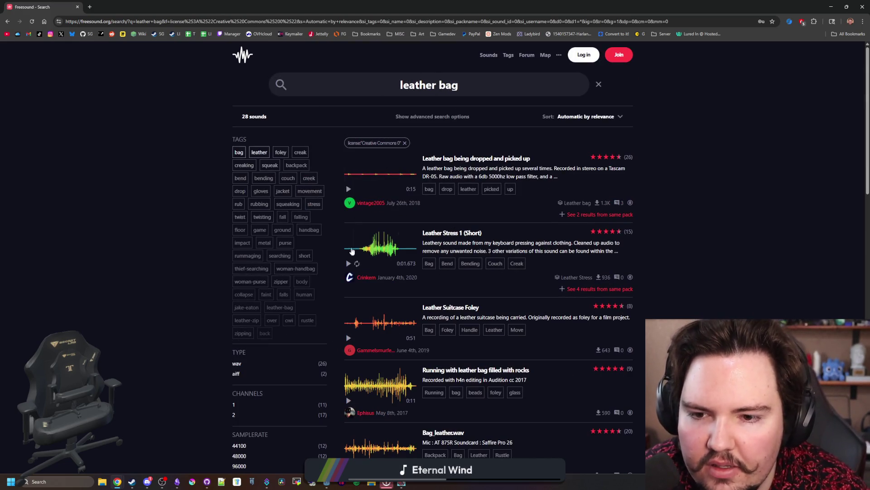
Preview Leather Stress 1 (Short), Leather Suitcase Foley, Bag_leather.wav and Backpack Shuffling.wav
click(349, 264)
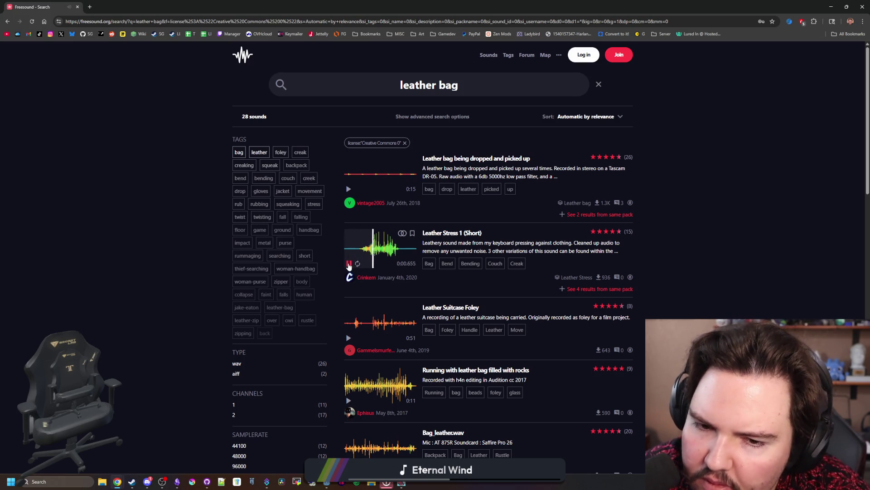
scroll(348, 265, down, 1)
click(349, 291)
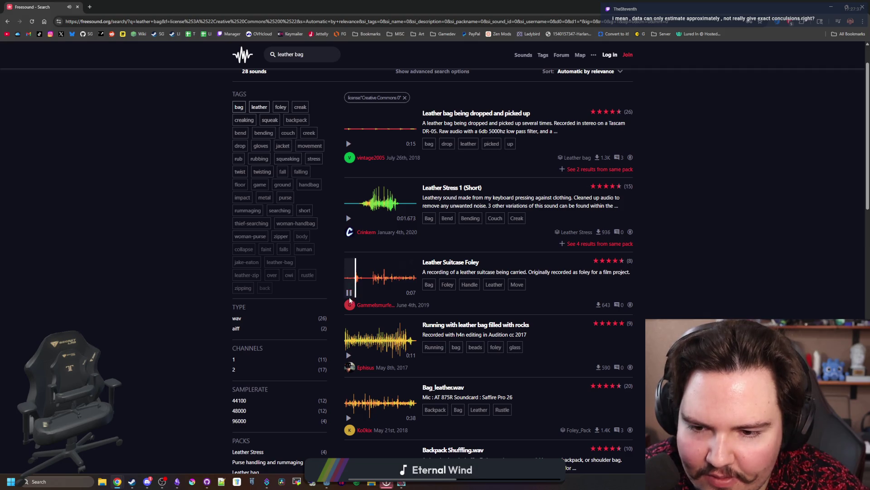
scroll(348, 295, down, 2)
click(349, 328)
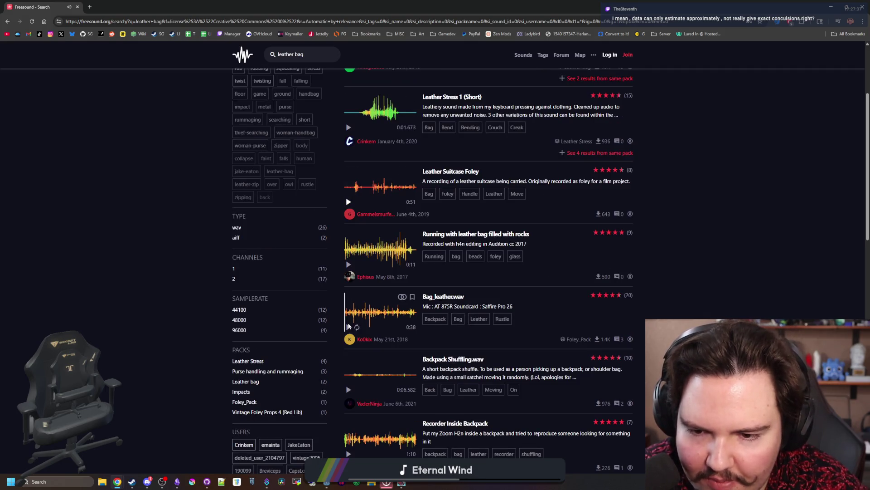
click(351, 388)
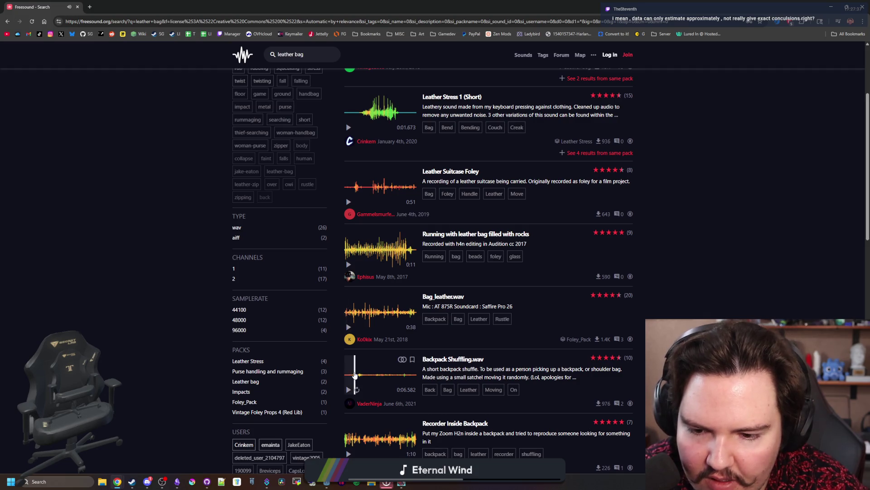
click(352, 387)
Preview Leather Bag Zipper.wav, Punching Bag.wav and coinBag.wav further down the results
scroll(350, 389, down, 4)
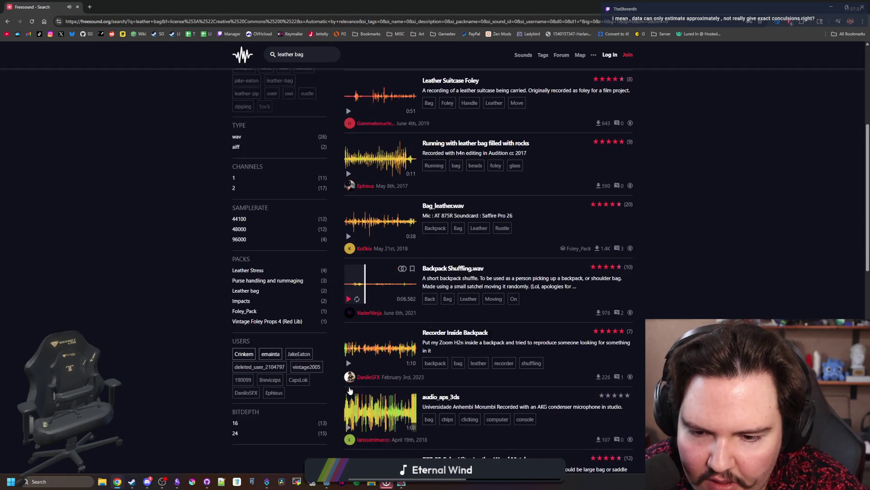
scroll(350, 388, down, 3)
scroll(353, 359, down, 3)
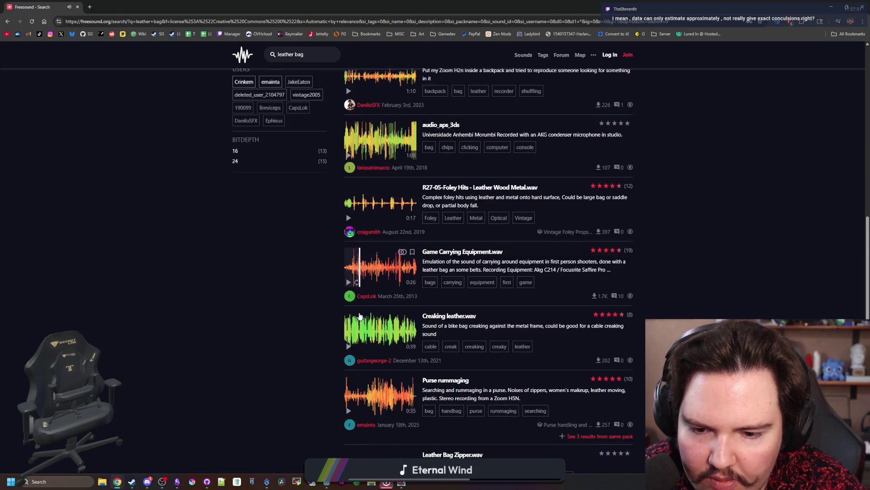
scroll(354, 337, down, 2)
click(349, 304)
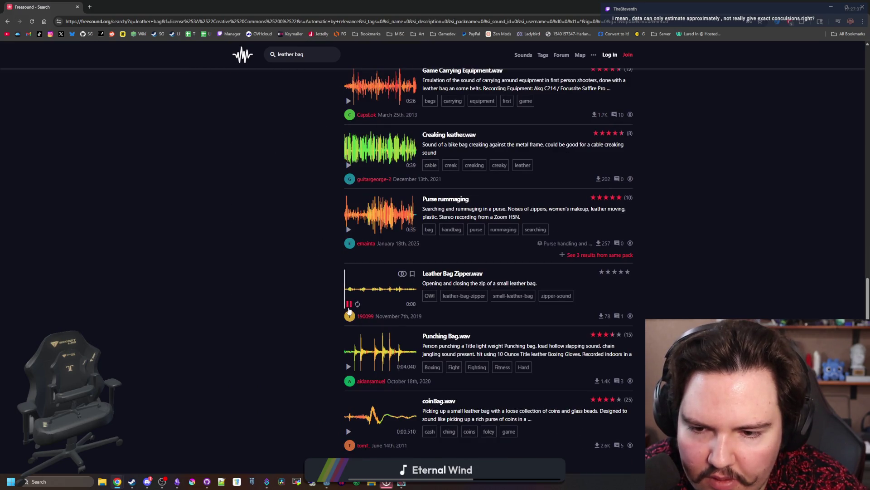
click(349, 303)
scroll(349, 295, down, 2)
click(349, 275)
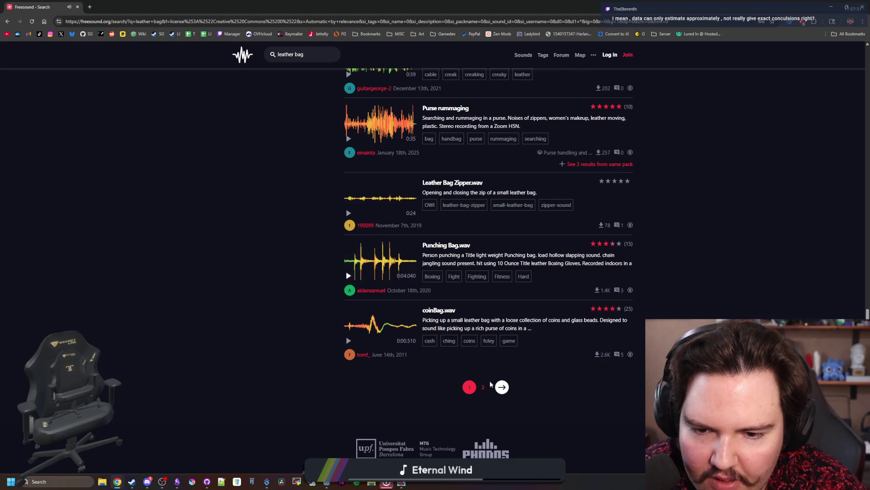
click(349, 342)
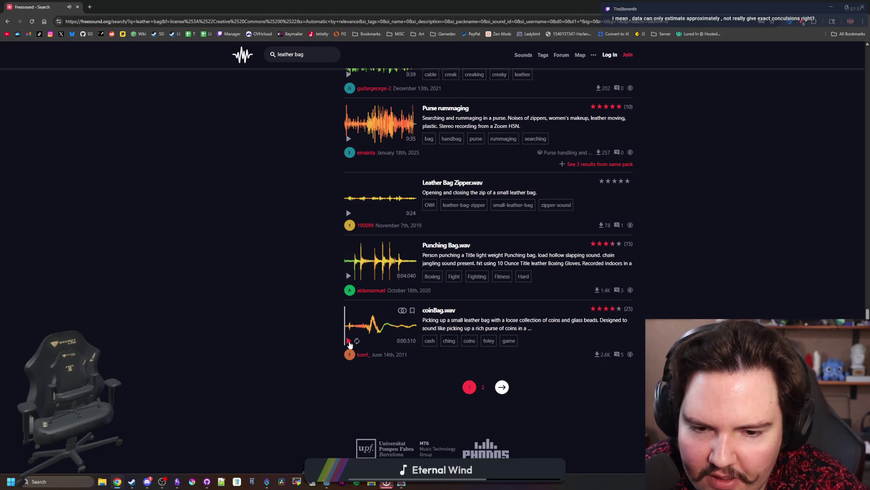
Open coinBag.wav in a background tab and return to the top of the results
middle_click(439, 310)
key(Home)
scroll(474, 79, down, 1)
click(301, 58)
Search for 'coin bag' and preview bag of coins.mp3, Coin Splash and Money Bag
text(coin bag)
key(Return)
click(349, 189)
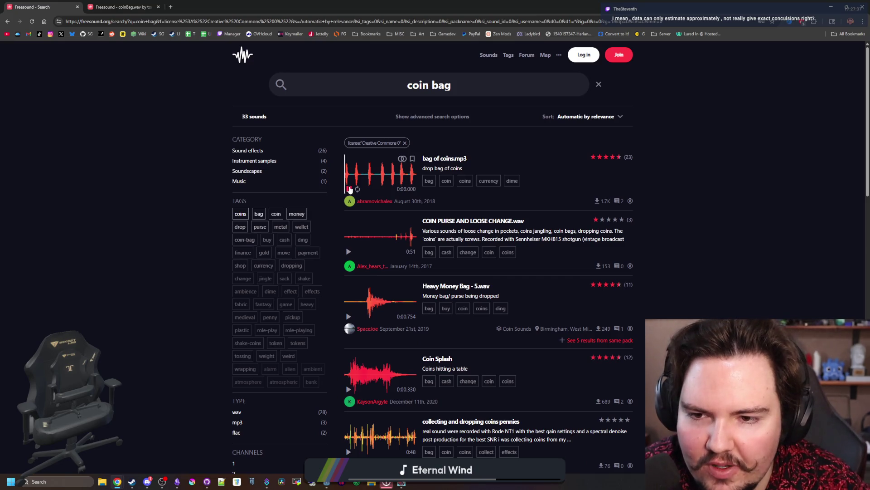
click(348, 188)
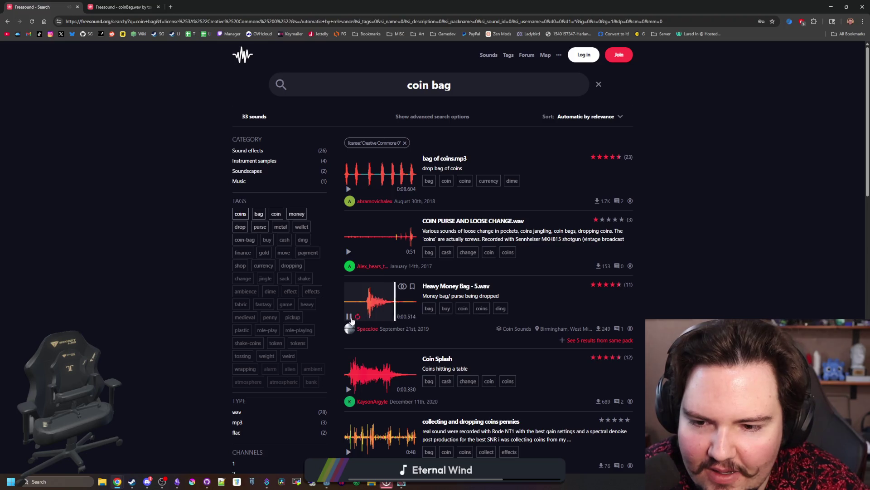
scroll(352, 321, down, 1)
click(352, 323)
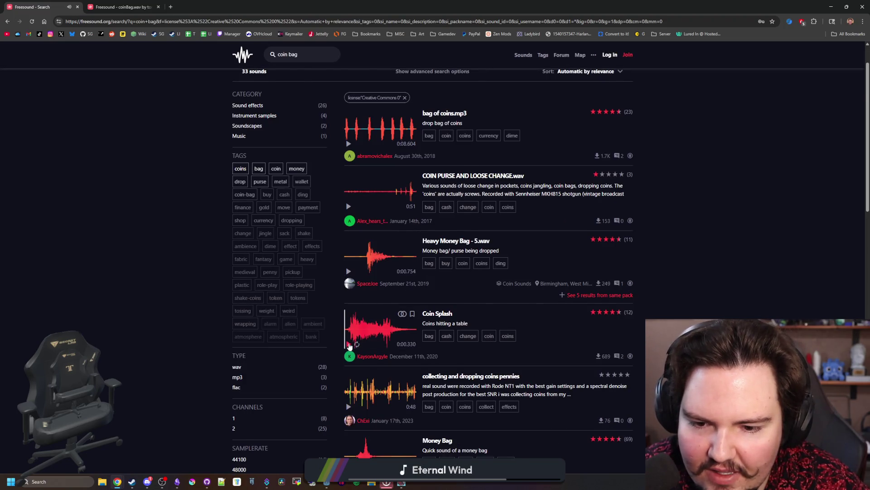
scroll(355, 340, down, 2)
click(350, 380)
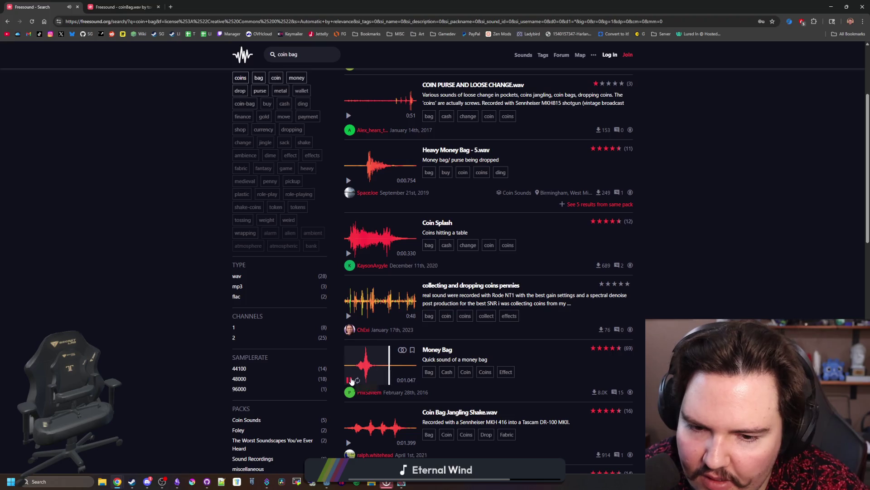
Preview Coin Bag Jangling Shake and Coin Bag Pickup Drop, and open Bag_Of_Coins in a background tab
scroll(352, 381, down, 3)
click(350, 301)
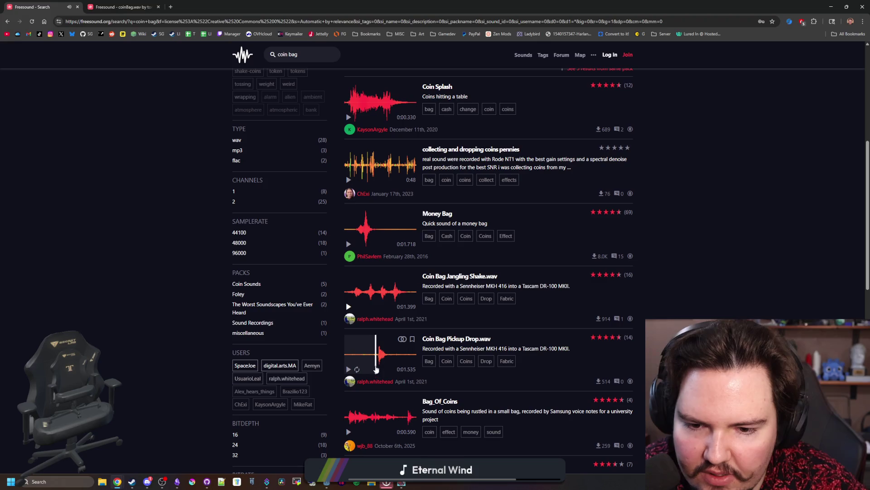
click(377, 369)
click(375, 366)
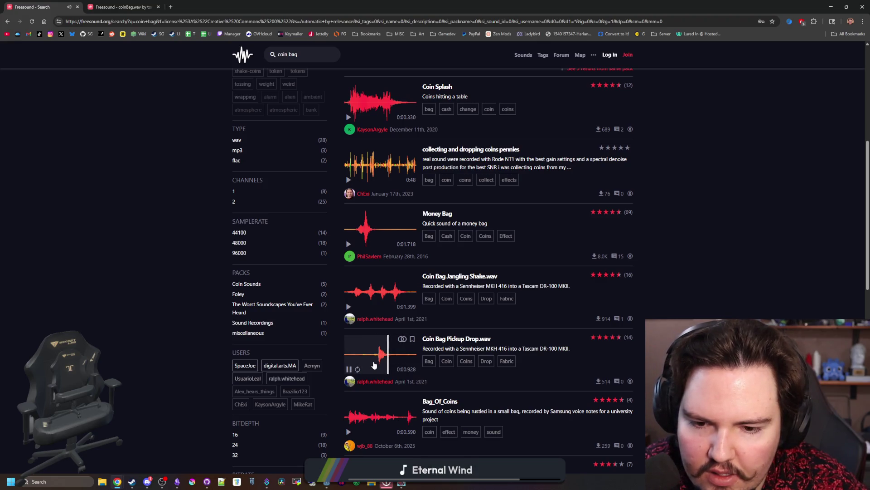
scroll(374, 365, down, 3)
click(345, 285)
click(346, 285)
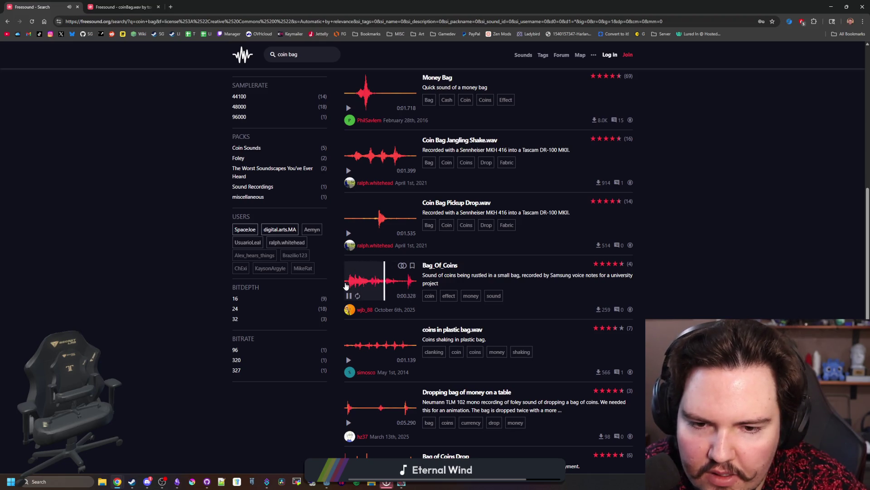
middle_click(448, 270)
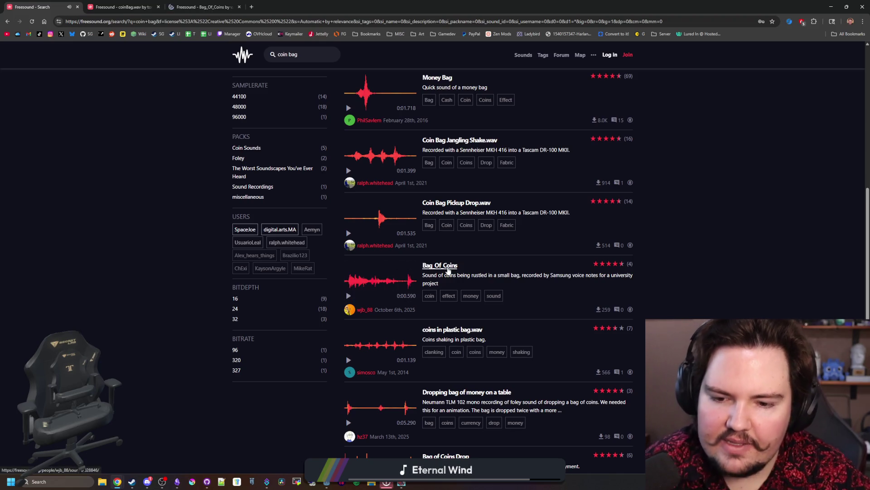
Preview coins in plastic bag.wav, Dropping bag of money, then page 2's Coins; Sandwich Bag.wav and coinBag.wav
scroll(446, 272, down, 1)
click(356, 299)
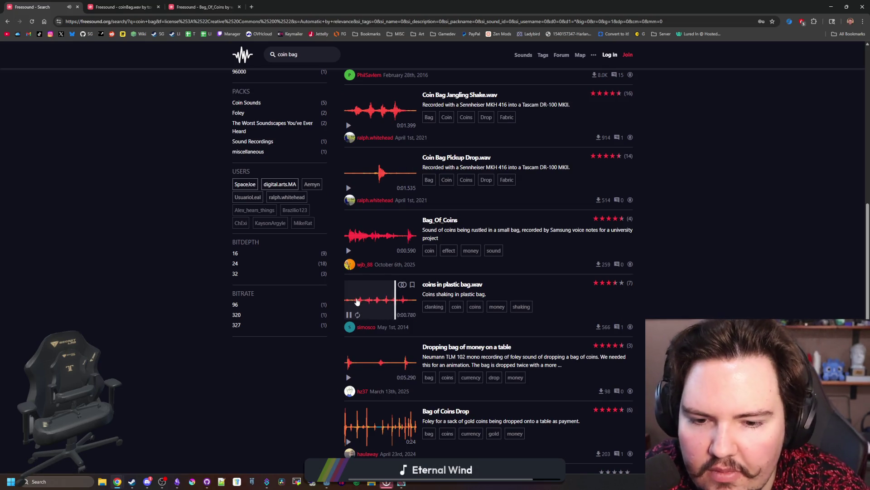
click(348, 364)
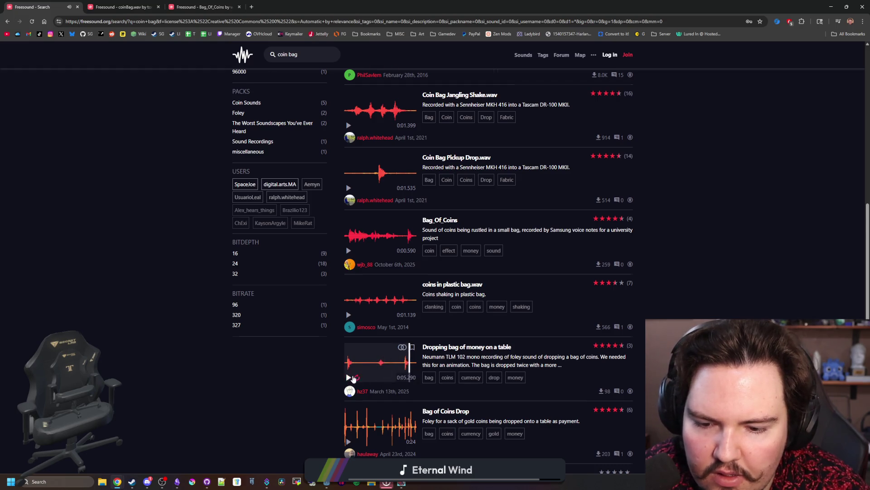
scroll(358, 353, down, 7)
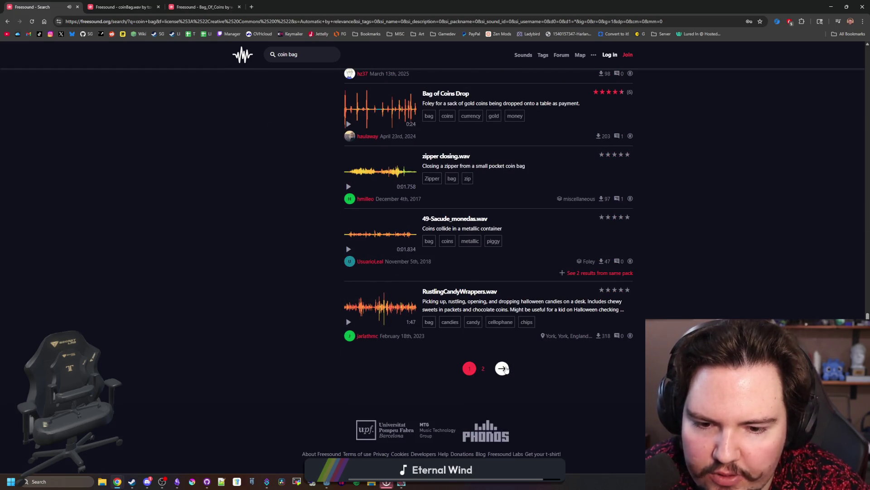
click(502, 368)
click(348, 189)
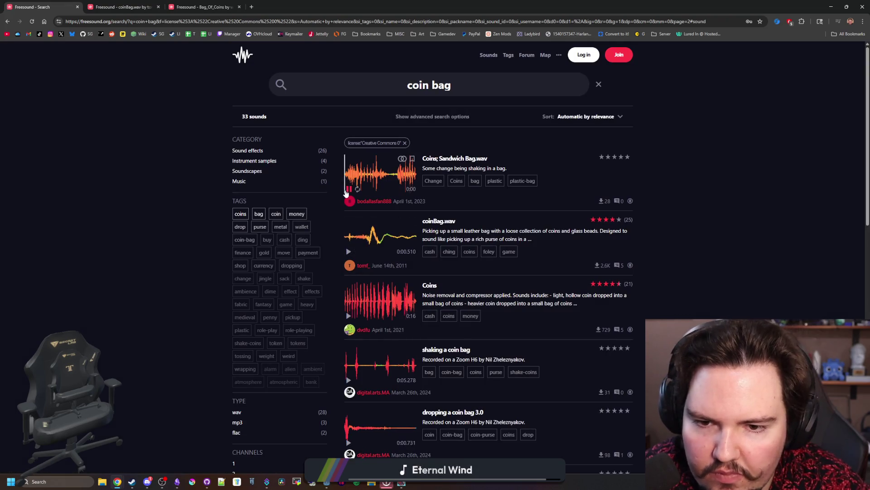
click(348, 244)
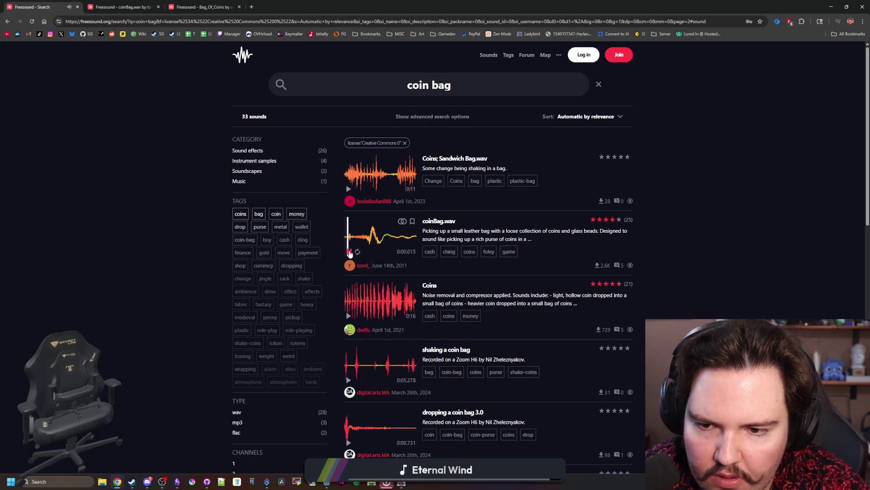
click(350, 252)
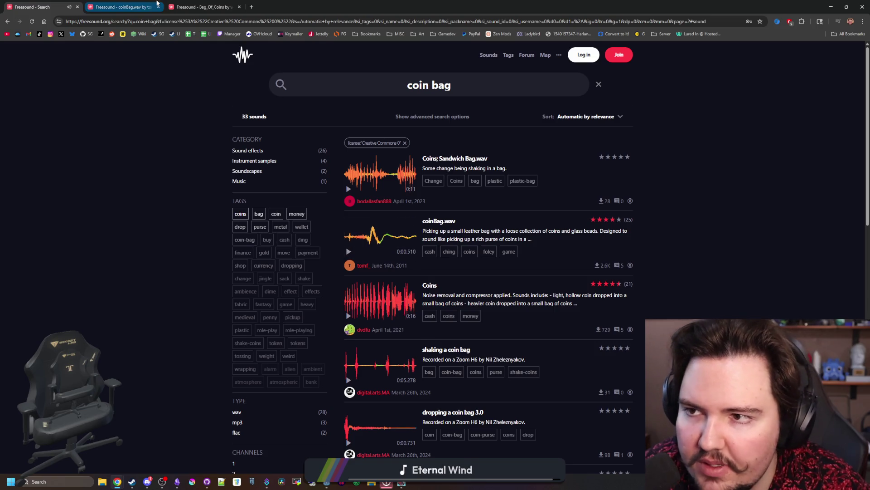
Close the coinBag.wav tab and return to the coin bag results
click(120, 7)
click(202, 7)
click(159, 7)
click(159, 7)
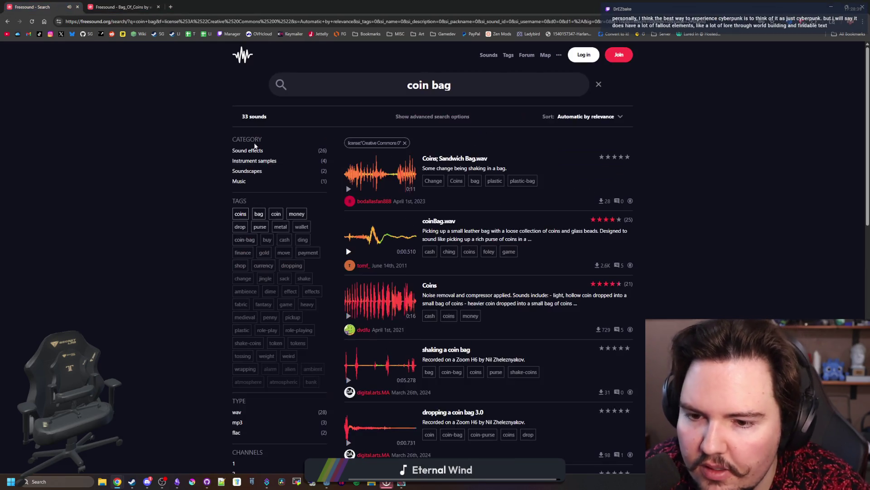
scroll(361, 313, down, 2)
scroll(358, 324, down, 1)
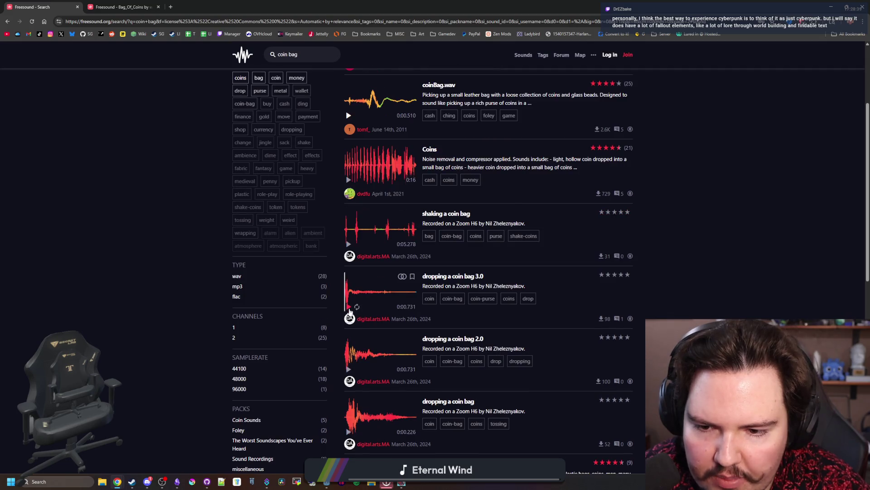
Open dropping a coin bag 3.0 in its own tab and compare it with Bag_Of_Coins
click(350, 307)
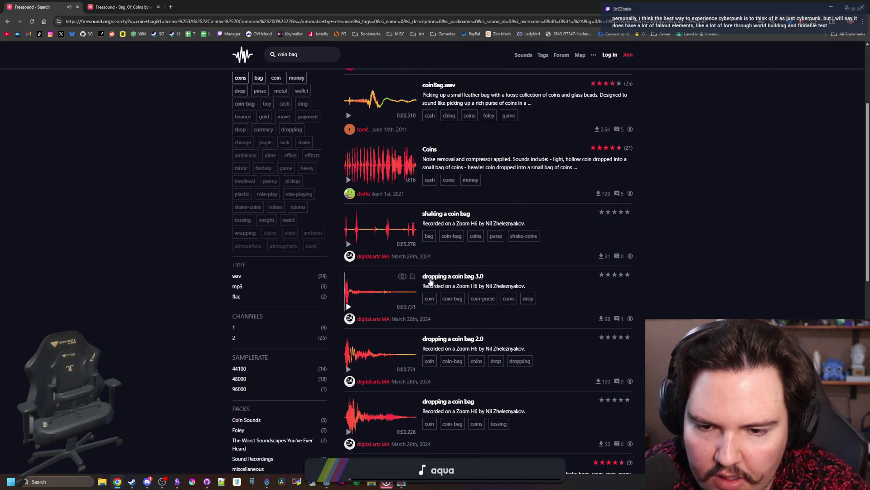
ctrl+shift+click(449, 278)
click(365, 165)
key(ctrl+shift+Tab)
click(365, 165)
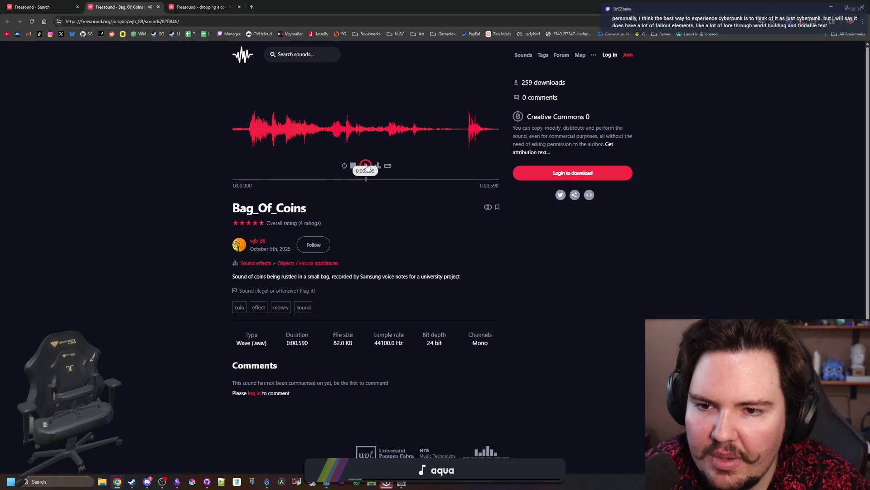
key(ctrl+Tab)
click(365, 166)
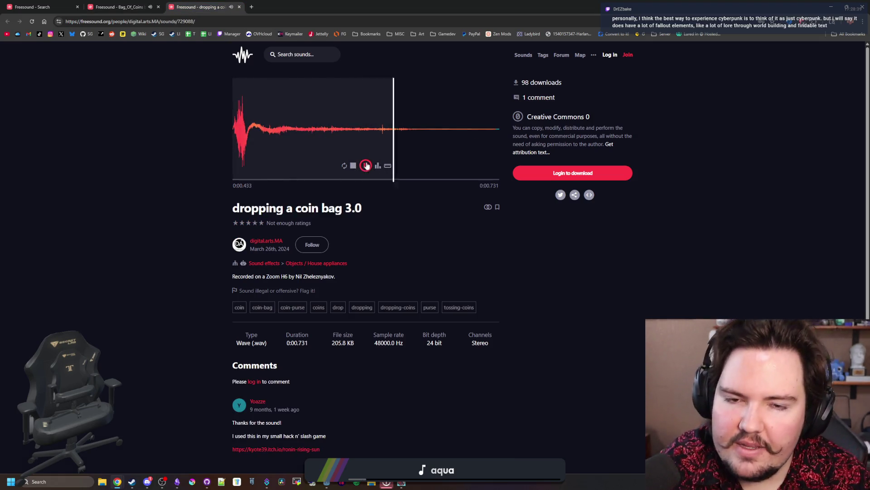
key(alt+Tab)
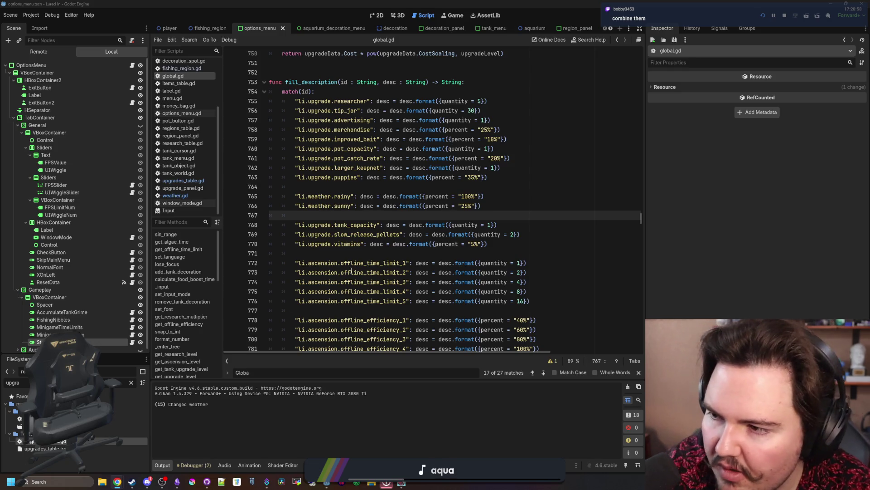
Save the scene from the Godot script editor, returning to line 767
click(362, 257)
key(ctrl+s)
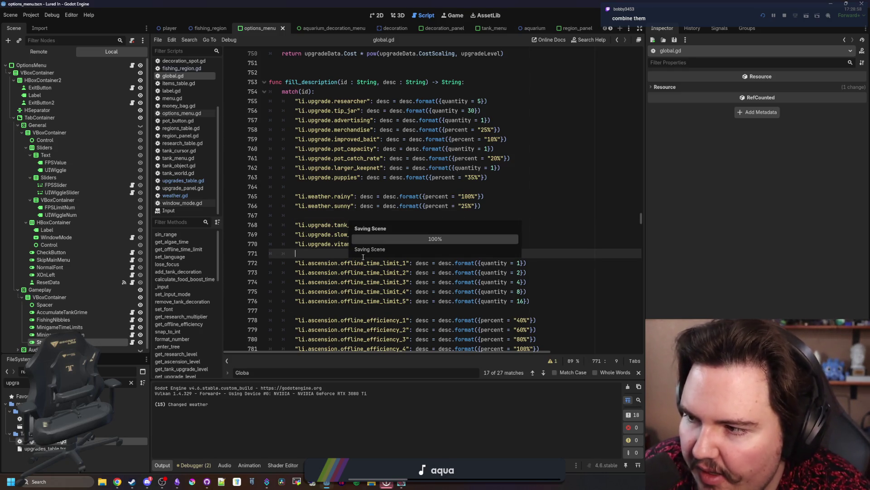
click(393, 214)
key(ctrl+s)
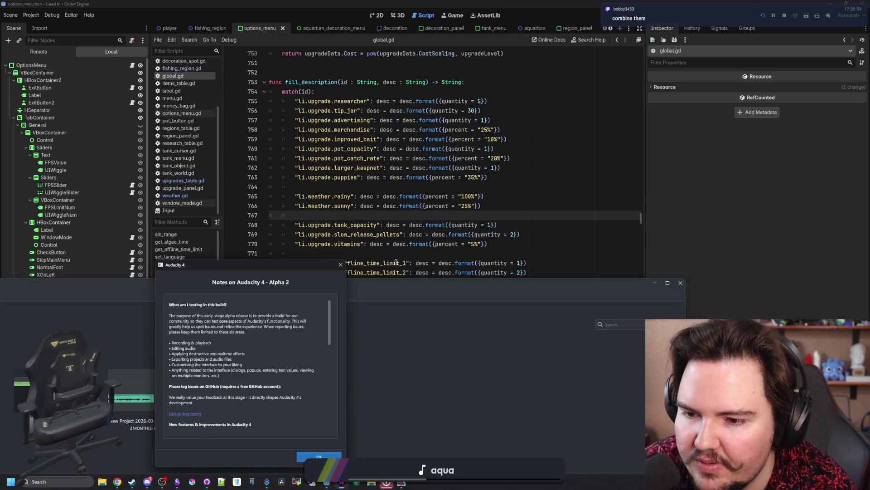
Dismiss the Alpha 2 notes, maximize Audacity, create a new project and import the bag of coins file
click(317, 456)
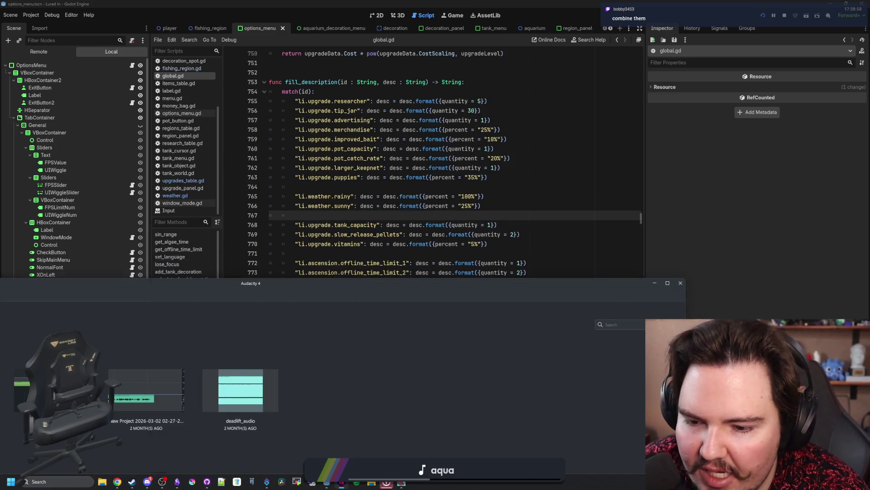
double_click(347, 288)
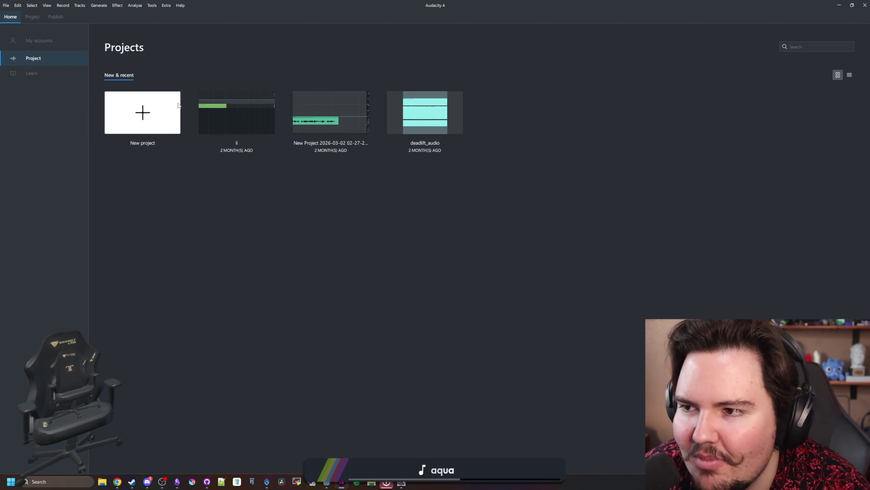
click(152, 116)
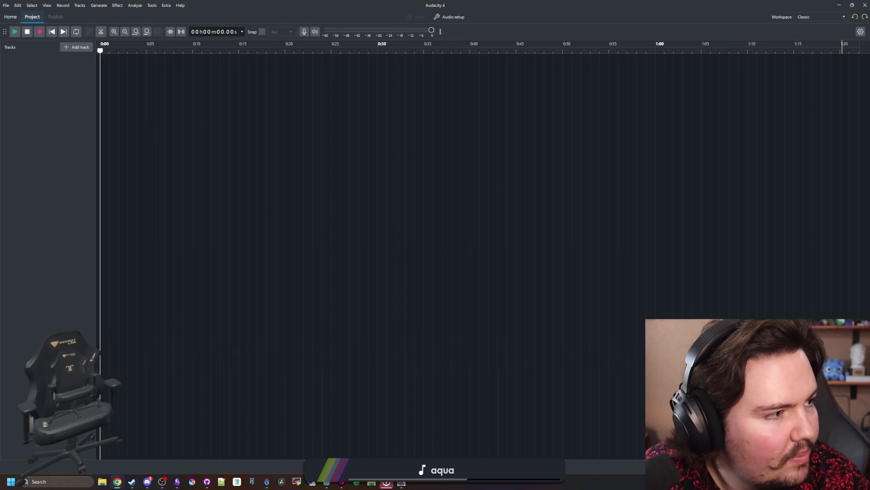
mouse_move(0, 87)
mouse_down()
mouse_move(115, 86)
mouse_move(116, 73)
mouse_up()
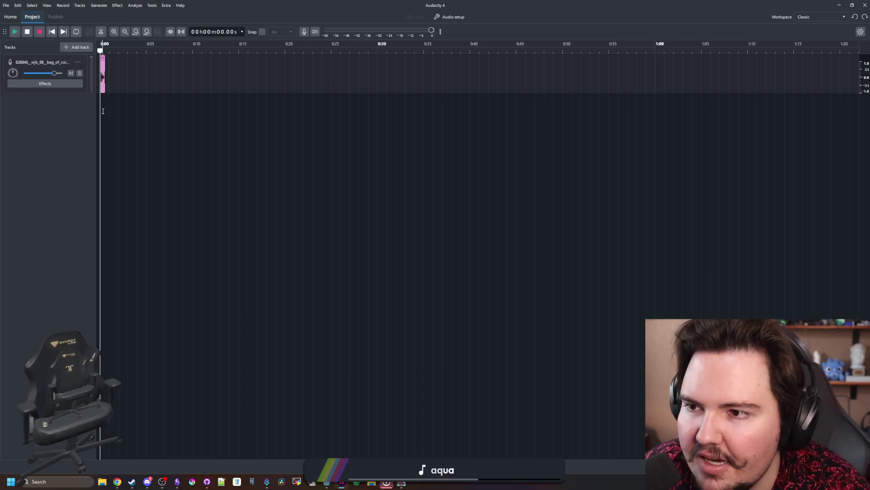
ctrl+scroll(112, 109, up, 8)
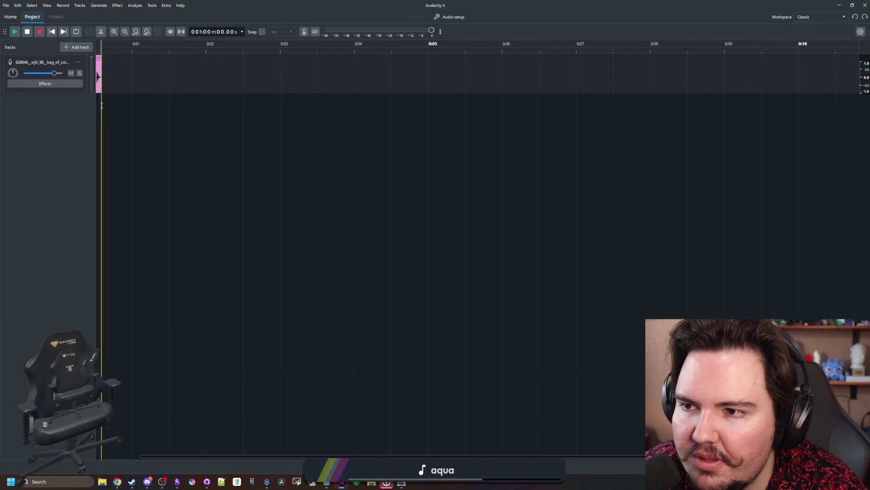
ctrl+scroll(110, 119, up, 4)
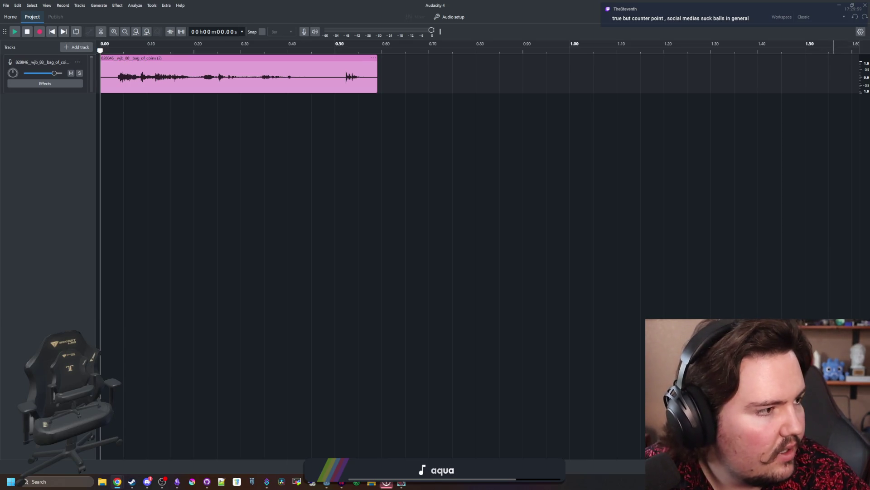
mouse_move(841, 137)
mouse_down()
mouse_move(350, 108)
mouse_move(401, 96)
mouse_up()
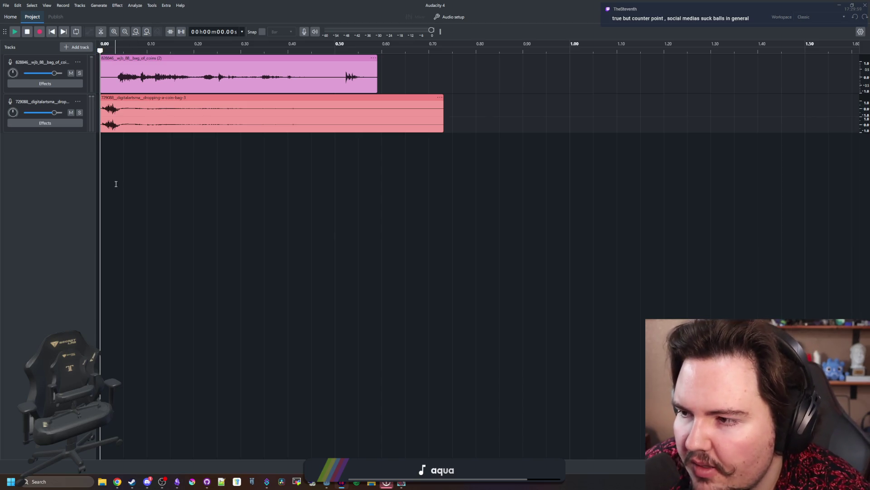
scroll(116, 184, up, 3)
scroll(178, 159, down, 1)
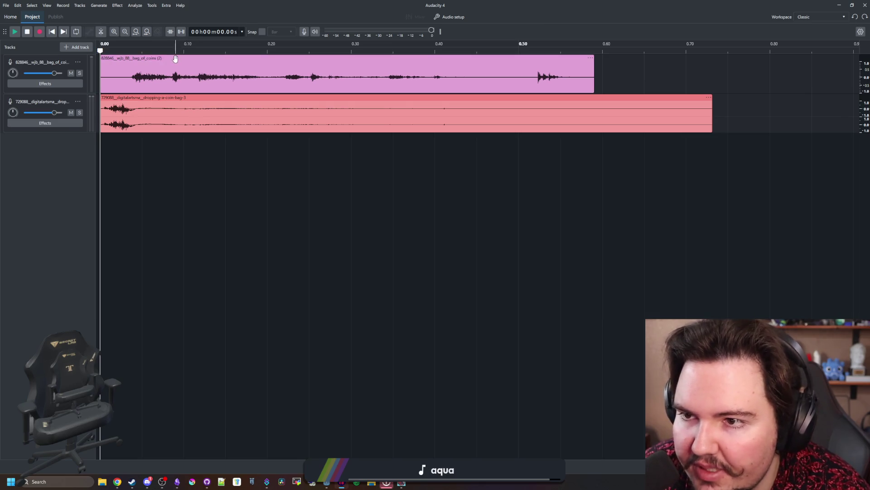
drag(175, 59, 226, 59)
mouse_move(149, 57)
mouse_down()
mouse_move(180, 59)
mouse_move(100, 59)
mouse_up()
drag(154, 97, 176, 97)
click(191, 184)
key(ctrl+3)
key(ctrl+3)
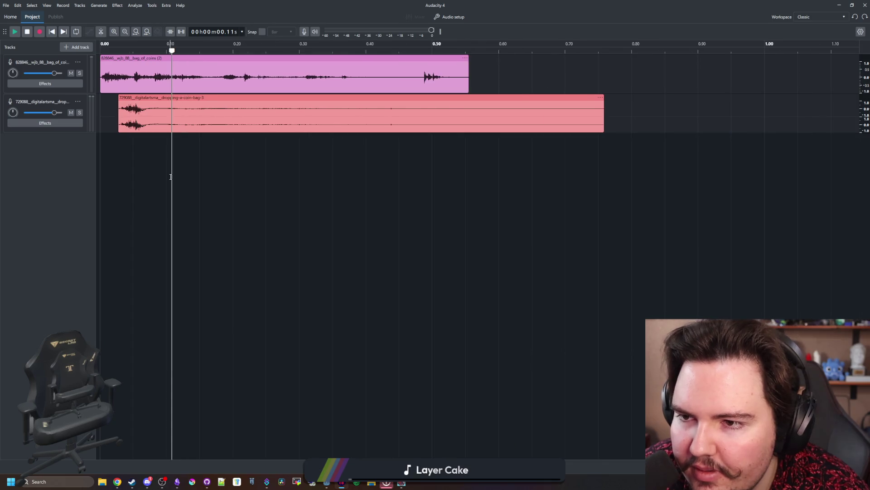
drag(156, 49, 89, 51)
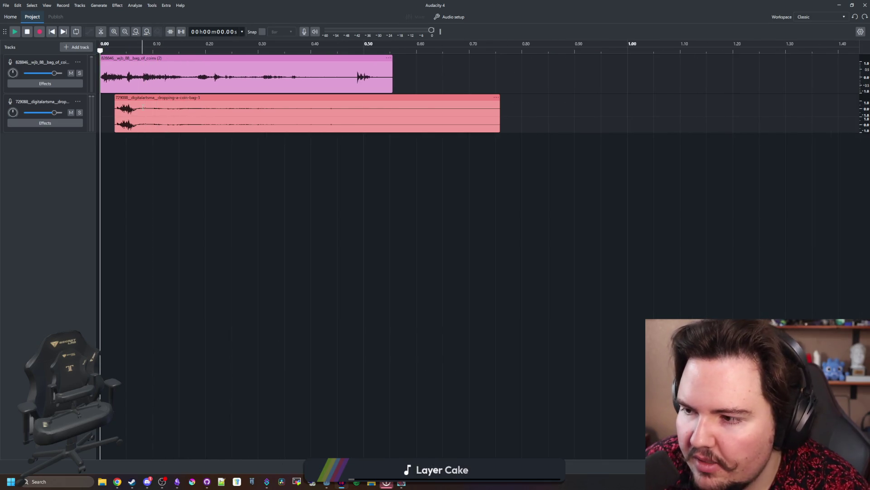
key(space)
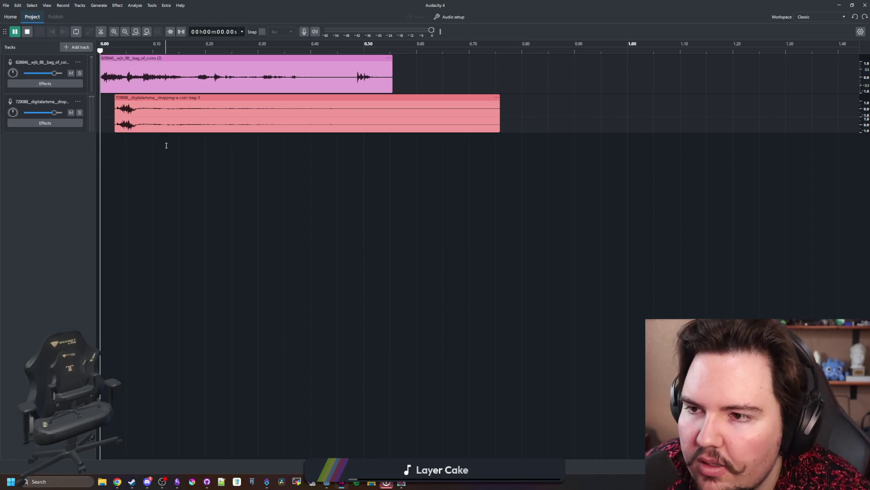
key(space)
key(space)
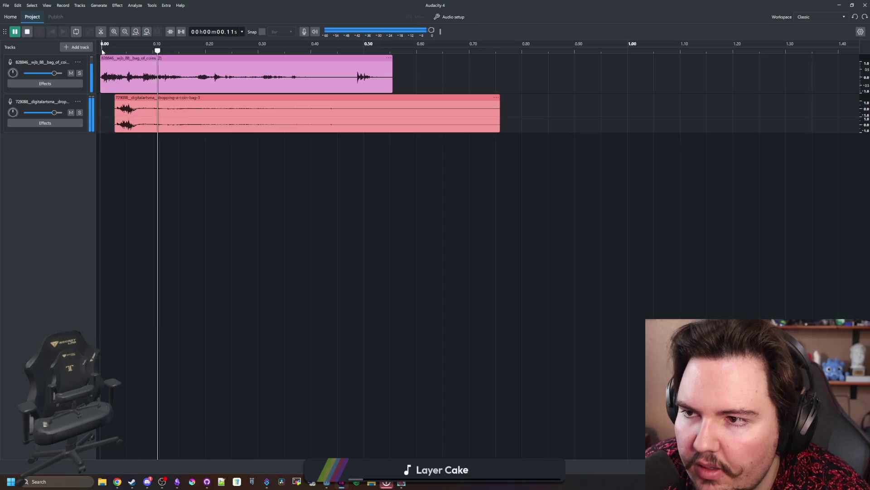
key(space)
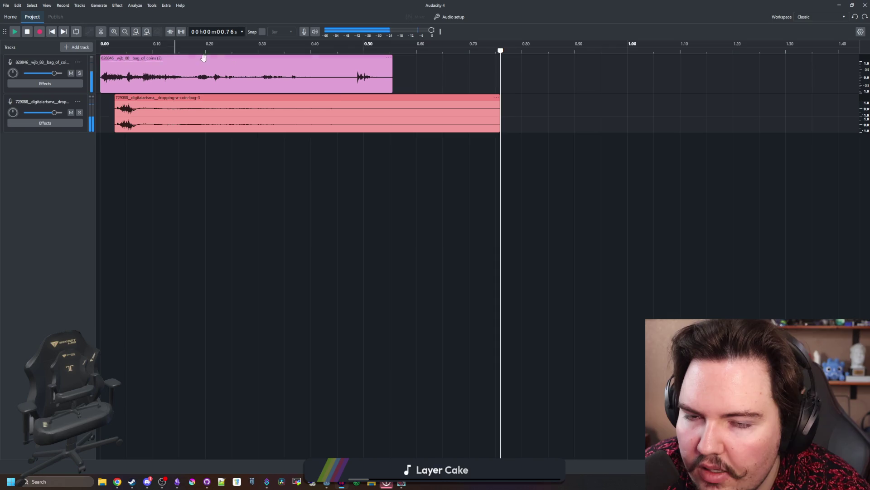
ctrl+scroll(225, 162, down, 3)
click(155, 148)
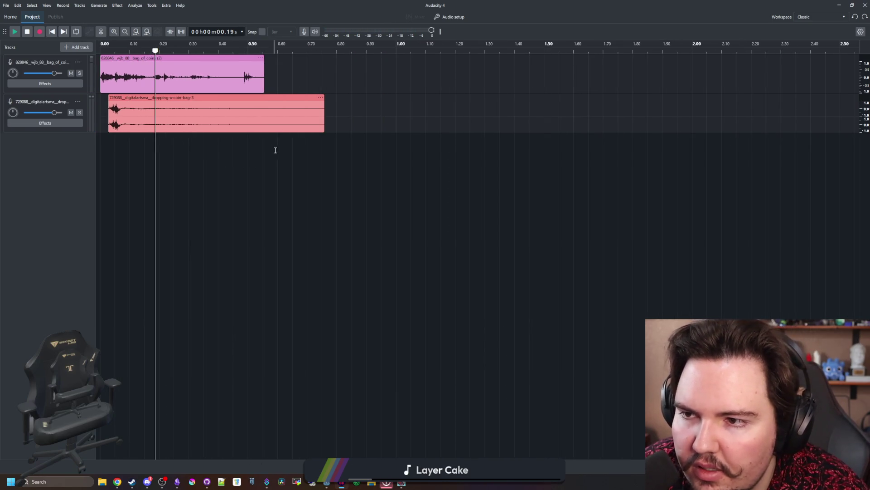
Audition the layered clips and move the dropping-a-coin-bag clip to start at 0.00
click(102, 50)
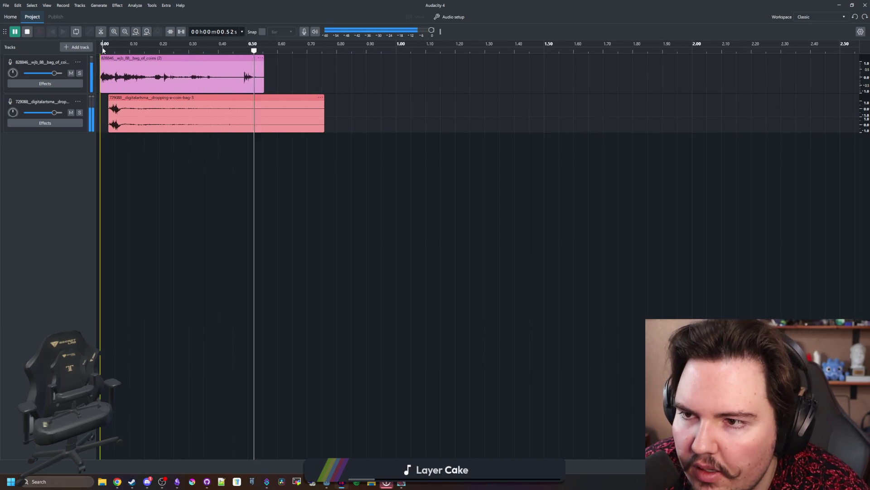
click(103, 49)
drag(126, 97, 118, 97)
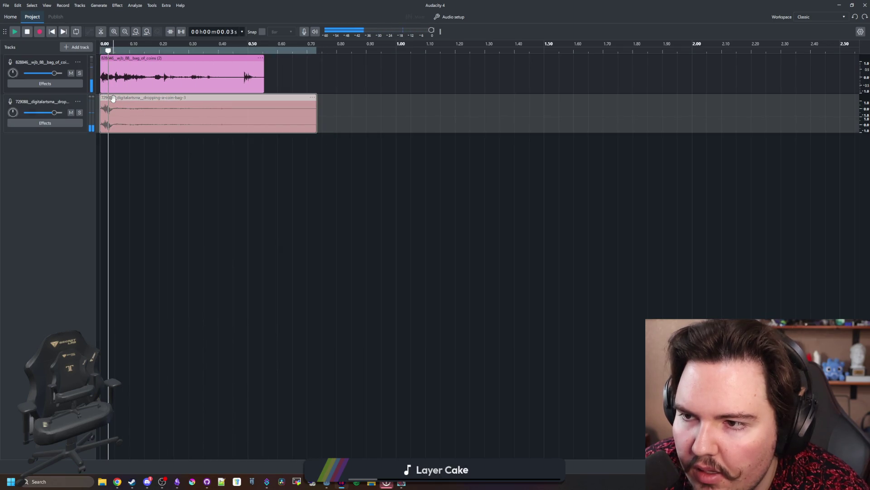
click(102, 51)
click(102, 51)
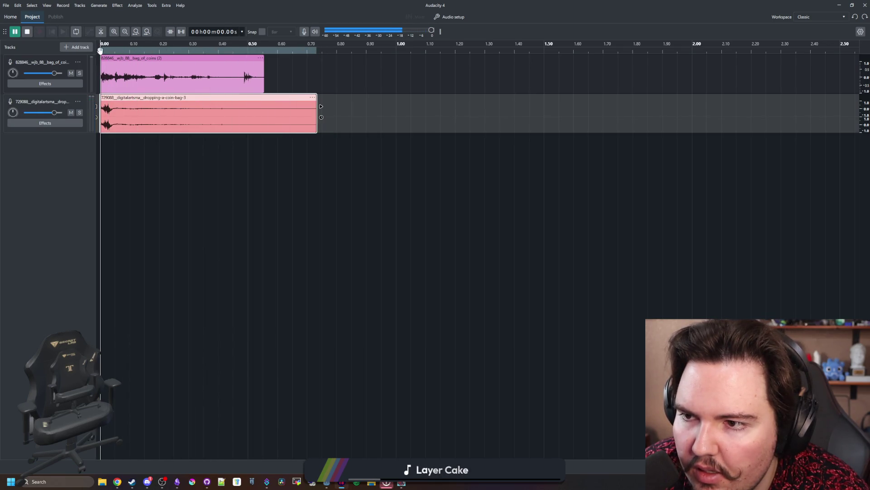
Shift the bag_of_coins clip later to about 0.07 s and replay to compare
drag(158, 58, 180, 58)
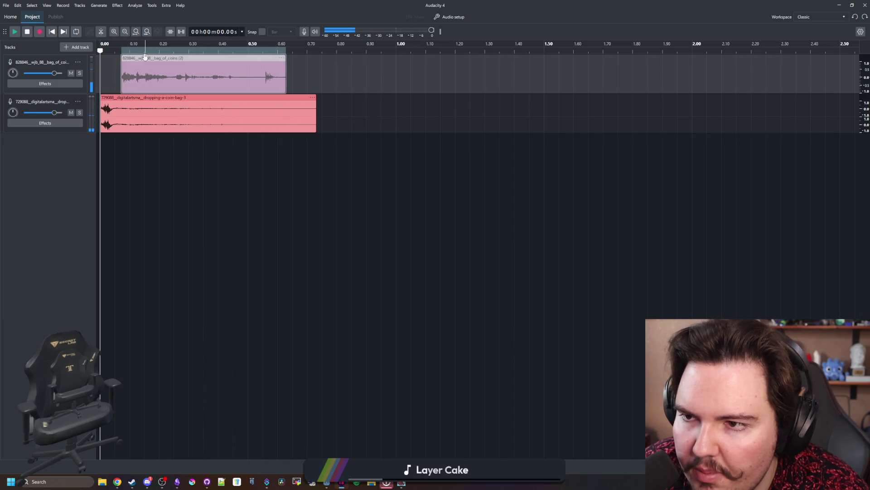
click(108, 49)
click(102, 49)
click(101, 52)
click(100, 52)
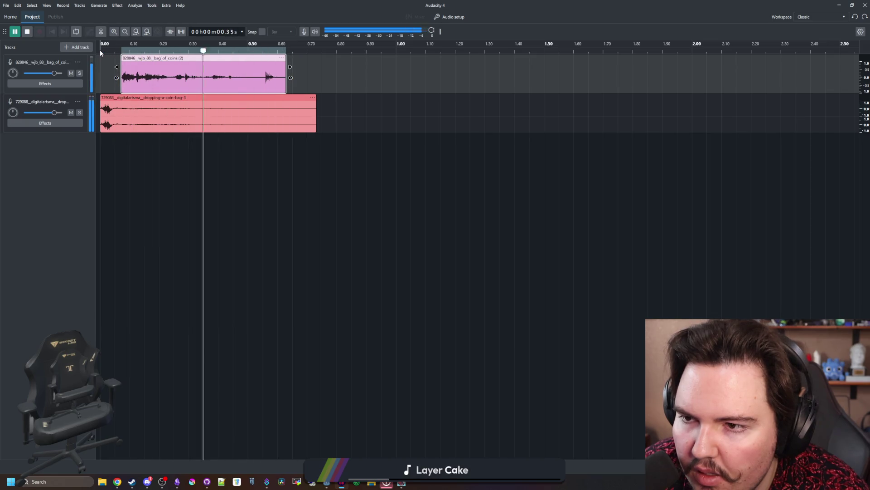
click(182, 73)
Try the bag_of_coins clip at 0.78 s, then settle it near 0.08 s before Audacity freezes
drag(170, 57, 380, 56)
click(325, 52)
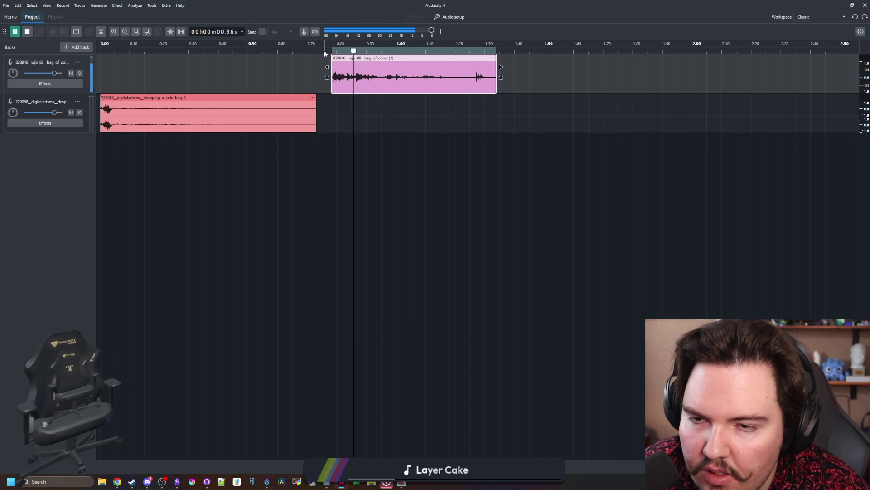
drag(345, 57, 140, 54)
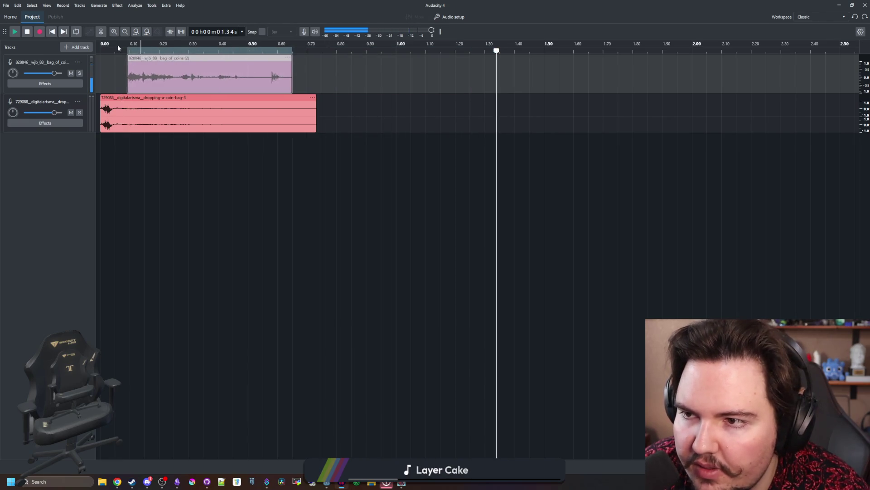
click(100, 48)
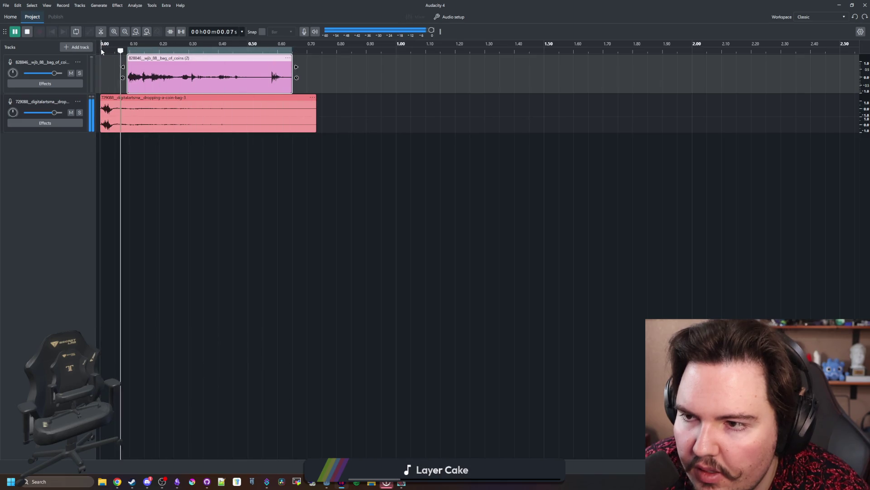
click(99, 49)
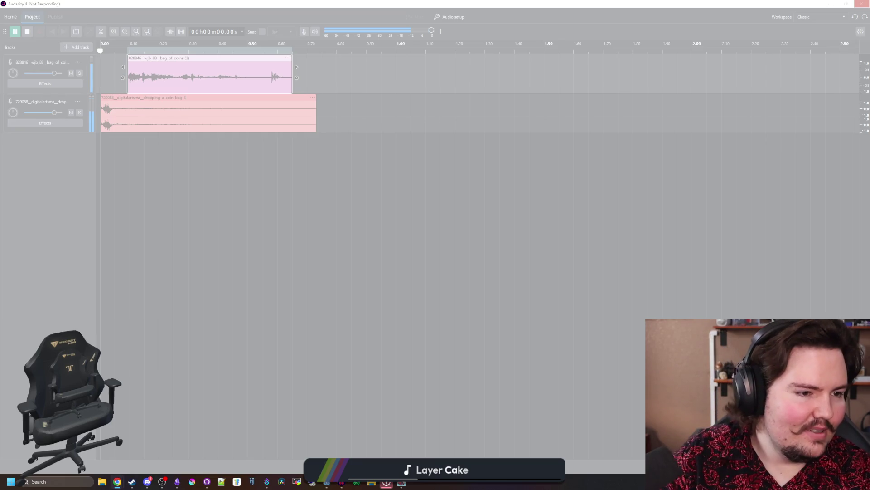
key(alt+Tab)
Search Freesound for 'bag drop' and preview empty_bag_drop.wav, Dropping bag to floor.WAV and Dropping Compost Bag on Floor.wav
click(338, 172)
text(bag drop)
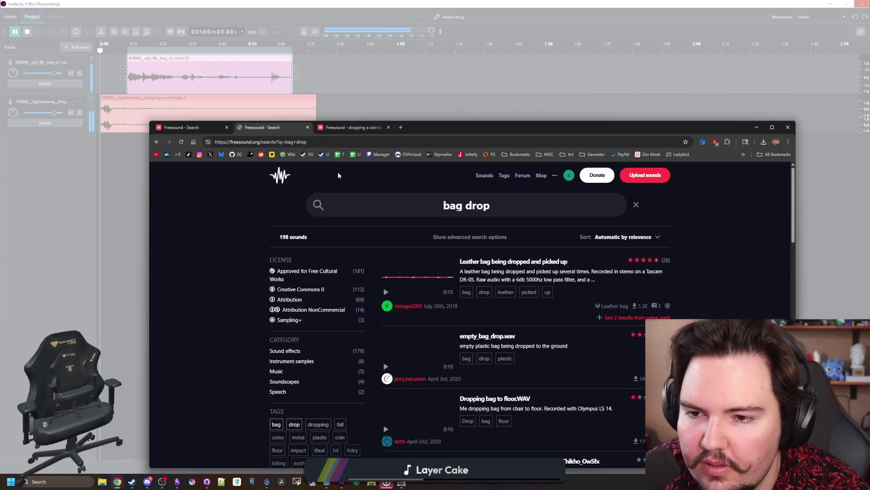
scroll(390, 290, down, 2)
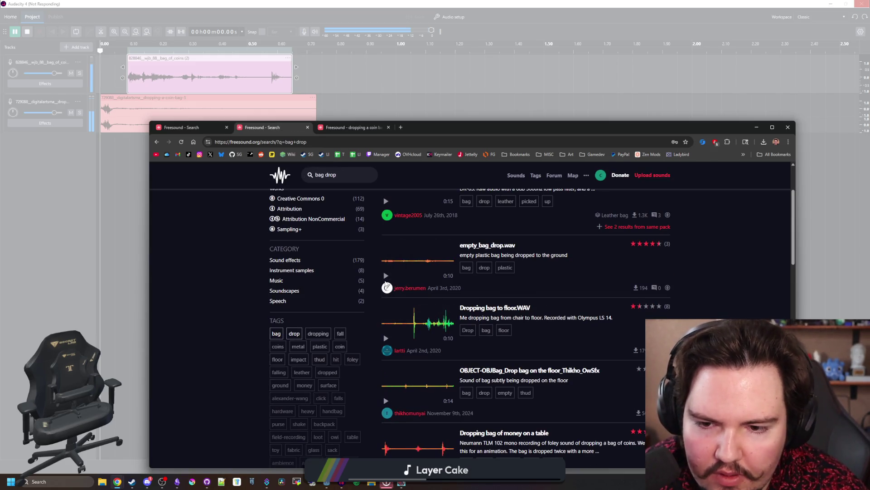
click(386, 277)
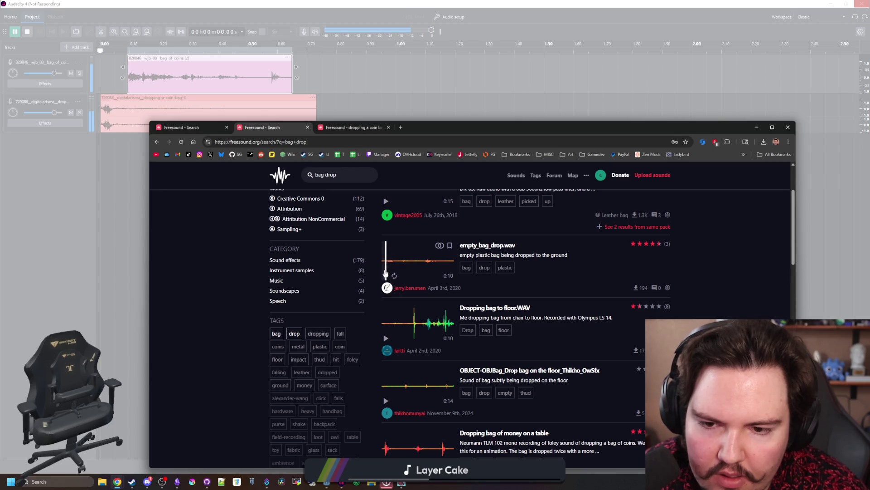
scroll(387, 278, down, 2)
click(407, 236)
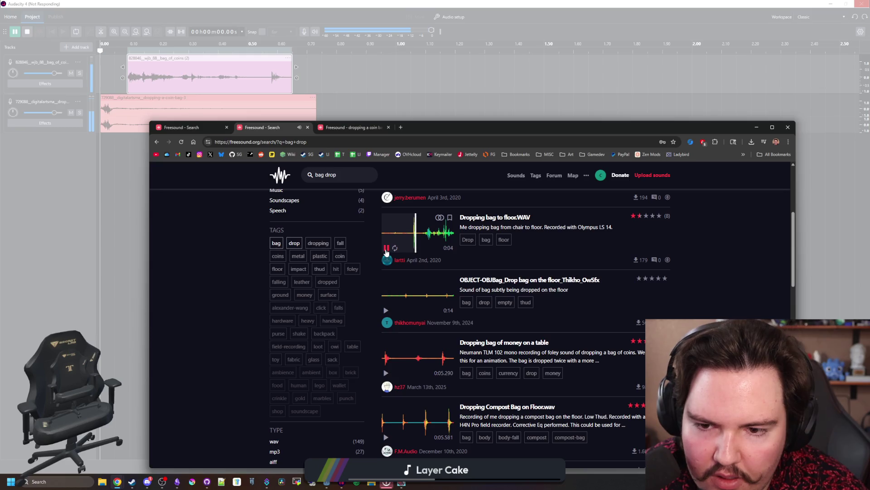
scroll(402, 258, down, 5)
scroll(402, 260, up, 1)
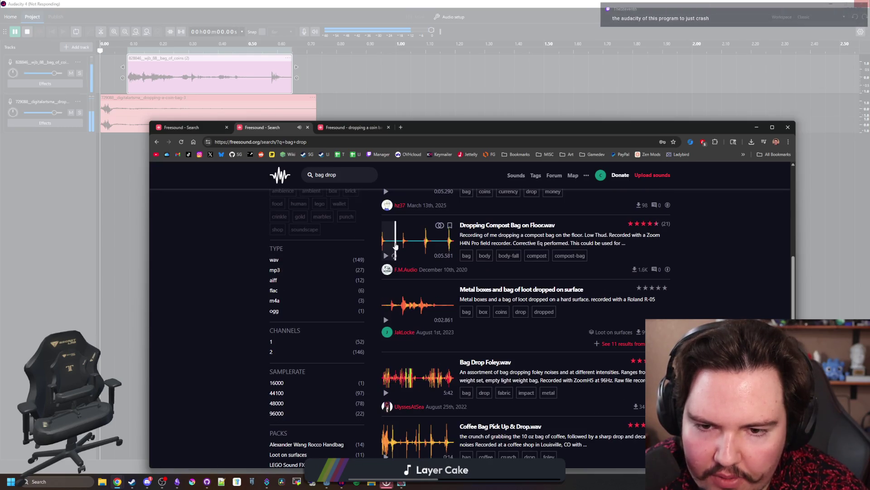
click(399, 244)
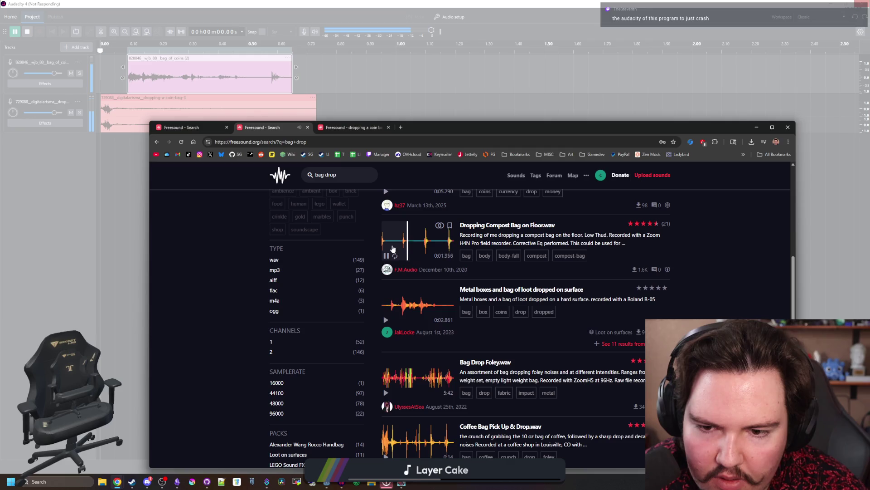
key(alt+Tab)
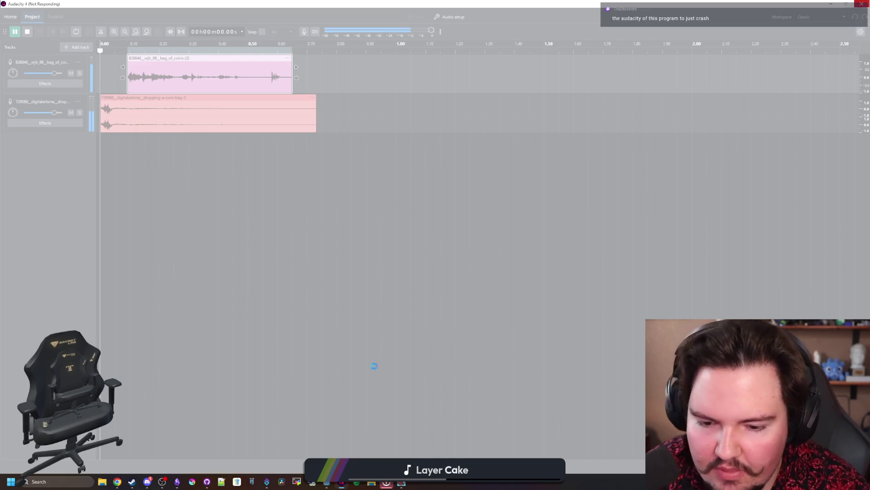
End the frozen Audacity task, relaunch it, restore the previous session and maximize the window
right_click(338, 483)
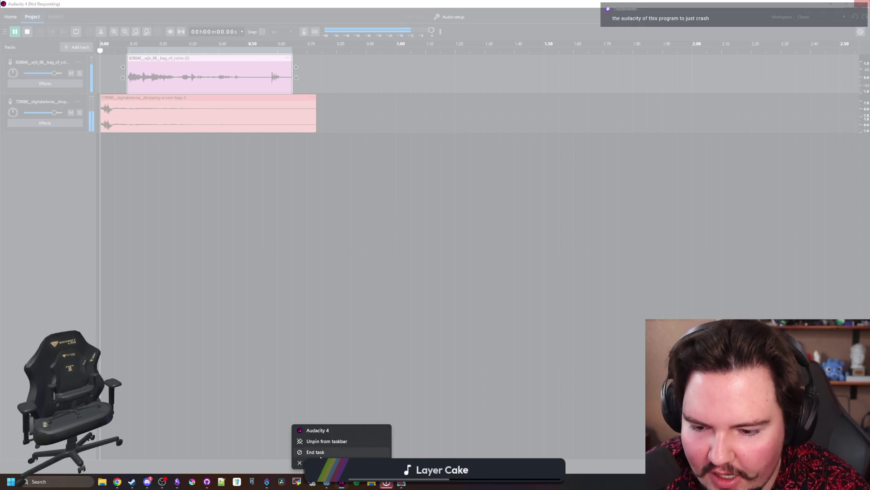
click(345, 452)
click(345, 483)
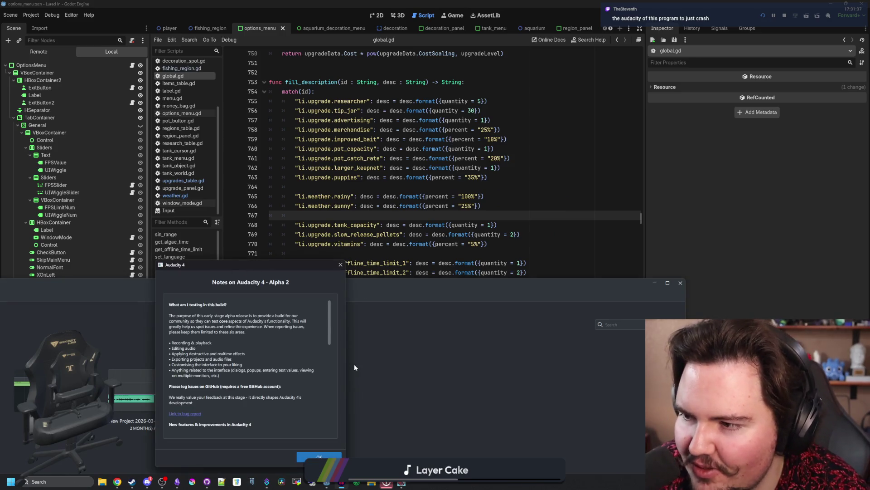
click(323, 456)
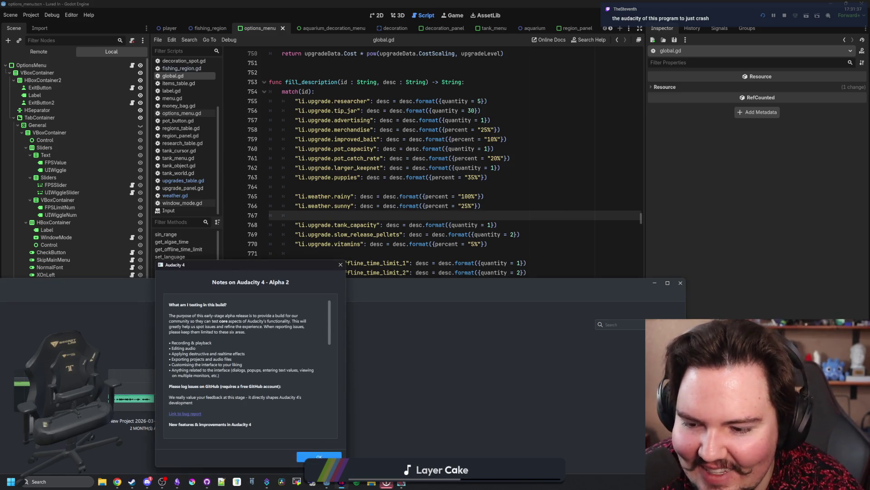
click(231, 467)
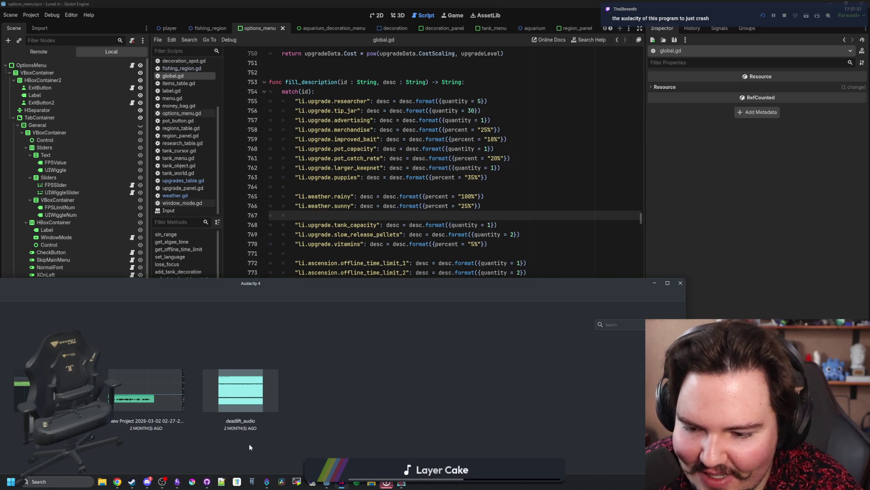
double_click(297, 283)
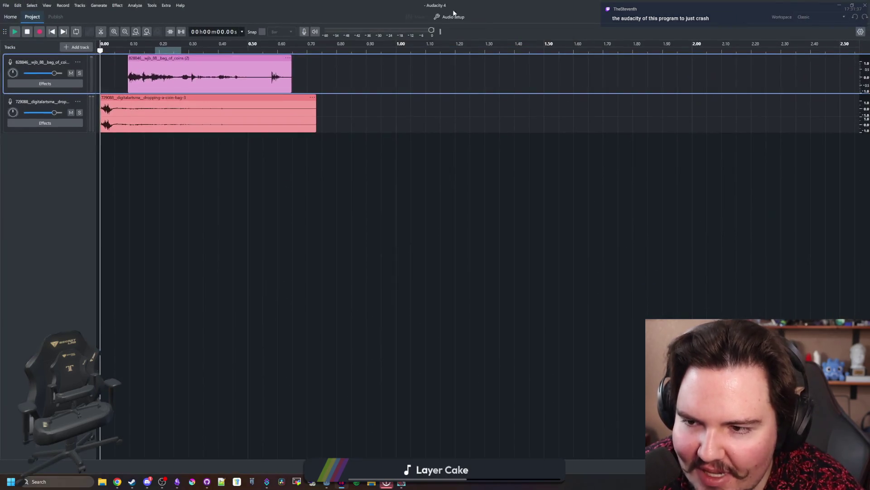
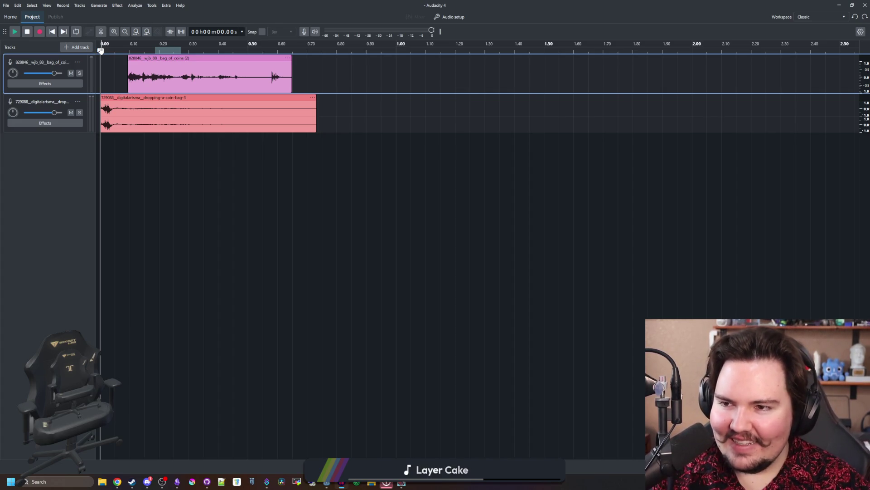
Play the two layered coin-bag sounds from the start several times to preview them
drag(101, 51, 182, 50)
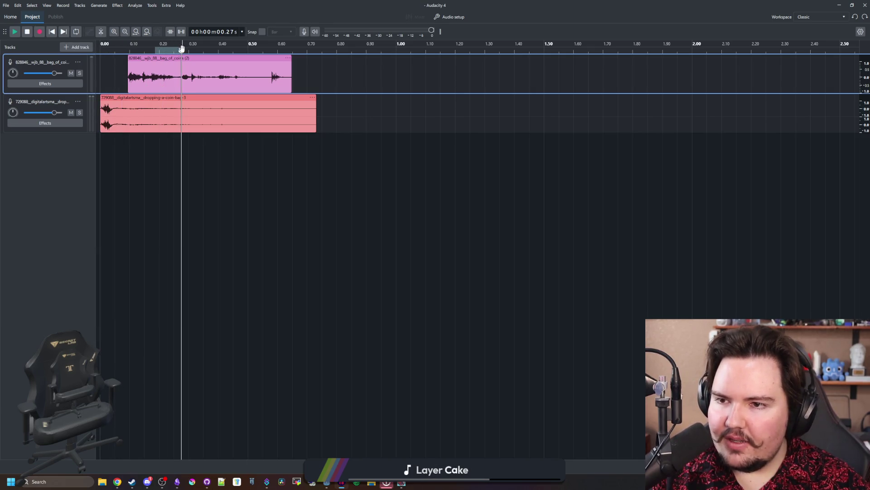
click(101, 50)
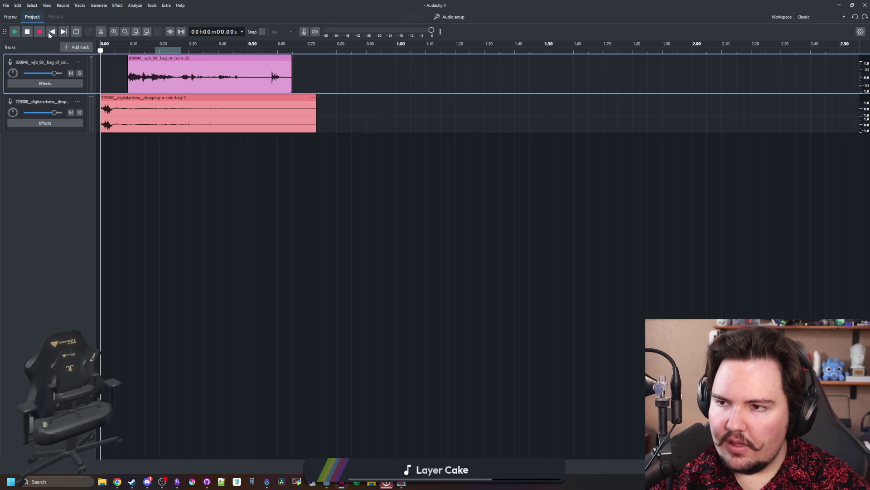
click(15, 32)
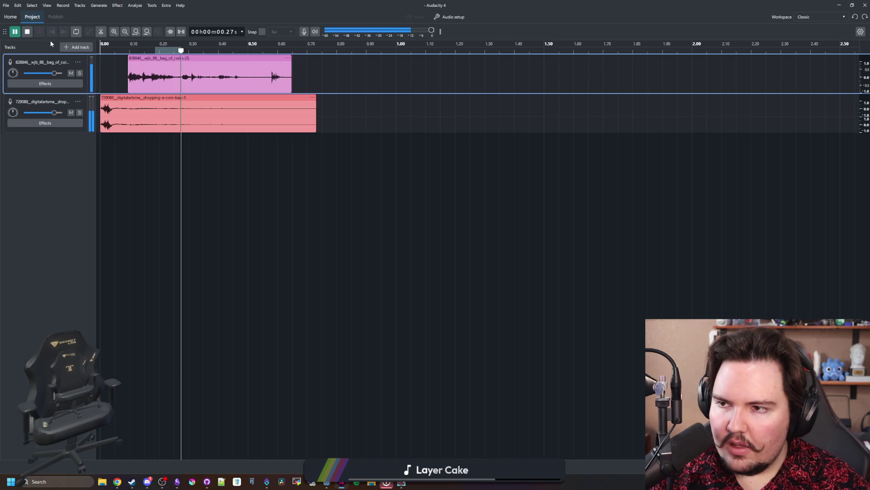
click(105, 52)
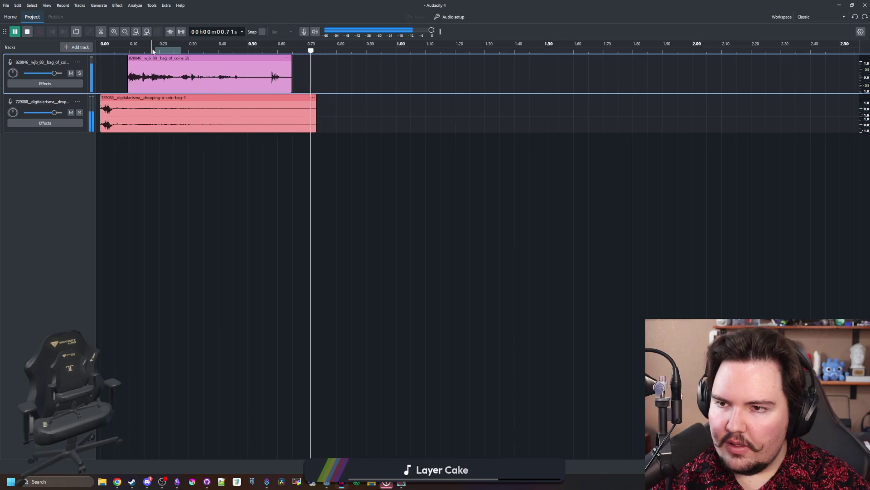
click(99, 51)
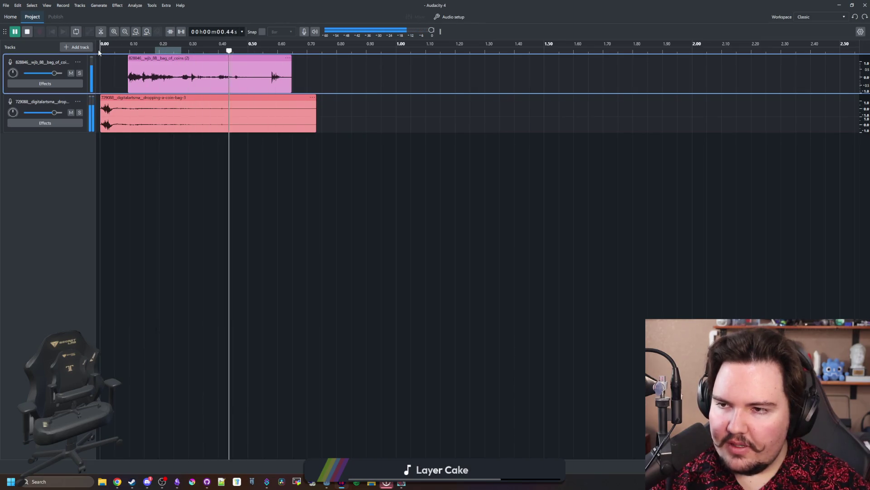
click(99, 51)
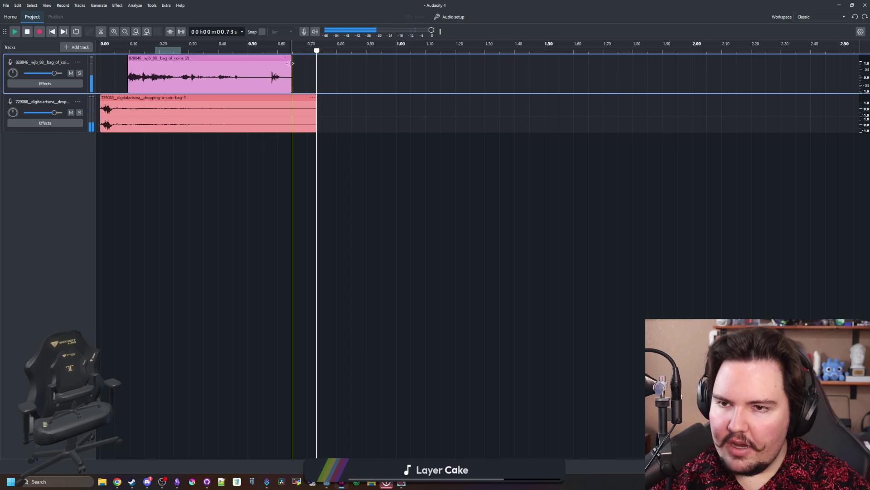
Apply Fade Out to the selected tail end of both clips
drag(316, 145, 221, 142)
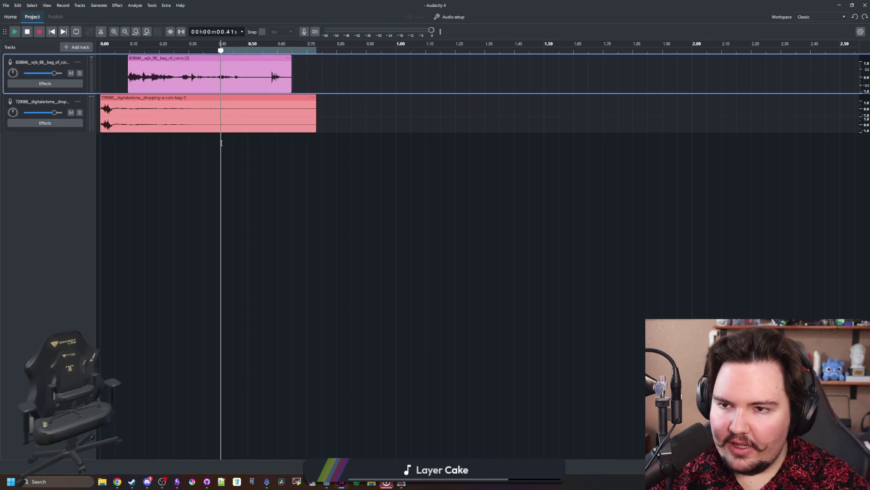
click(118, 5)
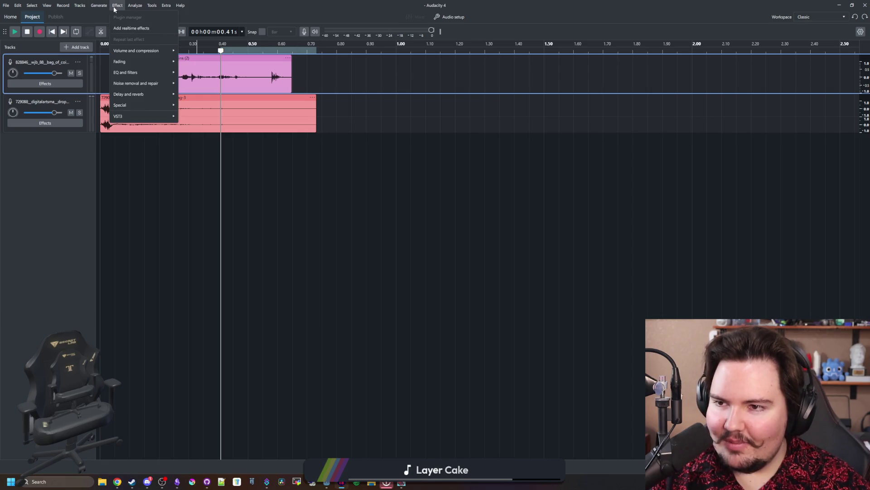
mouse_move(144, 59)
click(190, 72)
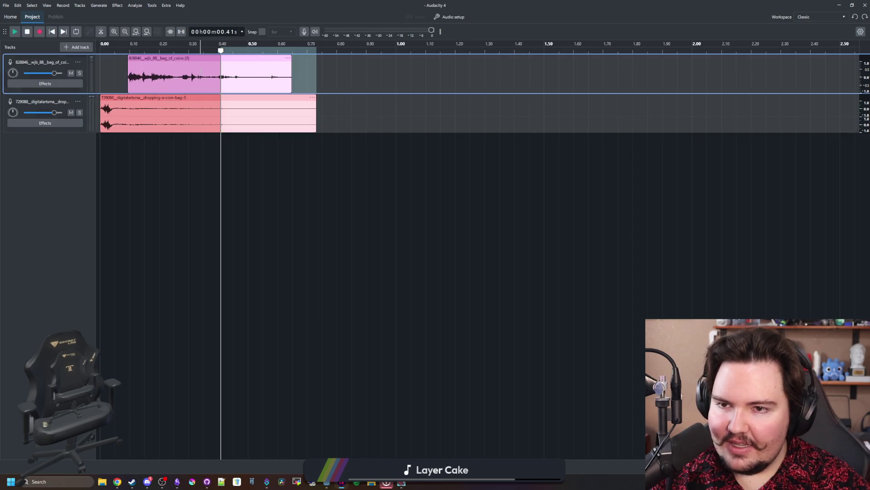
click(236, 168)
Play the faded result from the start twice to check the smooth ending
click(101, 76)
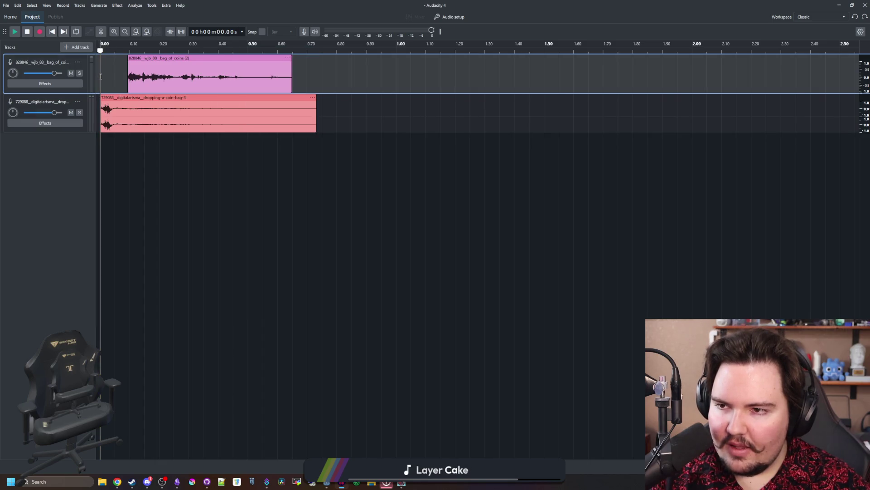
key(space)
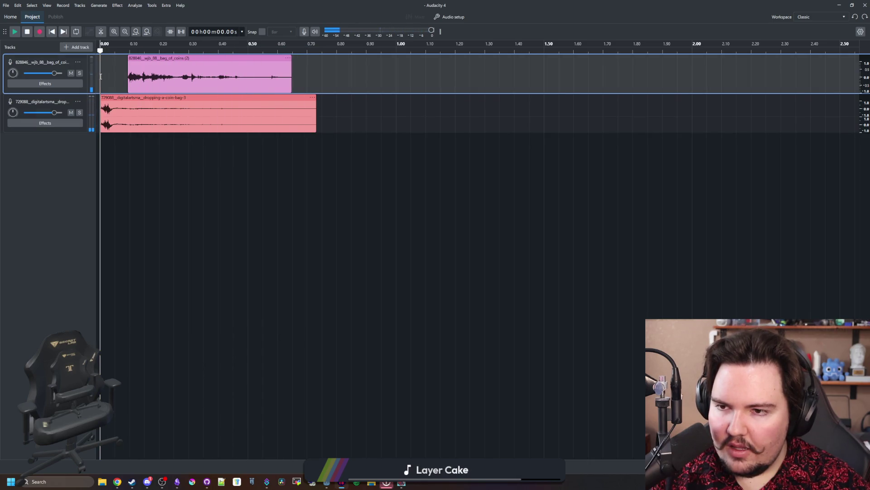
key(space)
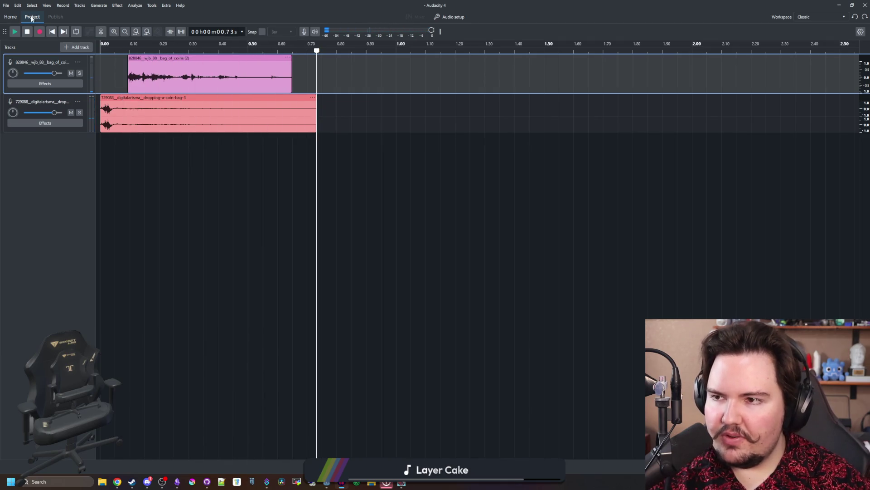
click(100, 172)
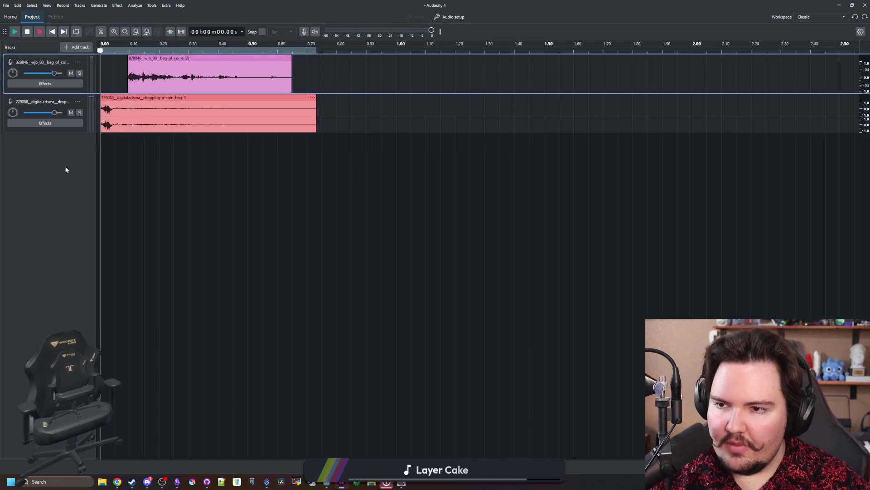
click(6, 5)
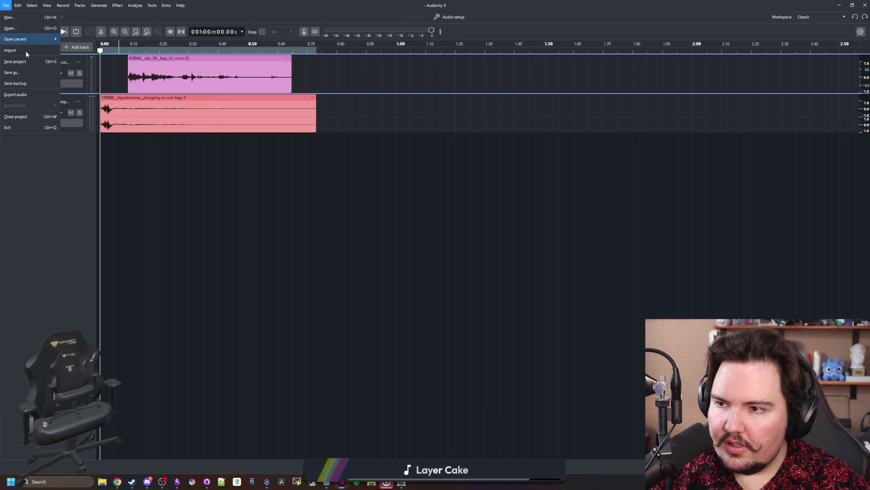
Export the layered mix as WAV file money_bag_drop, then minimize Audacity to return to Godot
click(34, 96)
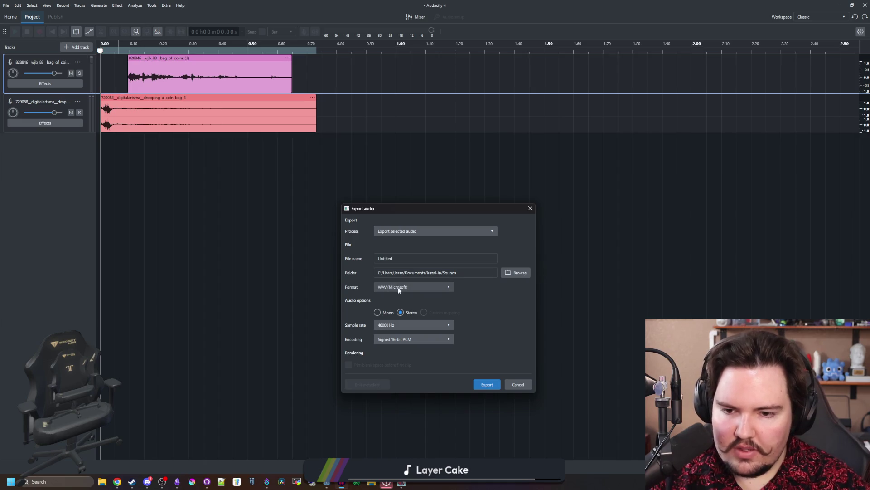
double_click(411, 260)
text(mone)
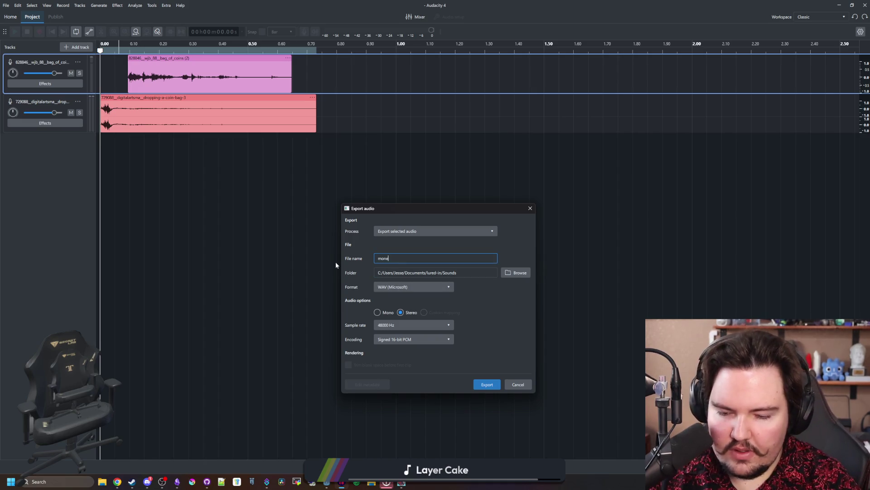
text(y_bag_drop)
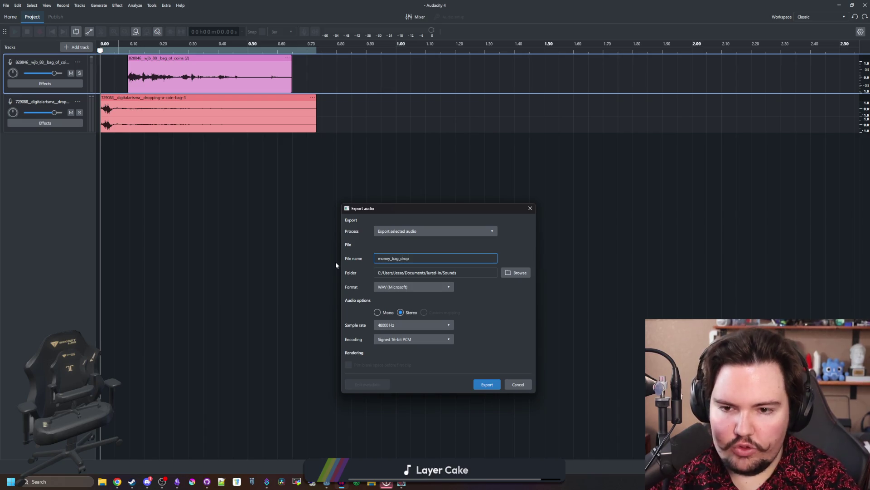
click(488, 384)
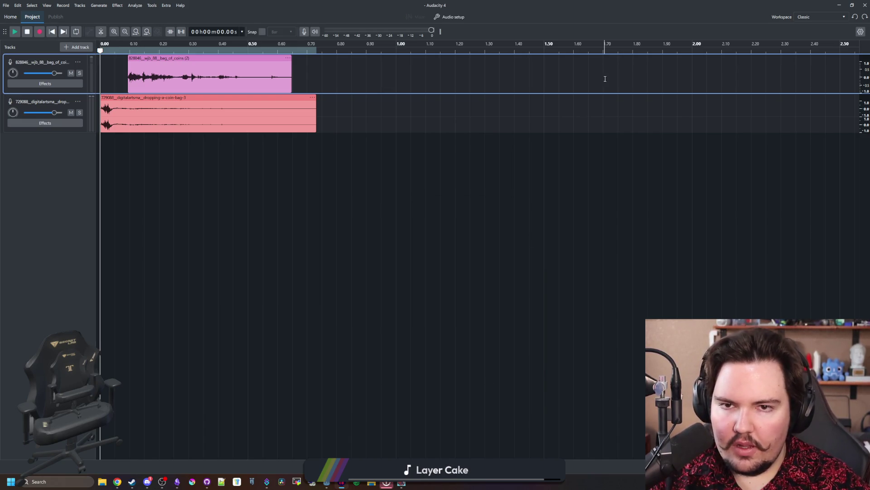
click(840, 4)
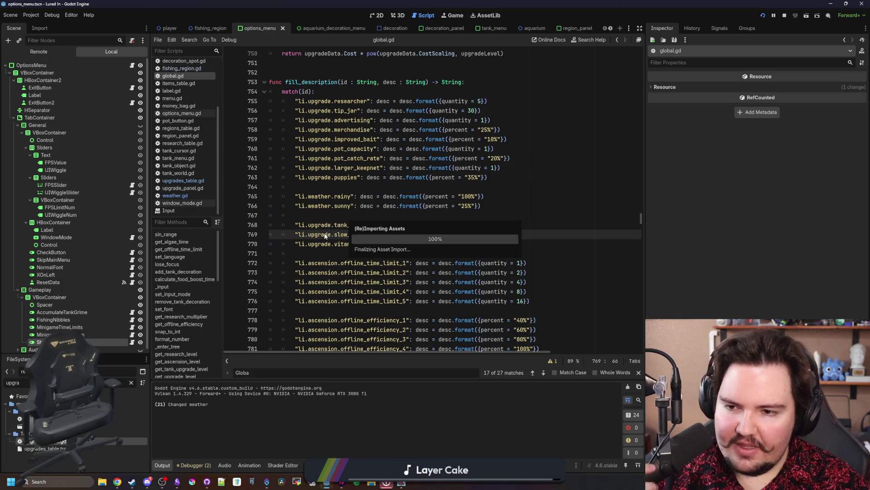
Save the currently open script and scene with Ctrl+S
click(325, 257)
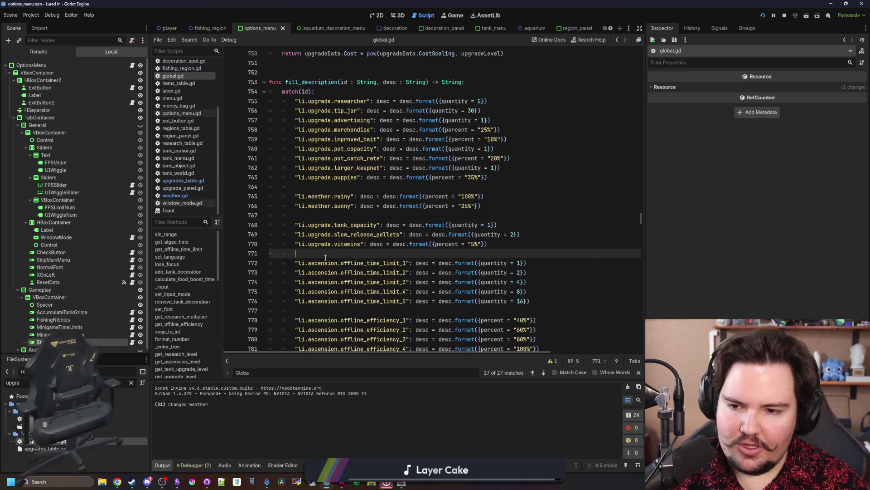
click(364, 215)
key(ctrl+s)
key(ctrl+s)
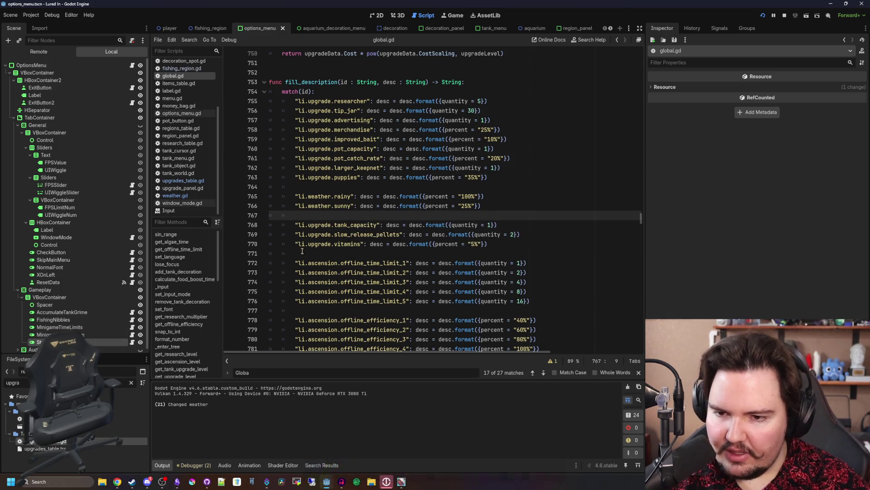
click(331, 255)
key(ctrl+s)
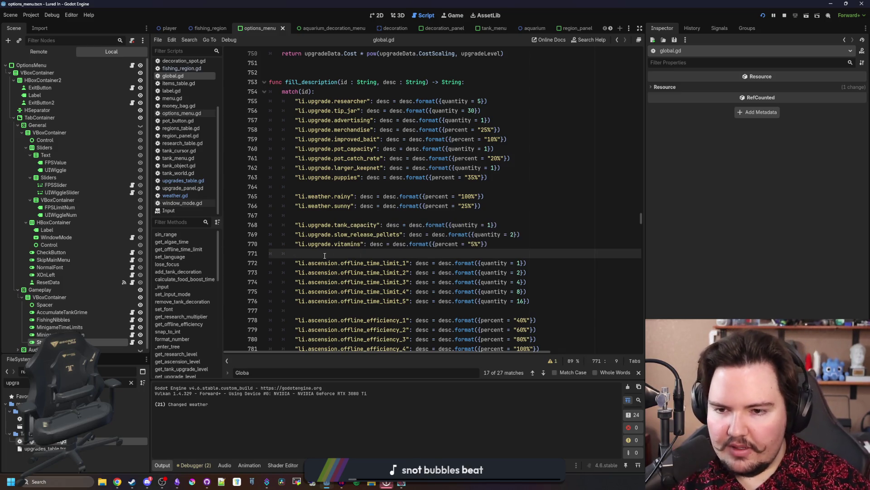
key(ctrl+s)
Filter the FileSystem for 'money', open money_bag.tscn and select its MoneyBag root node
click(131, 382)
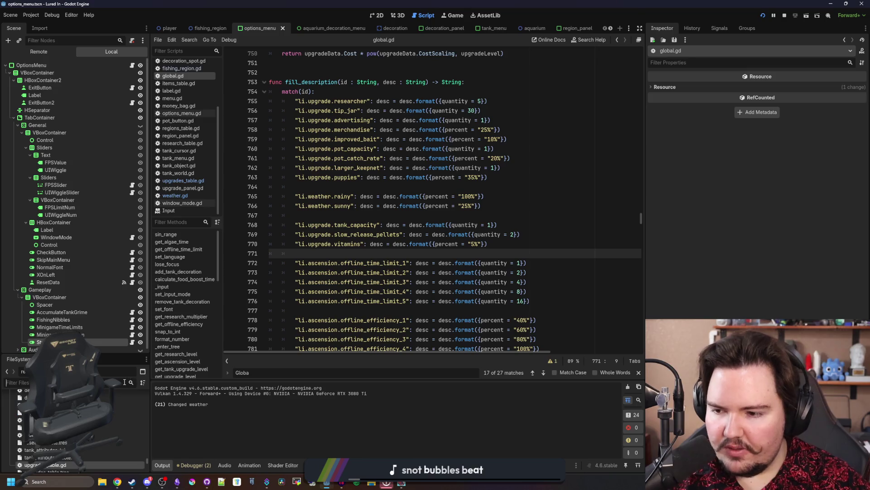
text(money)
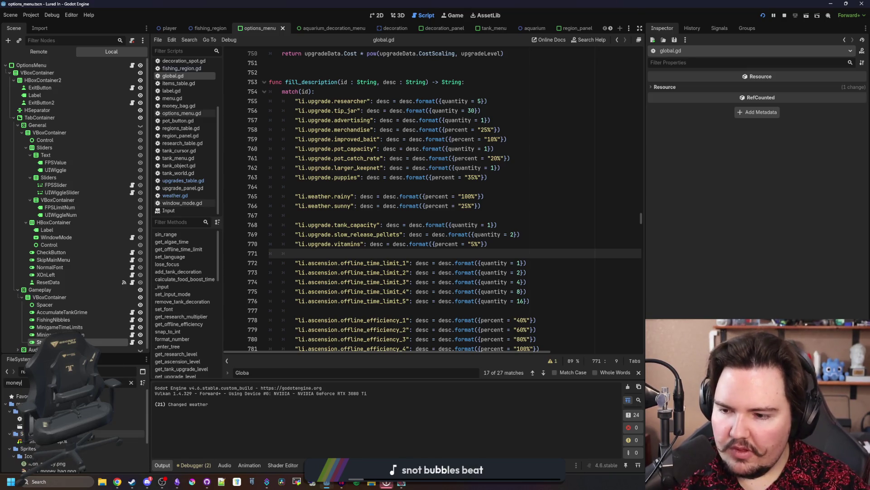
double_click(117, 426)
key(Up)
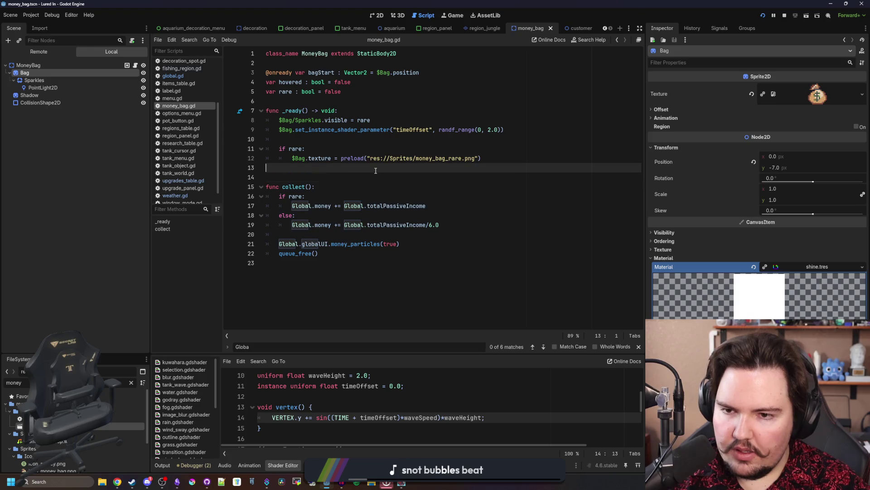
click(51, 68)
Add an AudioStreamPlayer2D child node to MoneyBag
right_click(51, 68)
click(68, 74)
text(lightaudio)
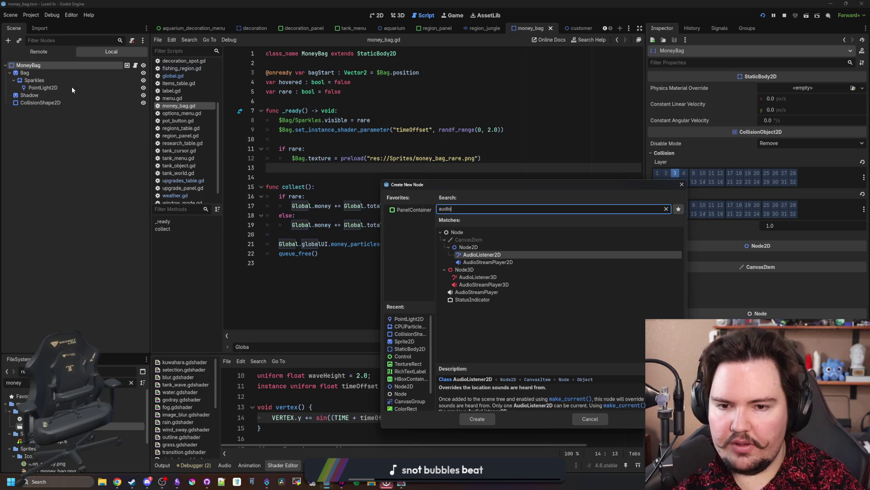
key(Return)
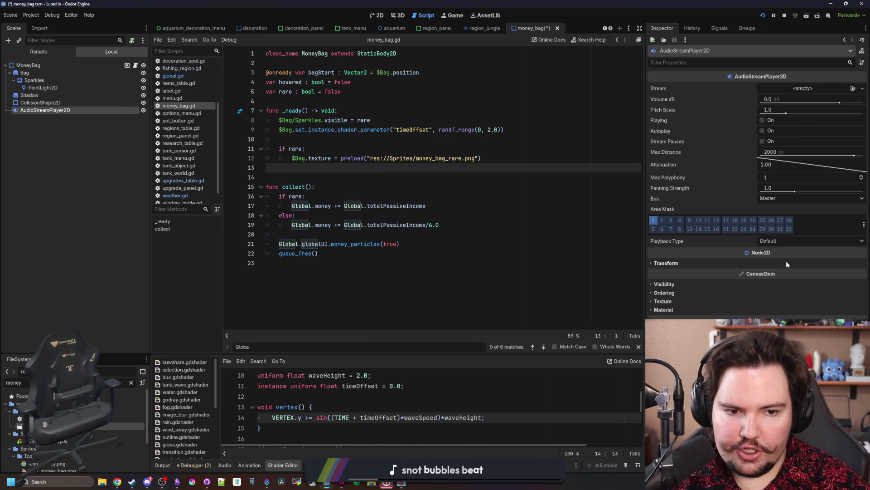
Route the sound player to the SFX bus, assign money_bag_drop.wav, and set max distance 512
click(793, 200)
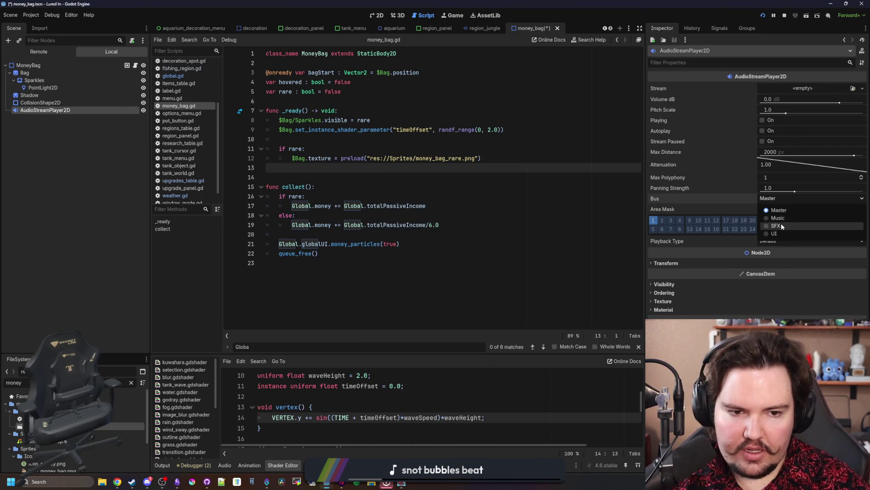
click(781, 226)
click(810, 91)
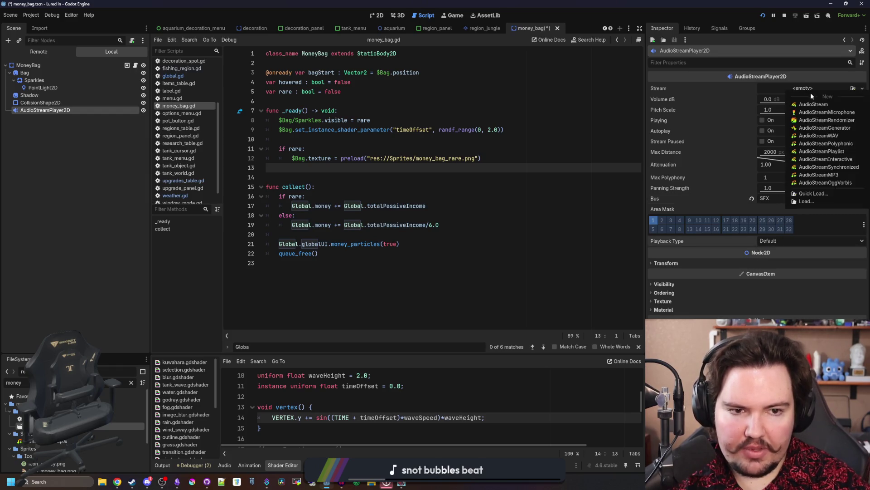
text(money)
click(402, 161)
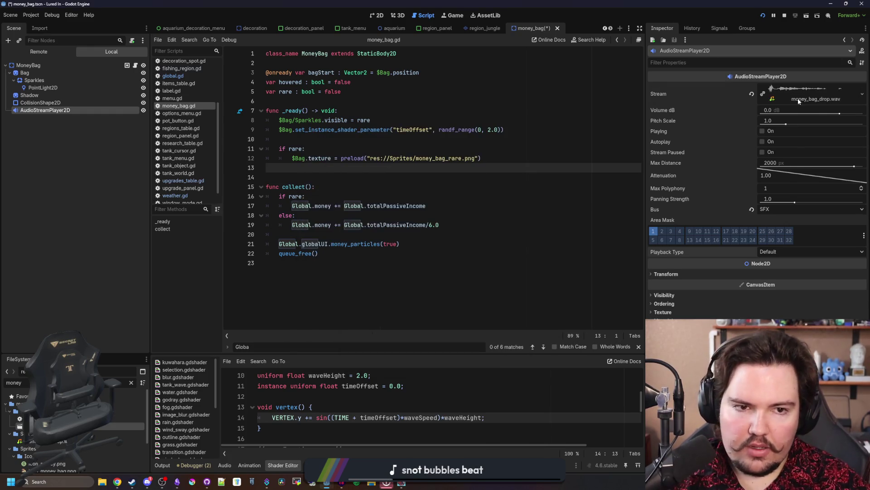
click(778, 164)
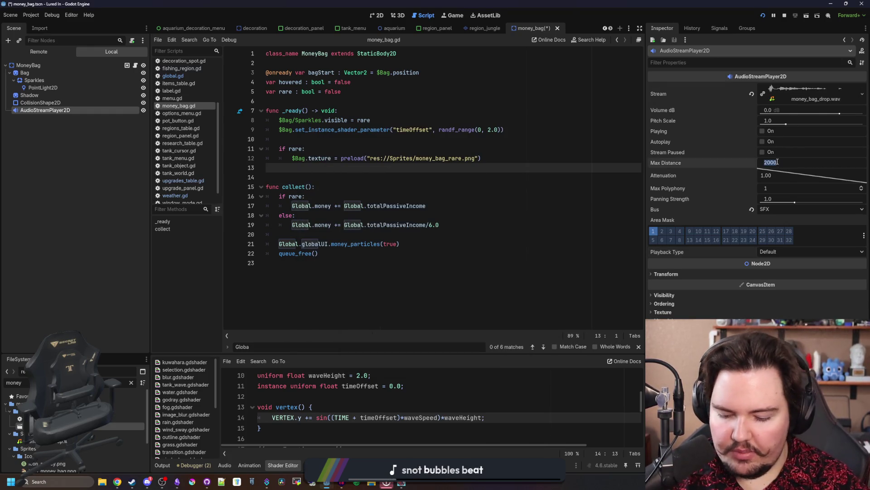
text(512)
click(381, 225)
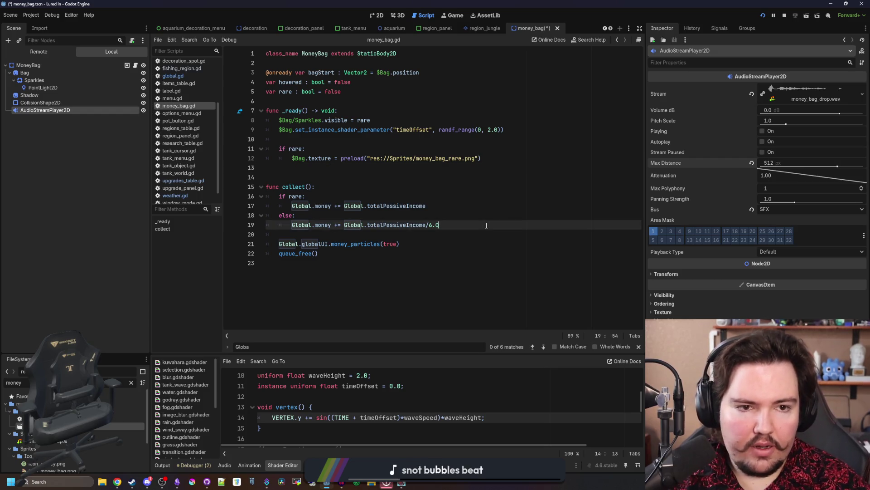
click(499, 158)
Set the drop sound's volume to -10 dB, save the scene, and stop the running game
key(ctrl+s)
click(785, 111)
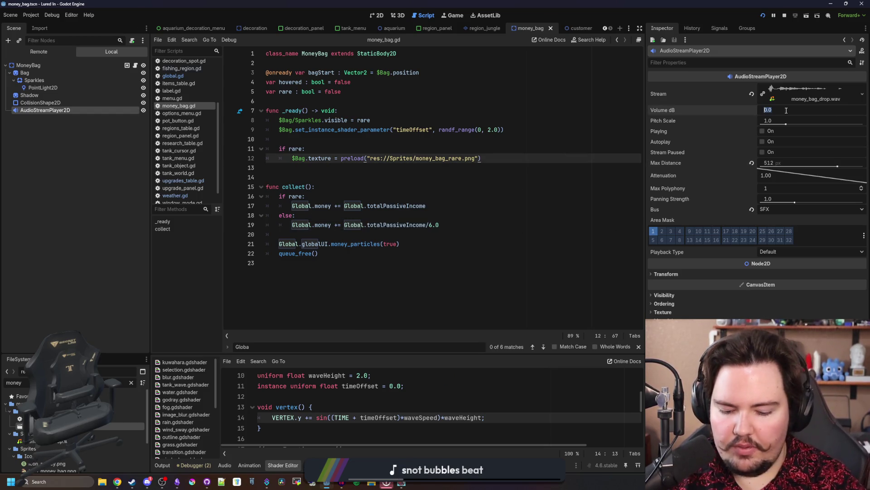
click(371, 121)
key(ctrl+s)
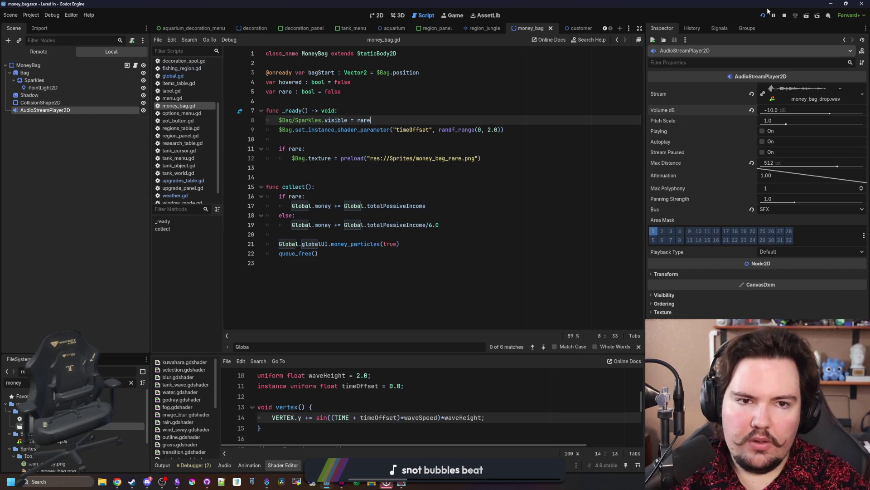
click(785, 16)
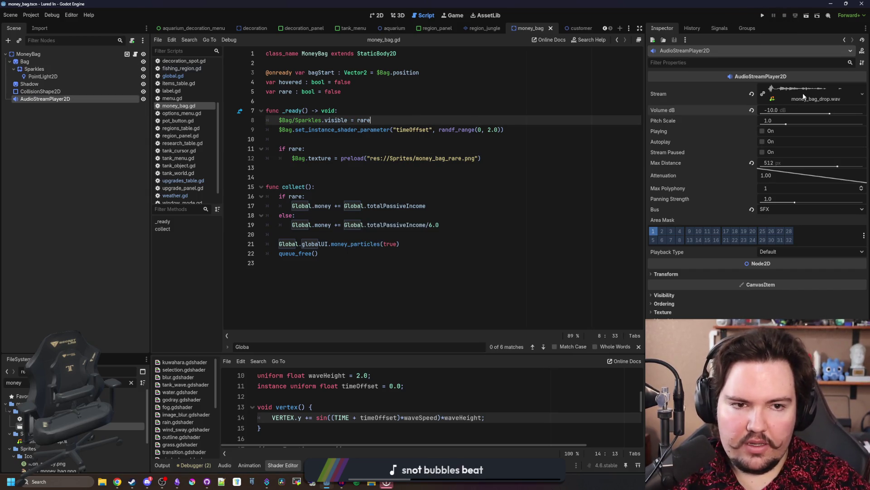
Replace the node's stream with a new AudioStreamRandomizer
click(752, 93)
click(777, 89)
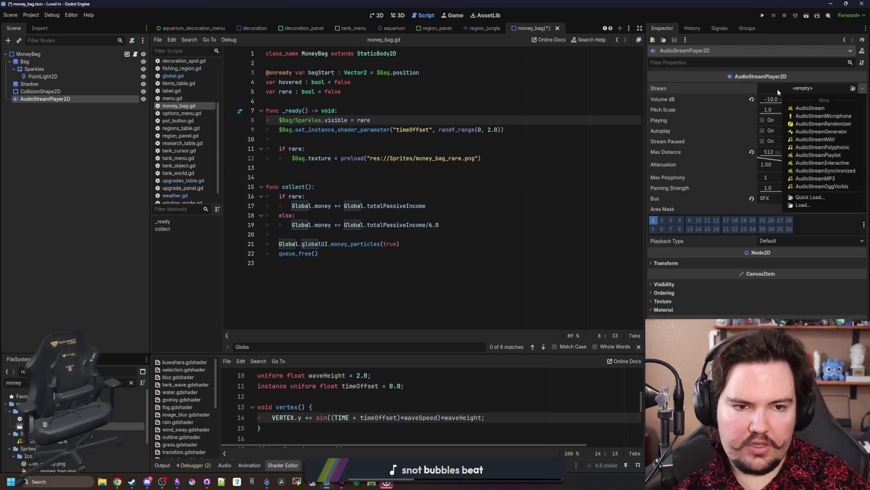
click(824, 125)
click(807, 89)
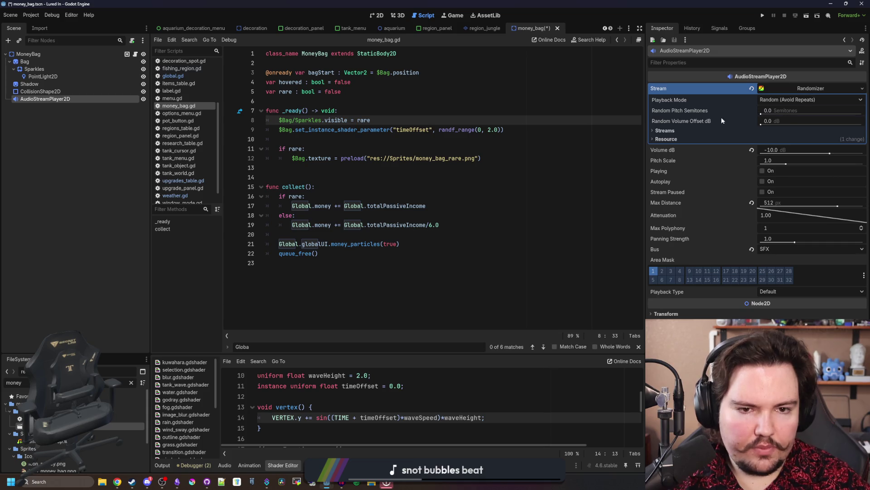
Add a randomizer stream element and load money_bag_drop.wav into it
click(682, 131)
click(760, 141)
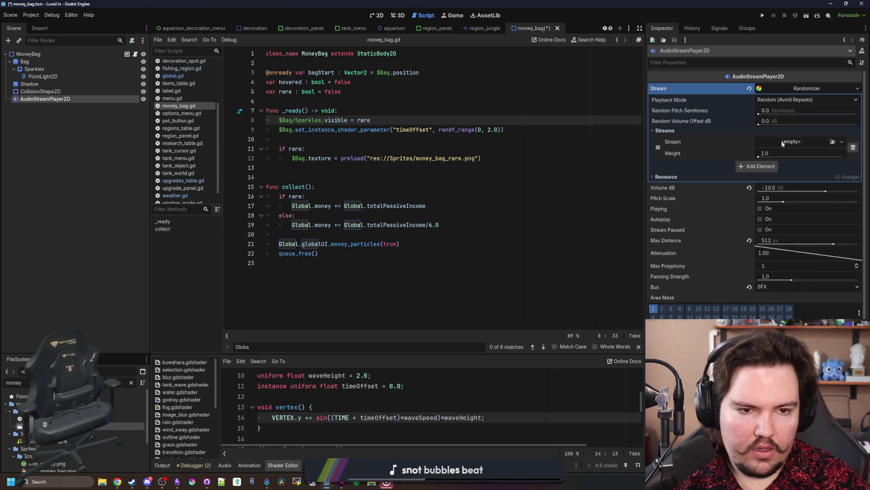
click(781, 140)
click(795, 251)
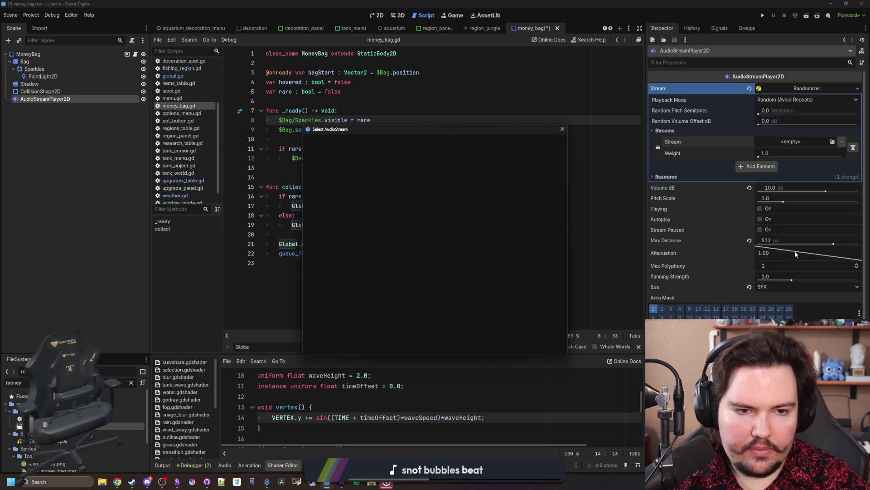
text(money)
key(Return)
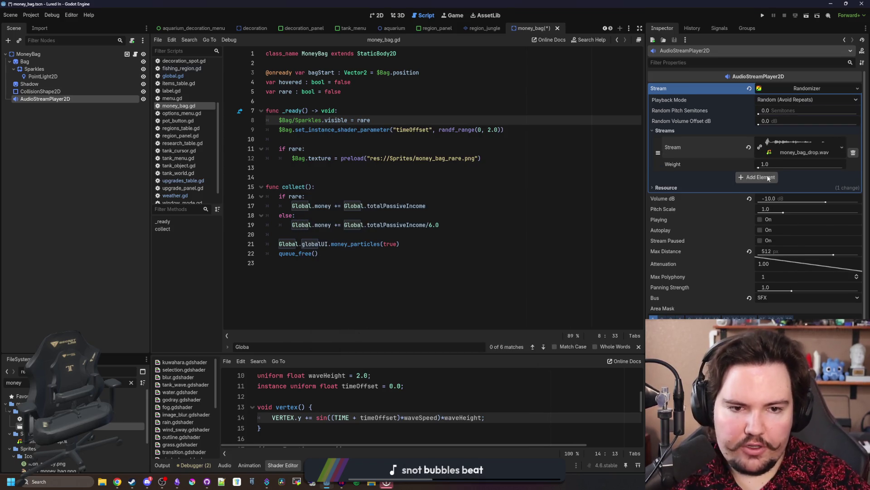
Set random pitch variation to 1.0 semitone, save the scene, and run the project
click(772, 111)
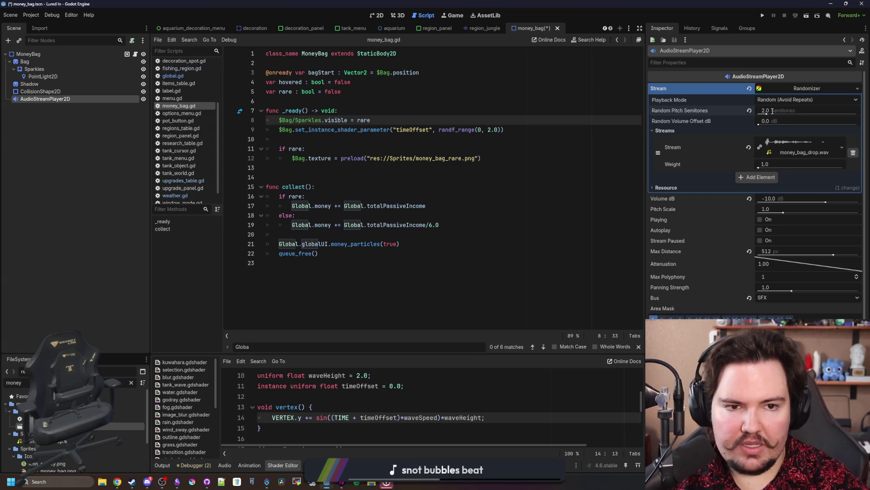
text(1)
click(305, 149)
key(ctrl+s)
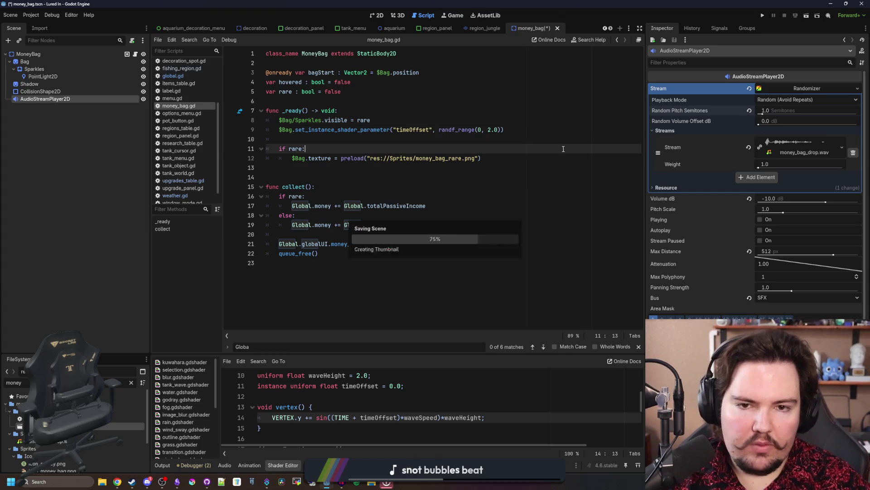
click(765, 19)
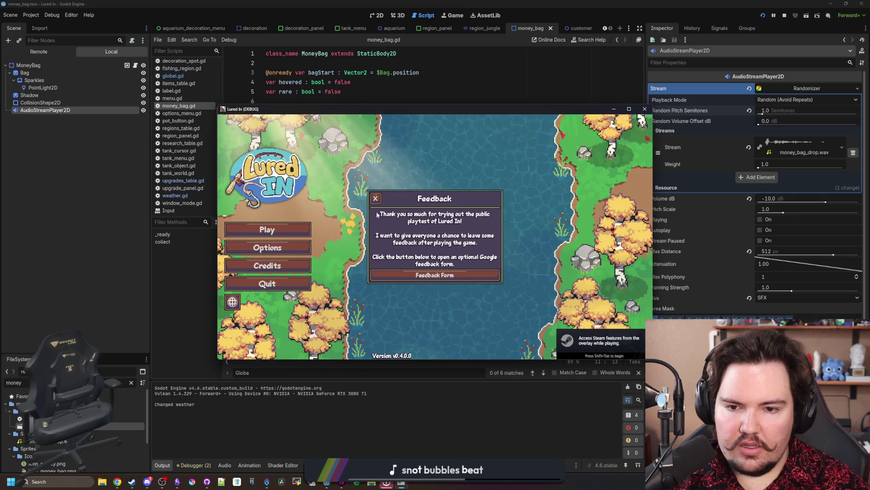
In the running game, dismiss the feedback popup, start playing, and dismiss the welcome message
click(375, 198)
click(267, 230)
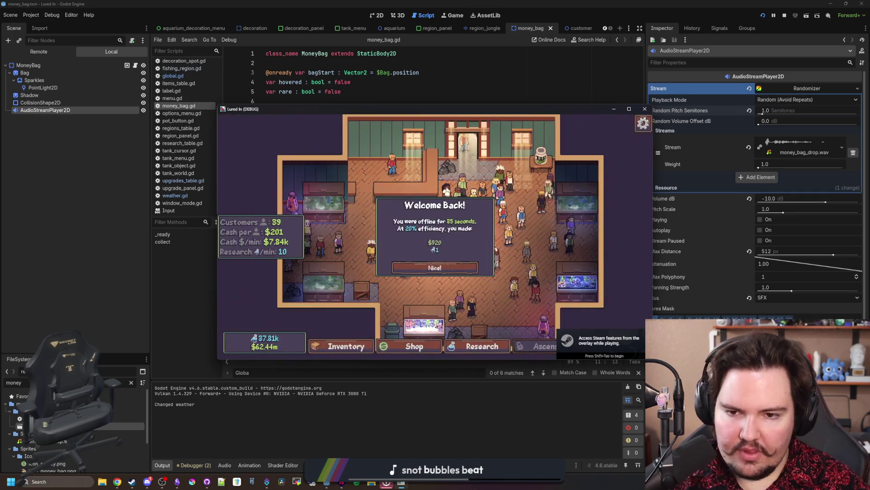
click(468, 270)
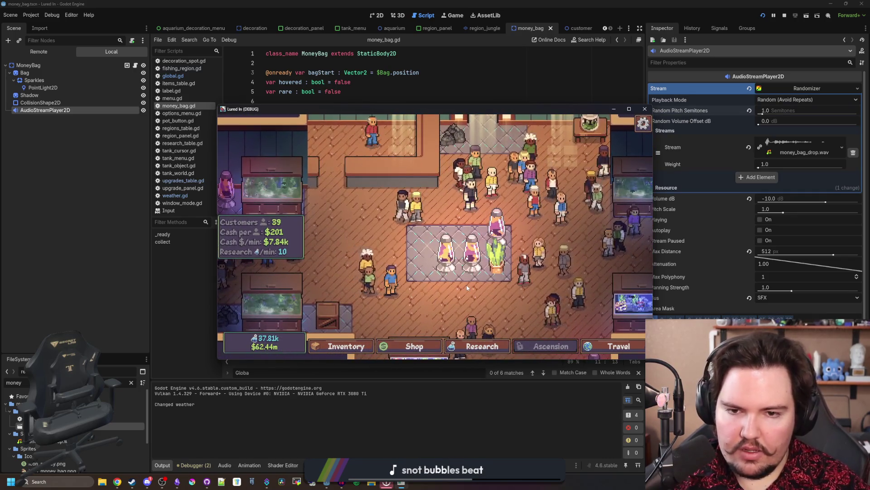
Set the game speed to 2.0× in the Game workspace, maximize the game view, then stop the run
click(455, 15)
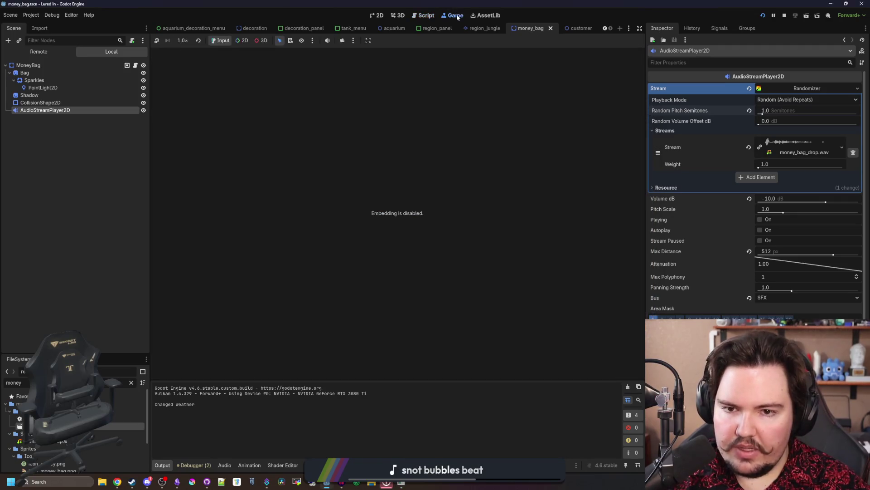
click(193, 123)
click(401, 483)
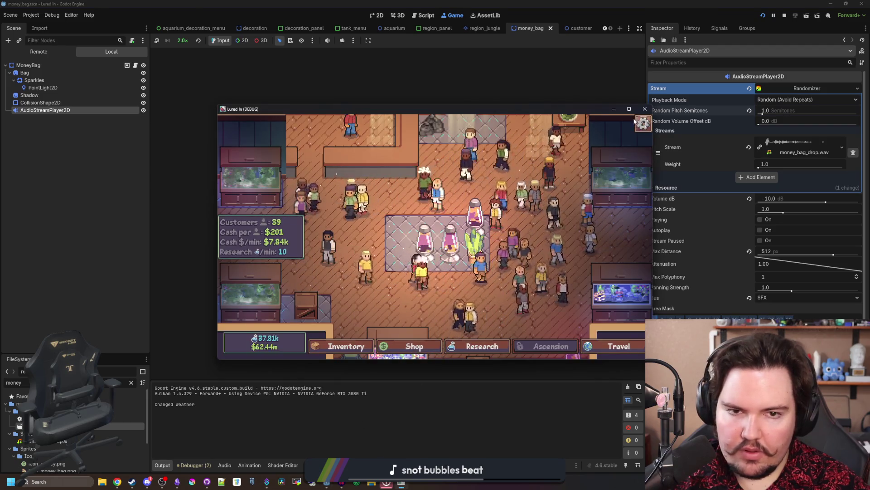
click(629, 109)
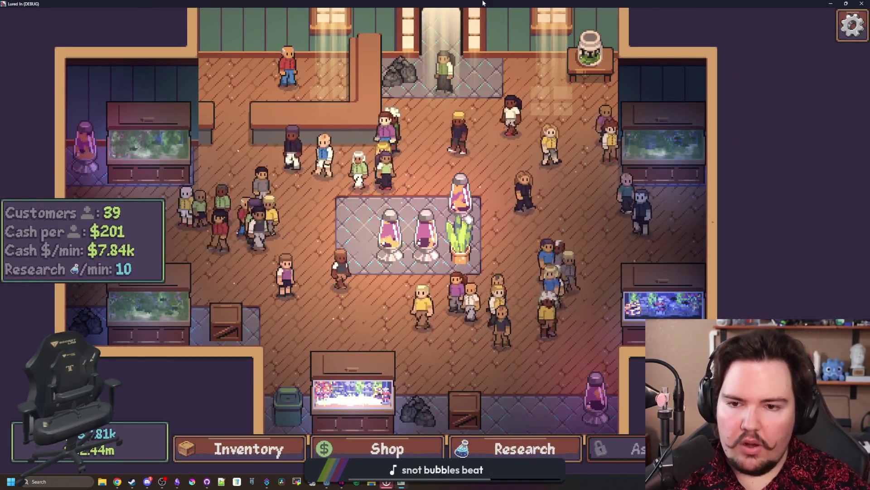
key(super+Down)
key(F8)
Rename the AudioStreamPlayer2D node to Drop
click(50, 92)
double_click(67, 100)
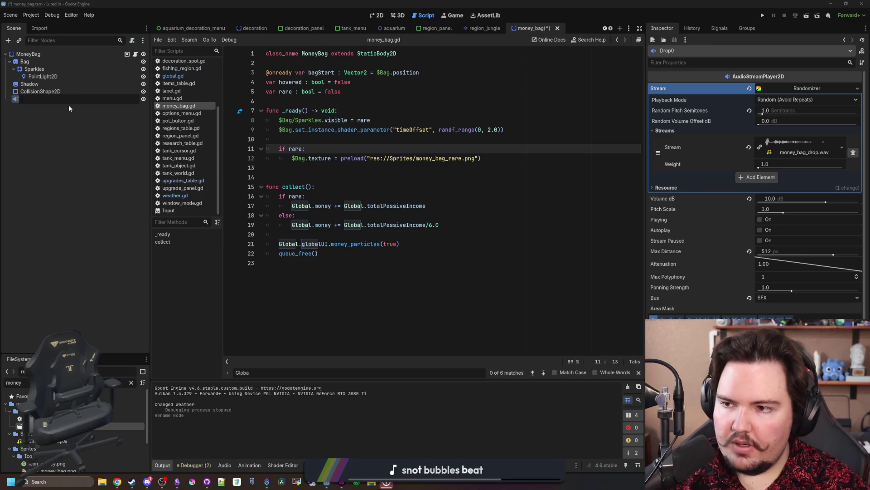
text(Drop)
key(Return)
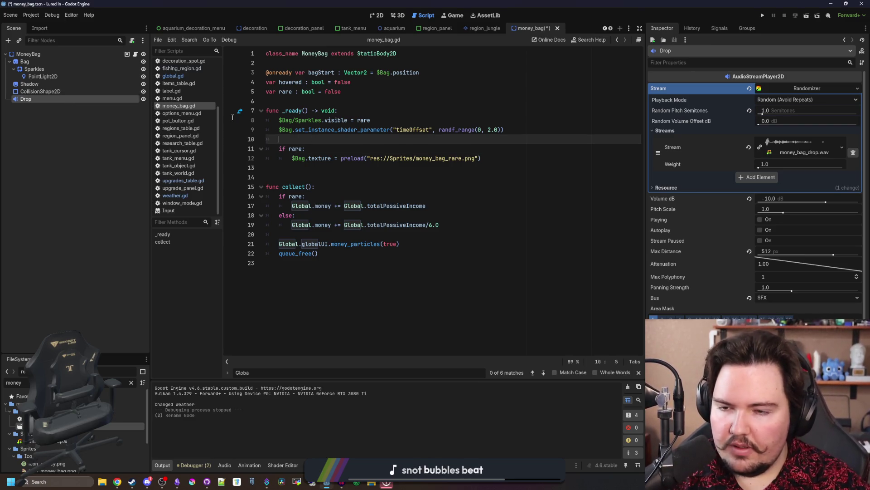
Insert a $Drop reference on line 14 at the end of _ready, then run the game
mouse_move(36, 99)
mouse_down()
mouse_move(462, 159)
mouse_move(492, 155)
mouse_up()
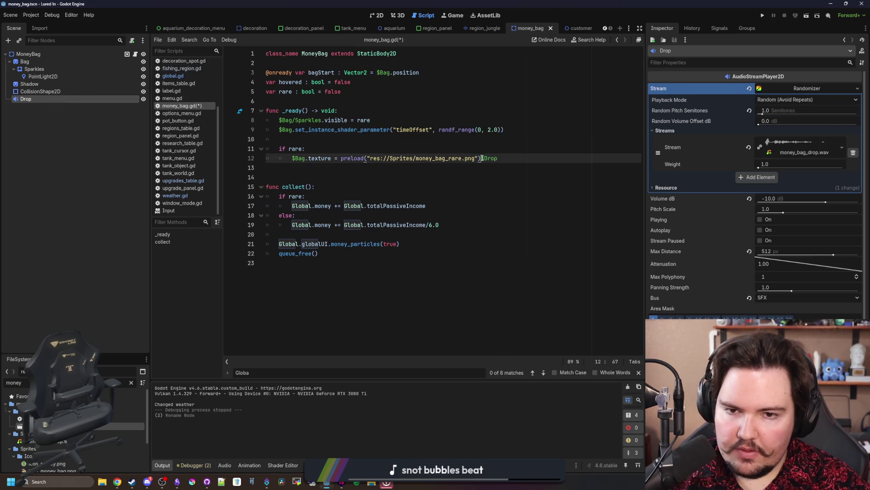
key(Return)
key(BackSpace)
key(Return)
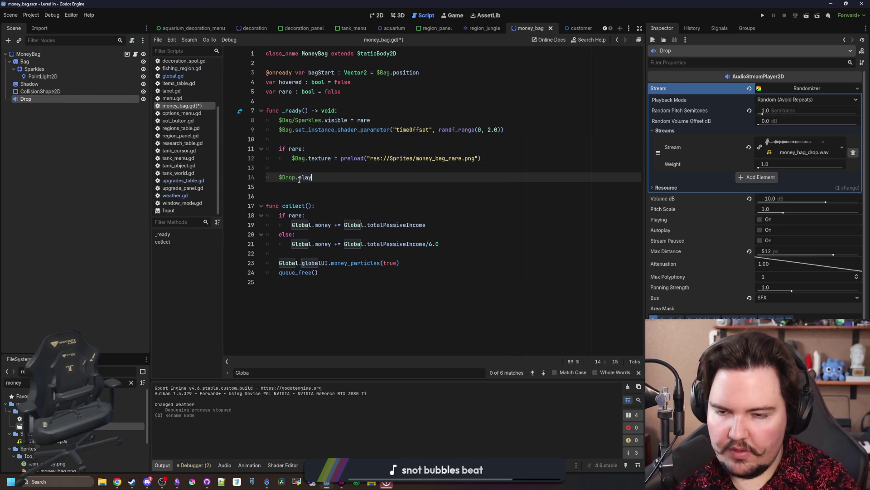
key(Up)
click(763, 15)
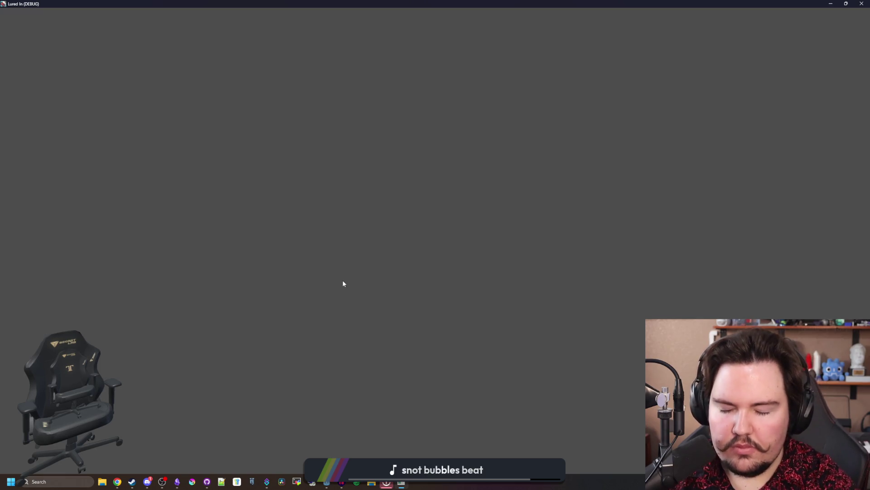
Start the game past the feedback and welcome popups, then close its window
key(Escape)
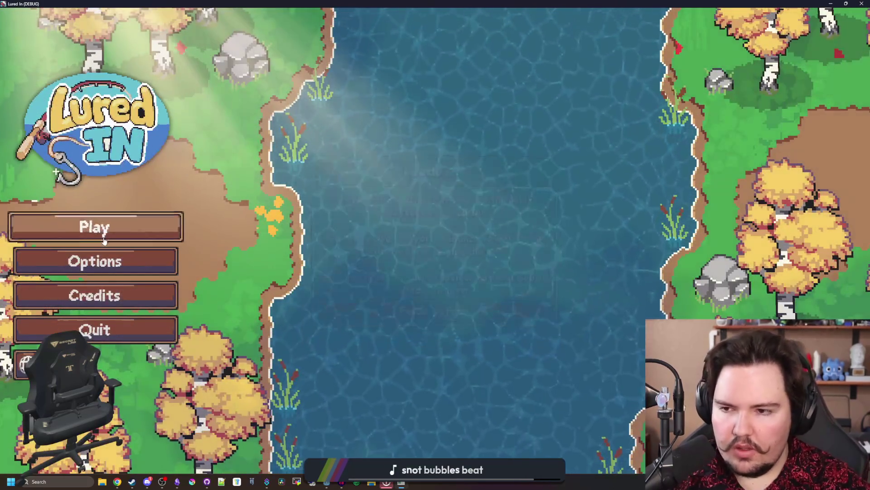
key(Return)
click(435, 297)
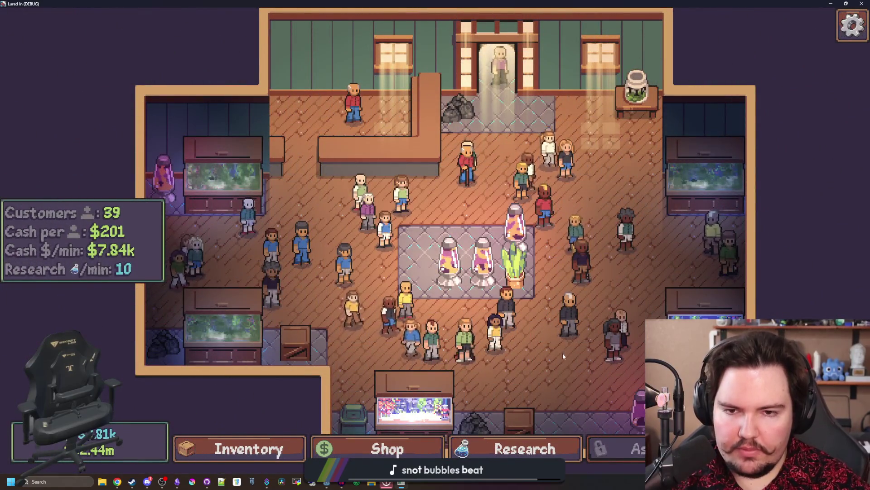
scroll(539, 265, up, 2)
key(alt+F4)
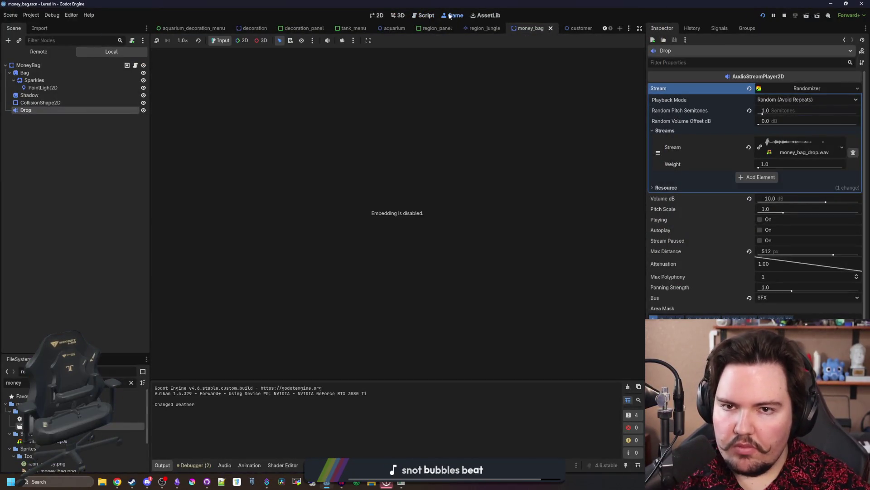
Set game speed to 2.0× and relaunch, briefly opening and closing the in-game options
click(183, 40)
click(190, 122)
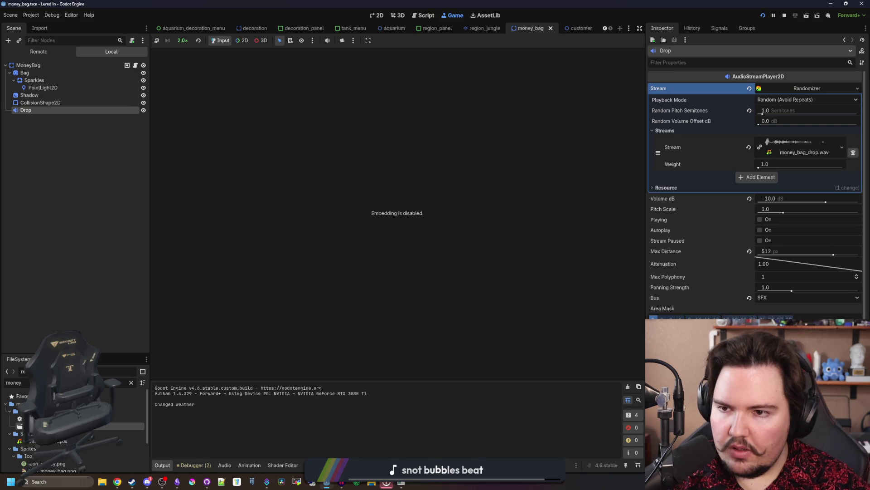
key(F5)
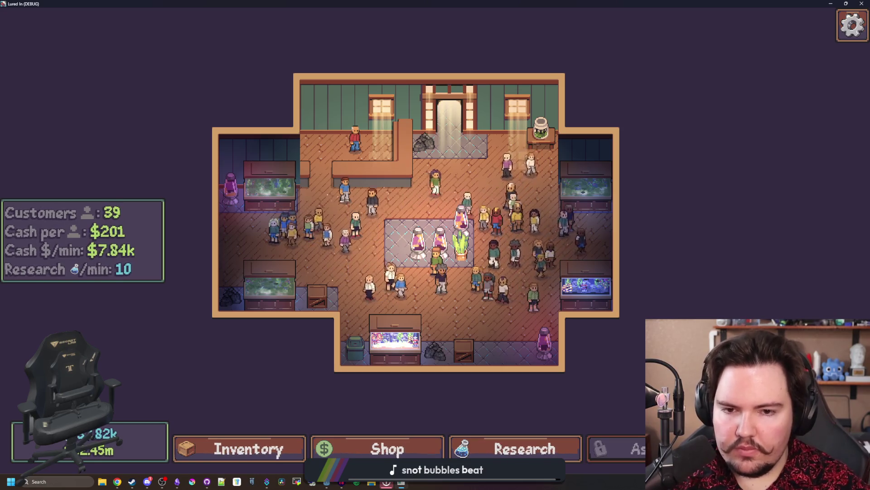
key(Escape)
click(487, 252)
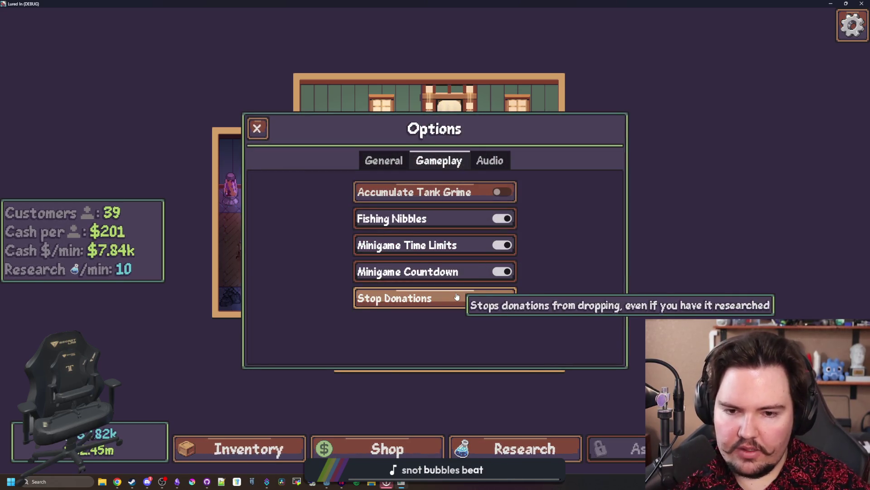
key(Escape)
key(Escape)
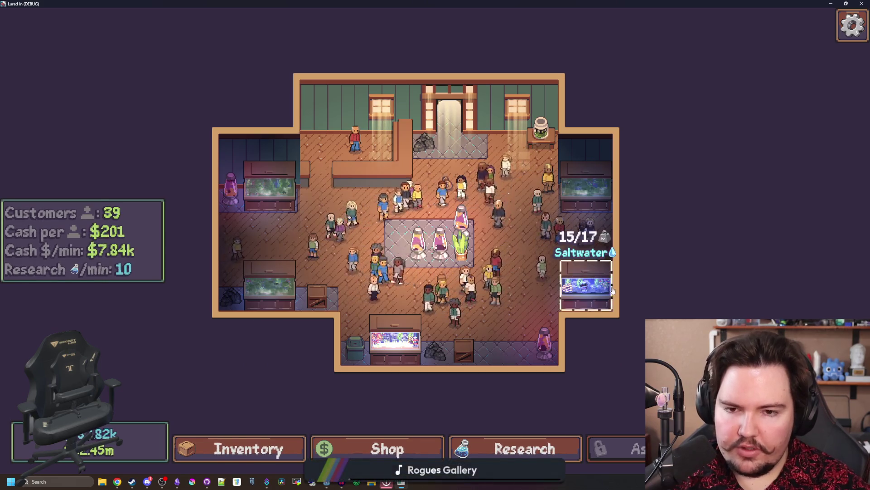
scroll(606, 331, up, 2)
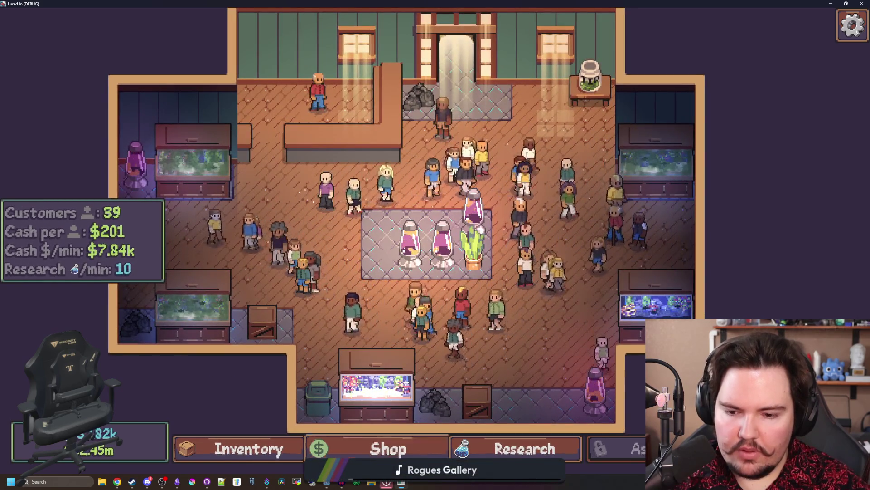
Raise the game's Master Volume to 100 in audio options, then close the game
key(Escape)
click(433, 241)
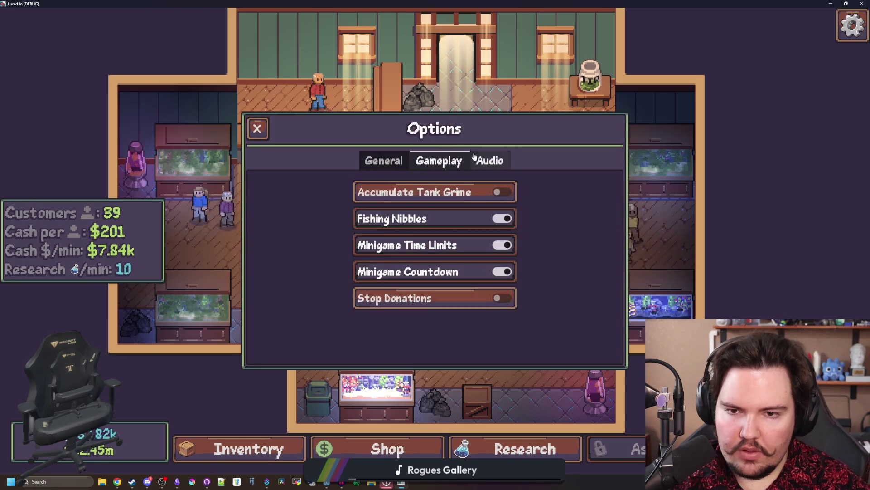
click(490, 161)
drag(421, 188, 563, 188)
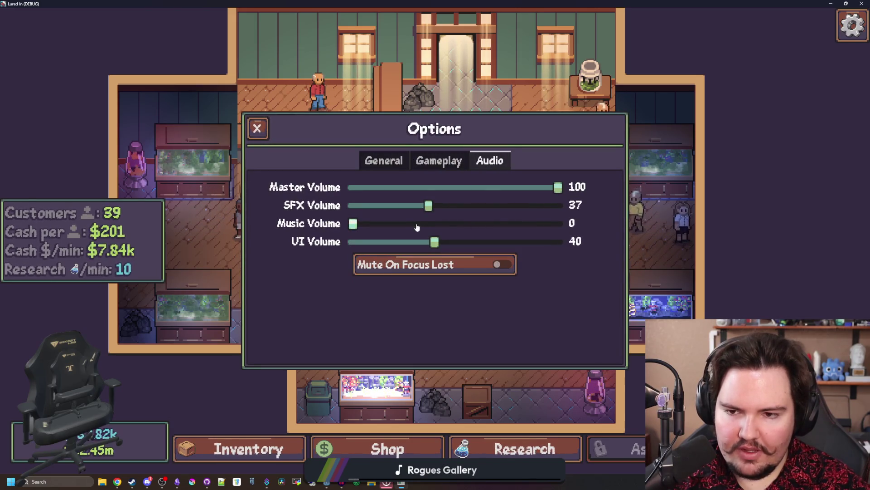
key(Escape)
key(Escape)
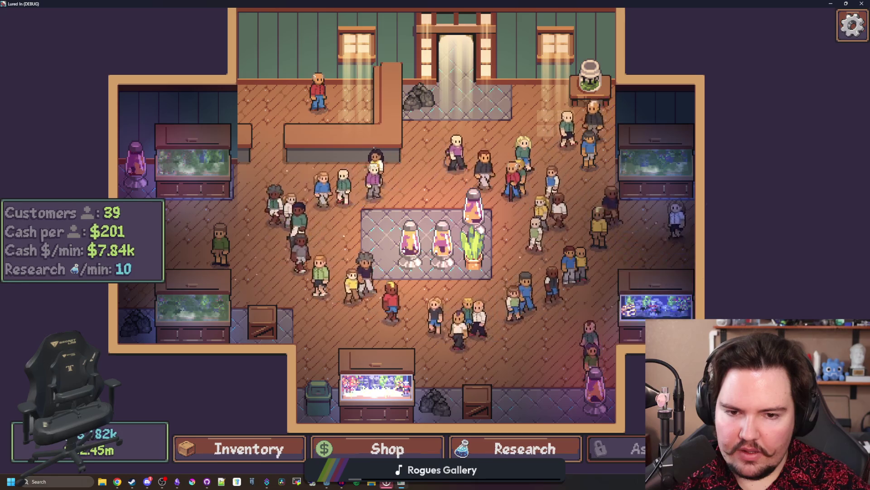
scroll(436, 217, down, 1)
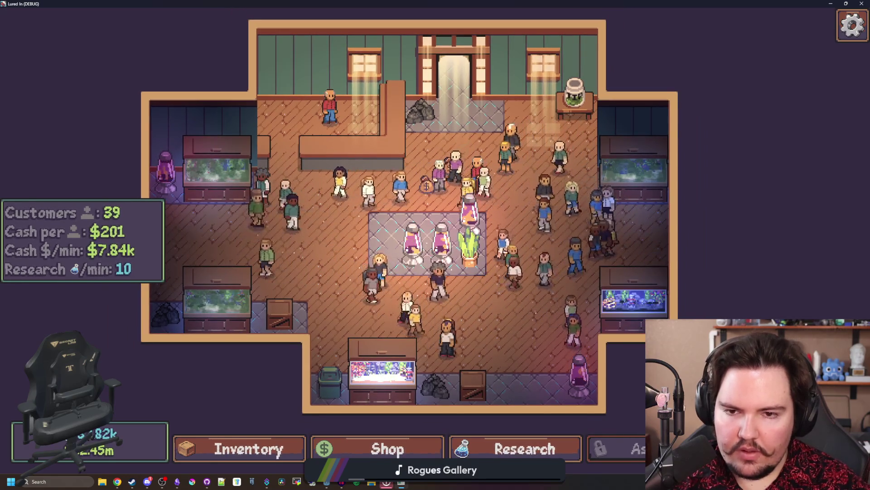
key(alt+F4)
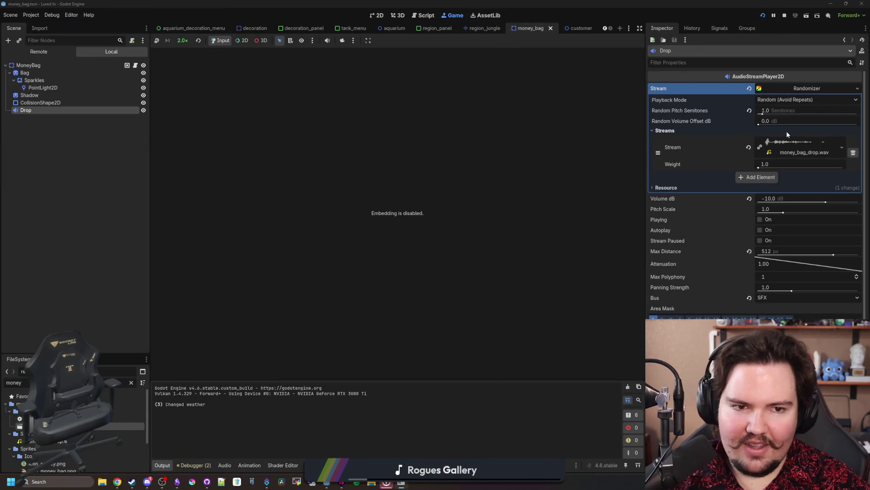
Set the Drop sound's volume to -5 dB and launch the game
click(773, 200)
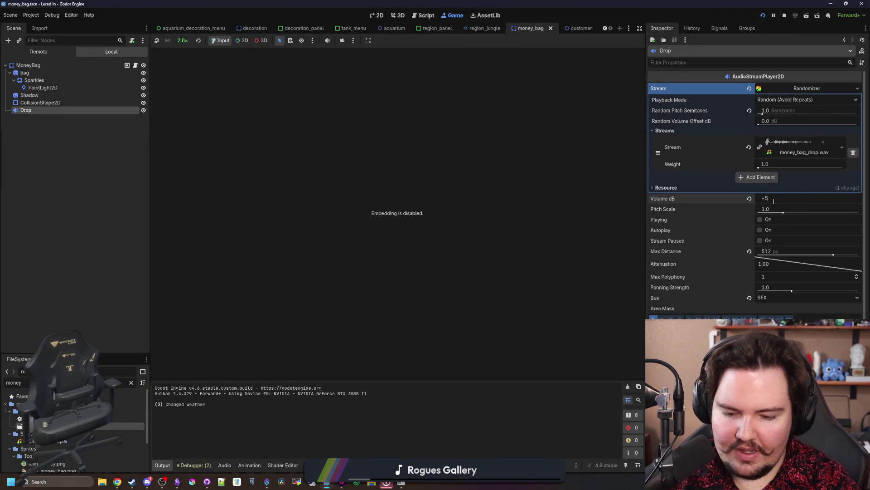
key(Return)
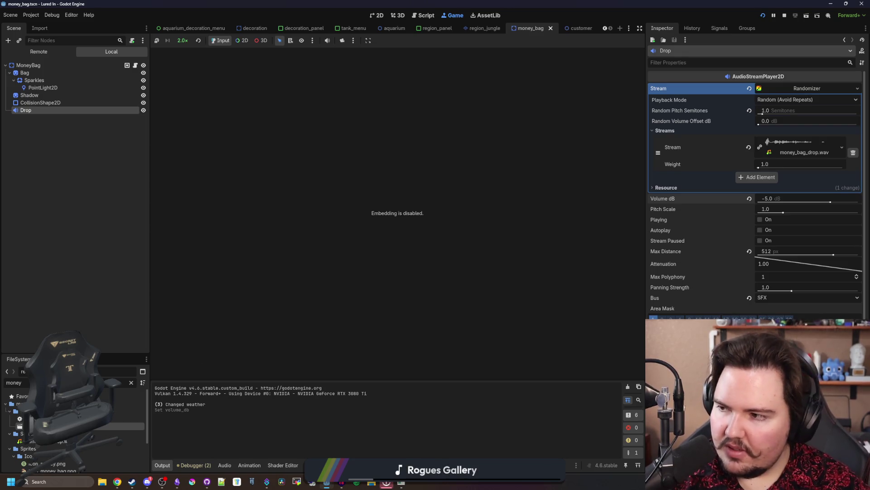
key(F5)
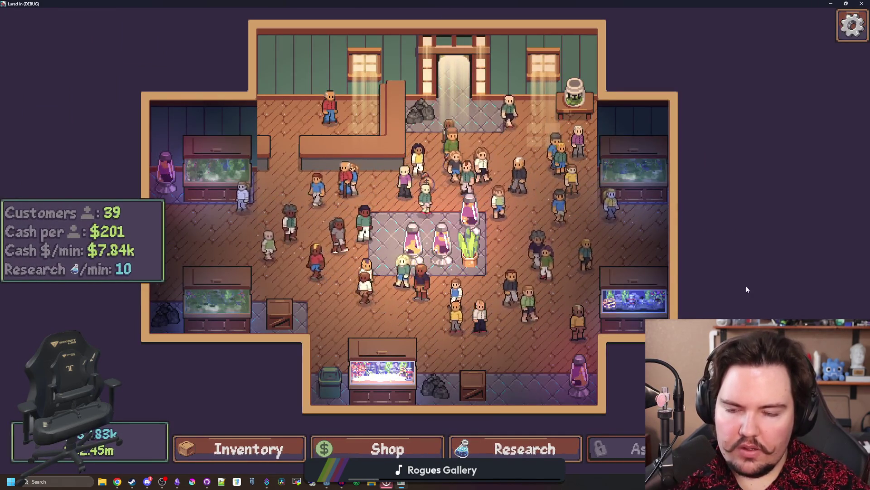
Raise the game's SFX volume to about 40 in audio options, then close the game
key(Escape)
click(462, 243)
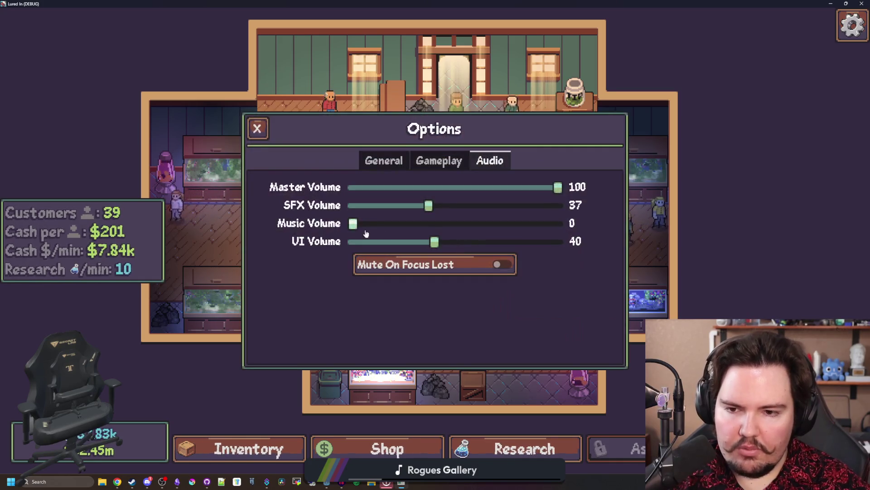
drag(428, 207, 436, 208)
key(Escape)
key(Escape)
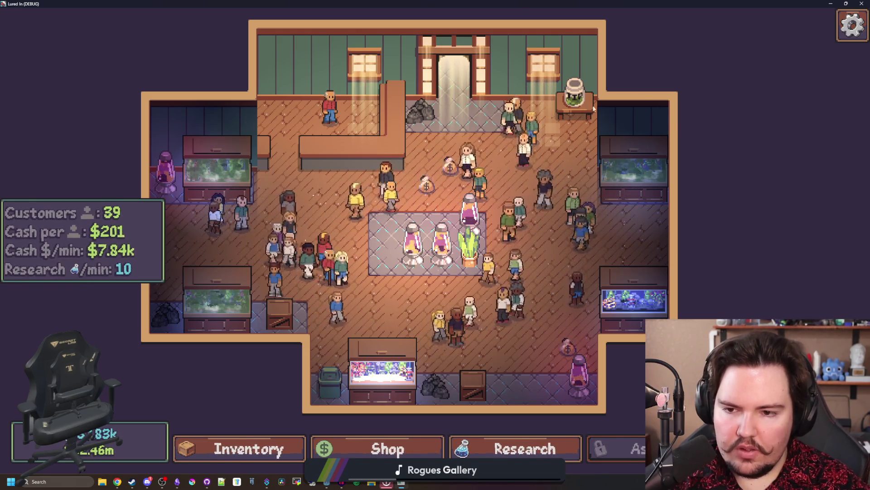
key(F8)
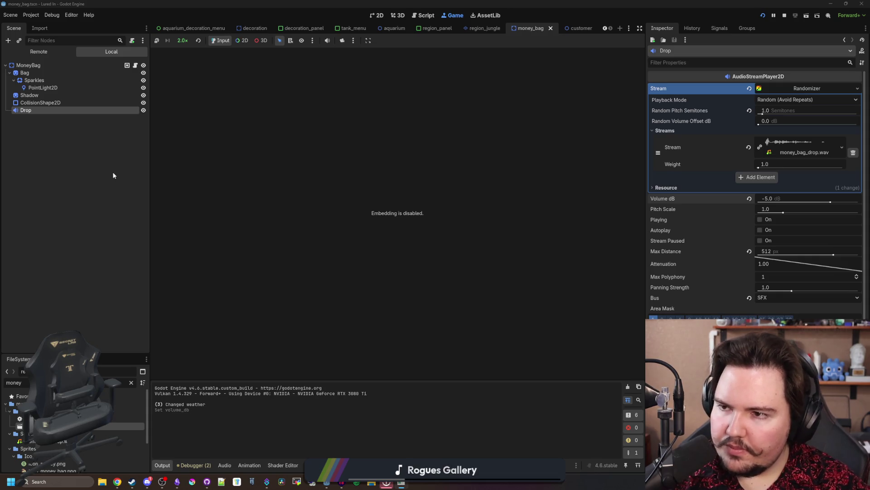
Set game speed to 16x and give Drop 4 semitones of random pitch, saving the scene
click(114, 66)
click(189, 40)
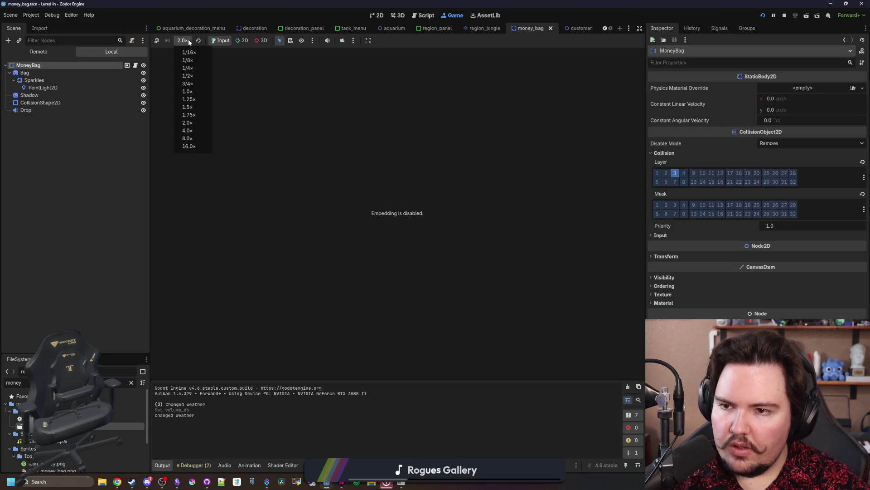
click(188, 146)
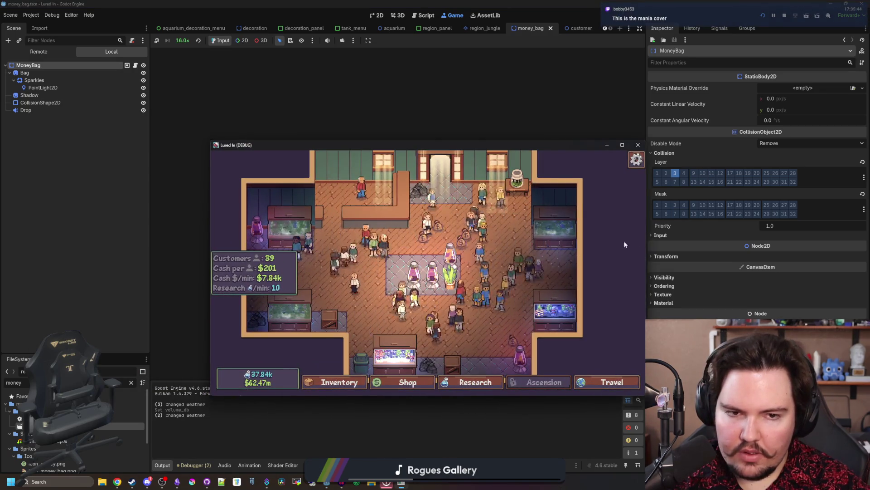
click(27, 110)
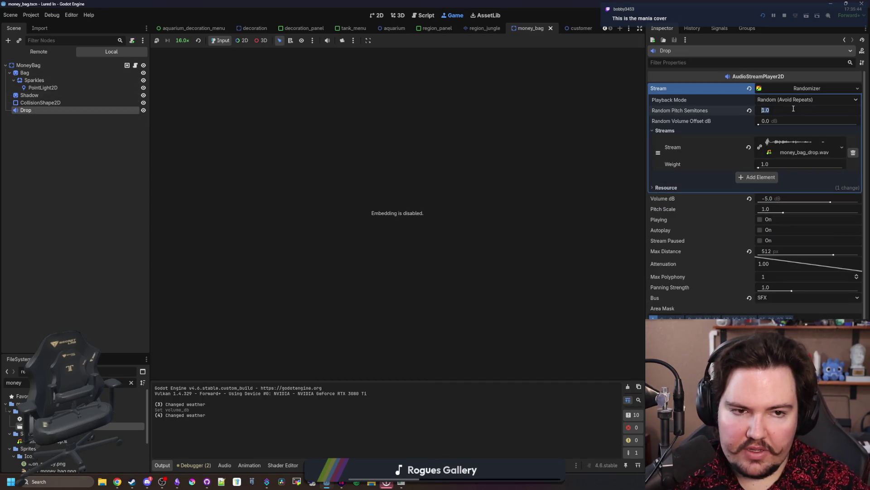
key(ctrl+s)
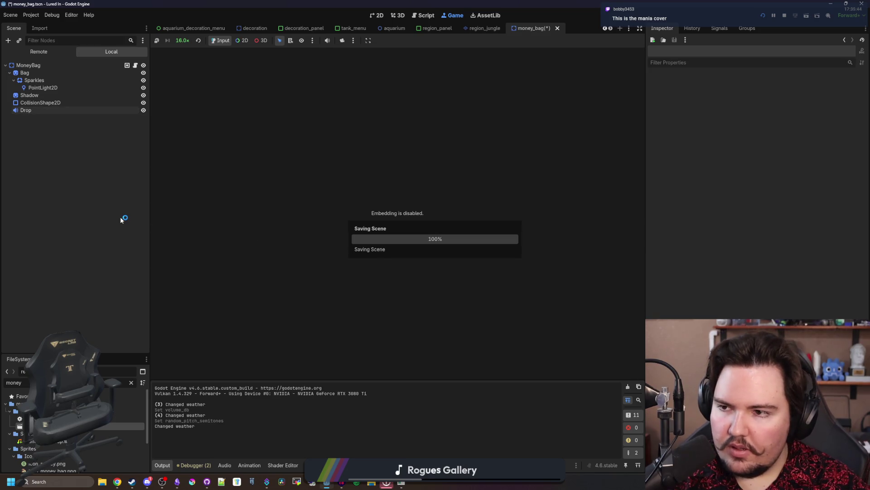
Set the Drop sound's volume to 0 dB, save, and set max distance to 2048 px
click(29, 95)
click(35, 110)
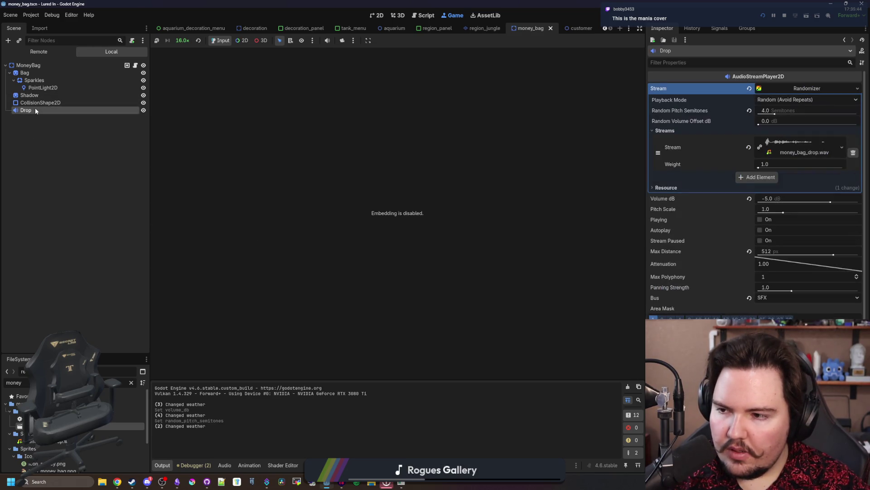
click(781, 198)
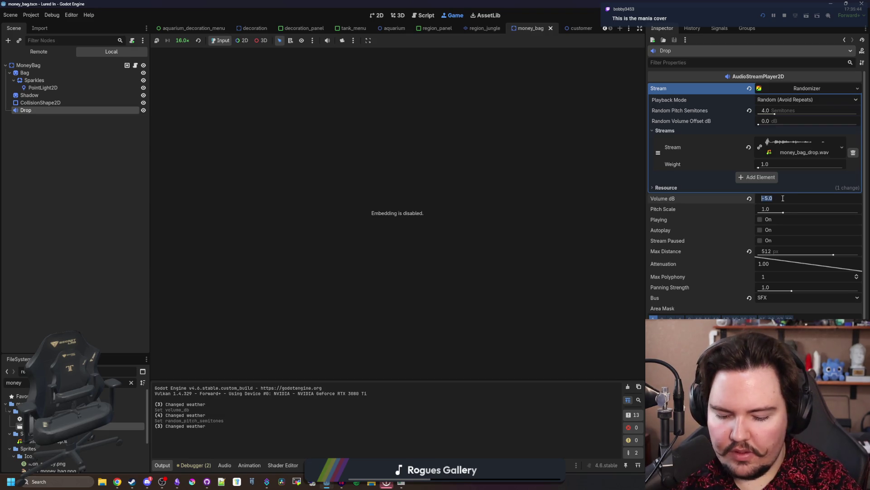
text(-2)
key(ctrl+s)
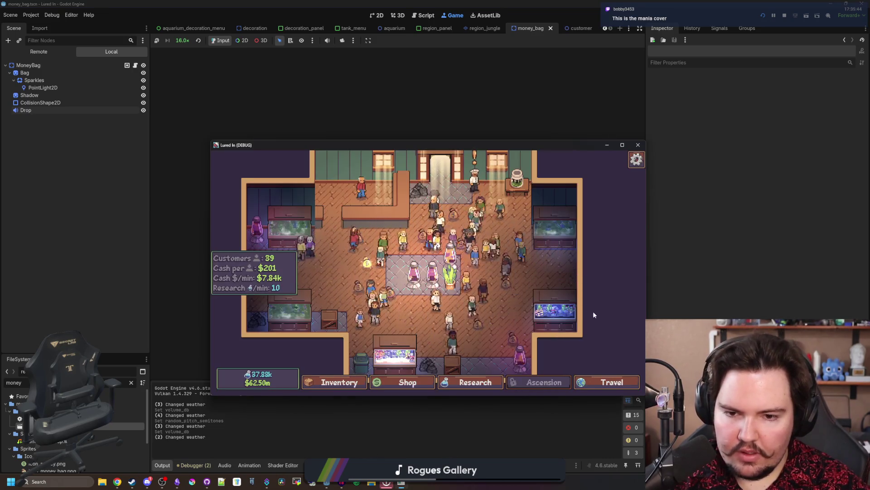
click(35, 109)
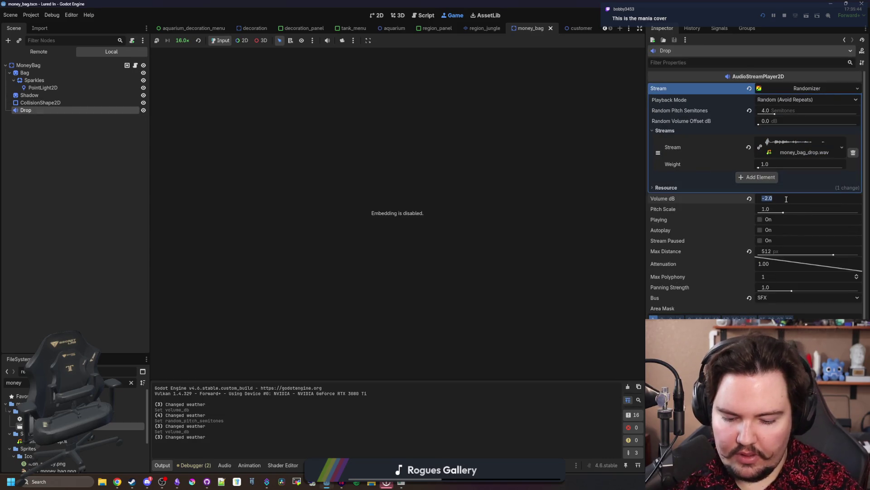
click(770, 254)
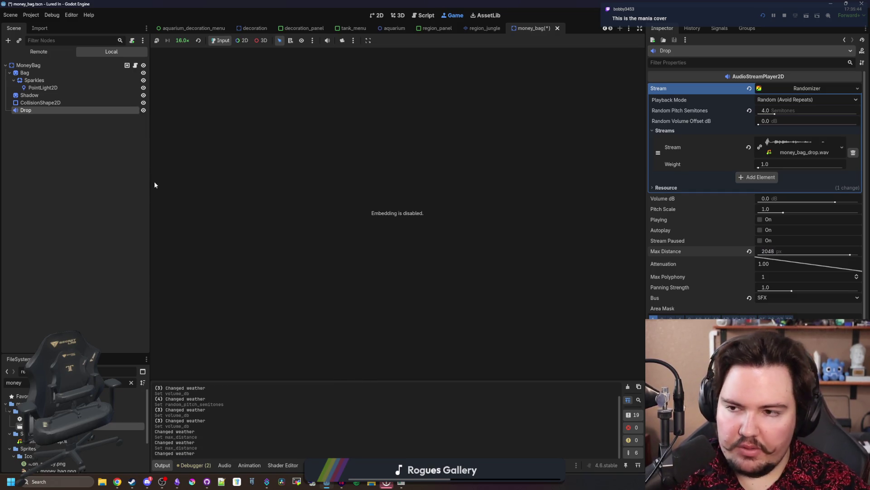
click(39, 184)
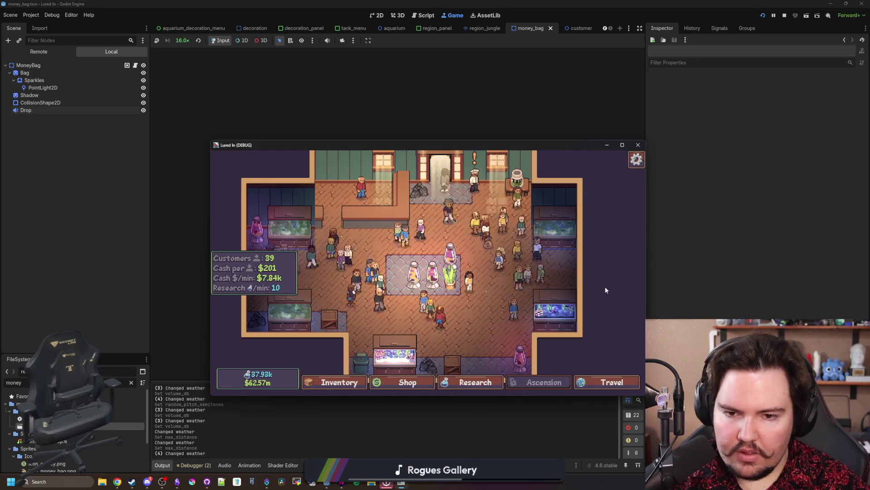
key(d)
key(a)
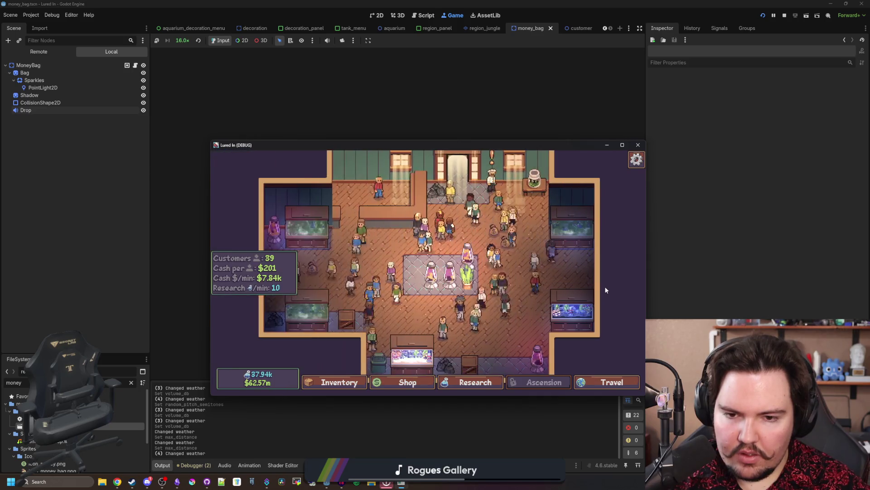
key(d)
scroll(498, 293, up, 2)
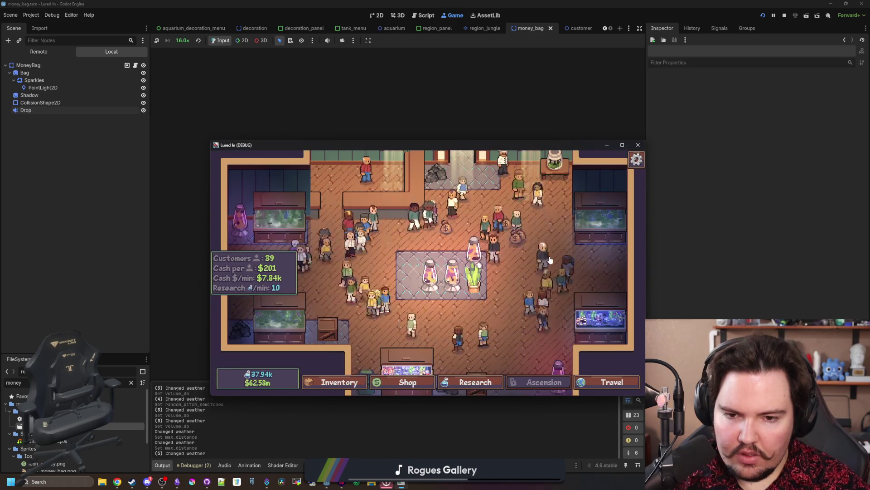
scroll(497, 293, down, 1)
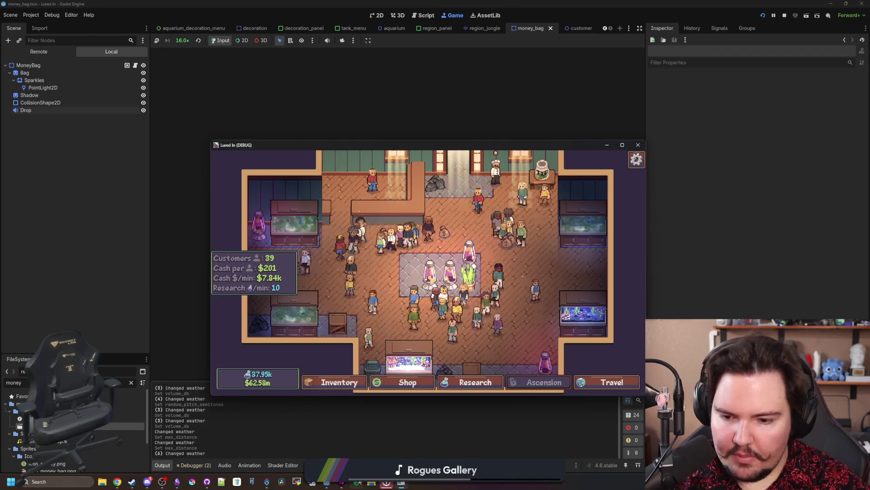
click(344, 482)
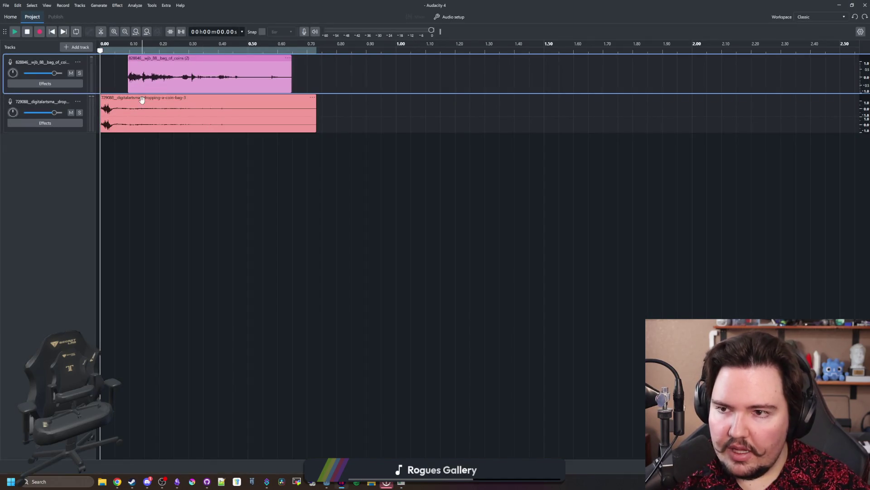
drag(322, 20, 371, 311)
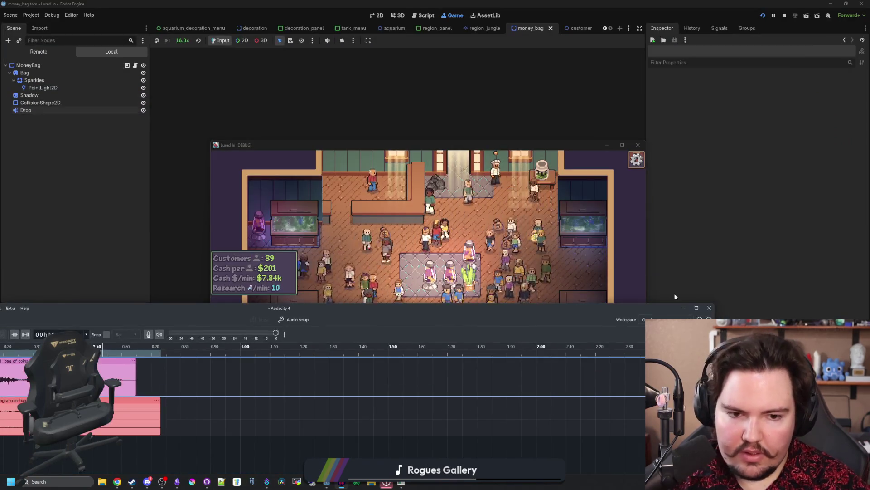
click(684, 304)
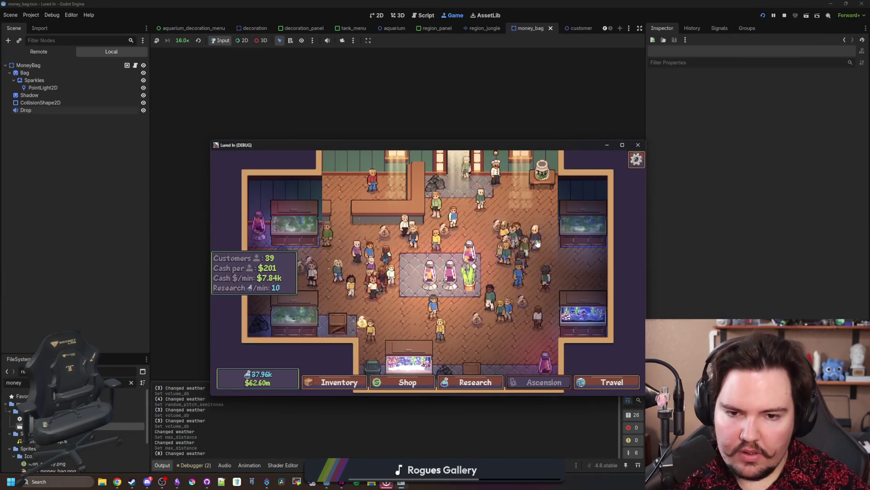
click(39, 110)
click(38, 111)
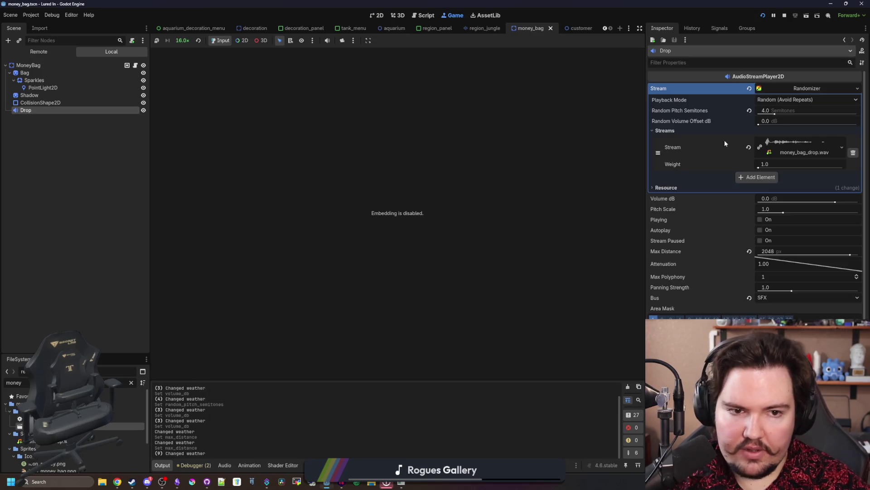
Restart the game, dismiss the feedback and Welcome Back popups, and move the game window aside
click(763, 15)
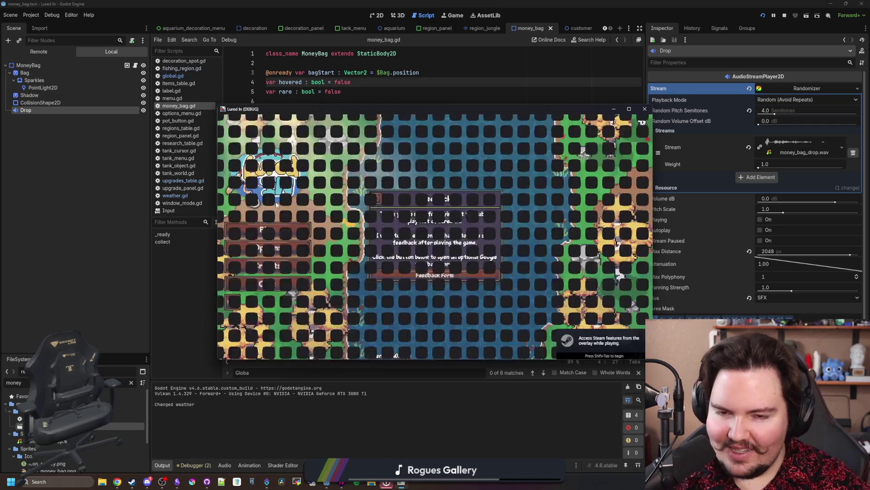
click(317, 217)
click(299, 228)
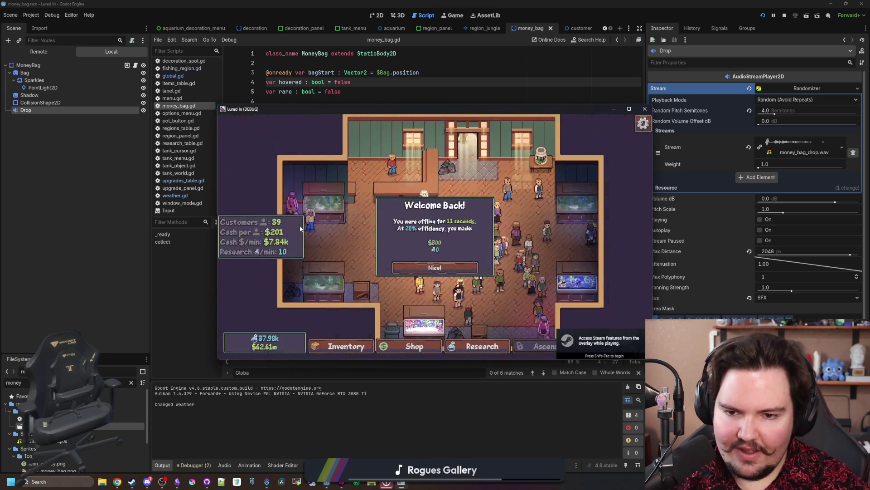
click(437, 265)
drag(442, 112, 123, 153)
Run the game at 16x speed, watch money bags pile up across the shop, then stop it
key(F5)
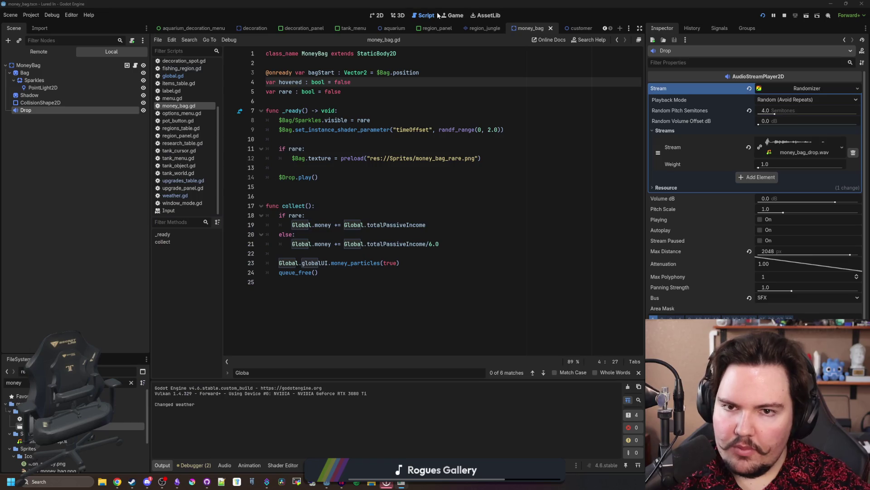
click(186, 42)
click(186, 146)
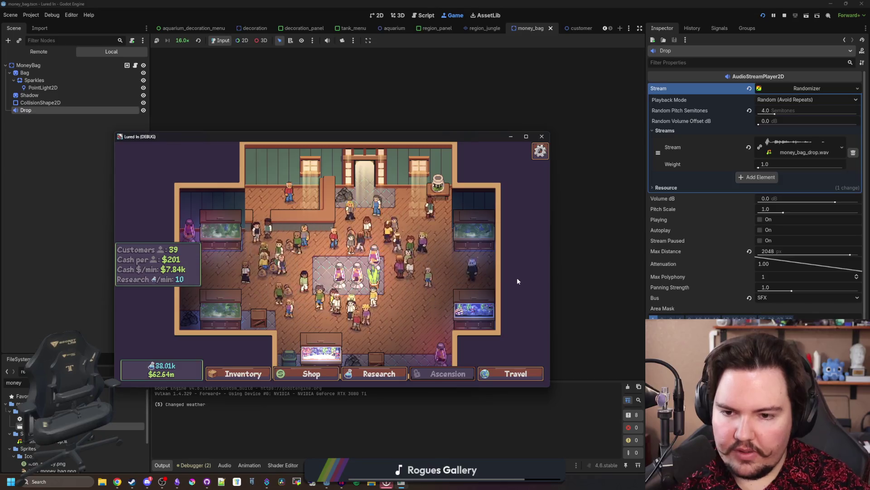
drag(518, 281, 511, 263)
scroll(517, 262, up, 3)
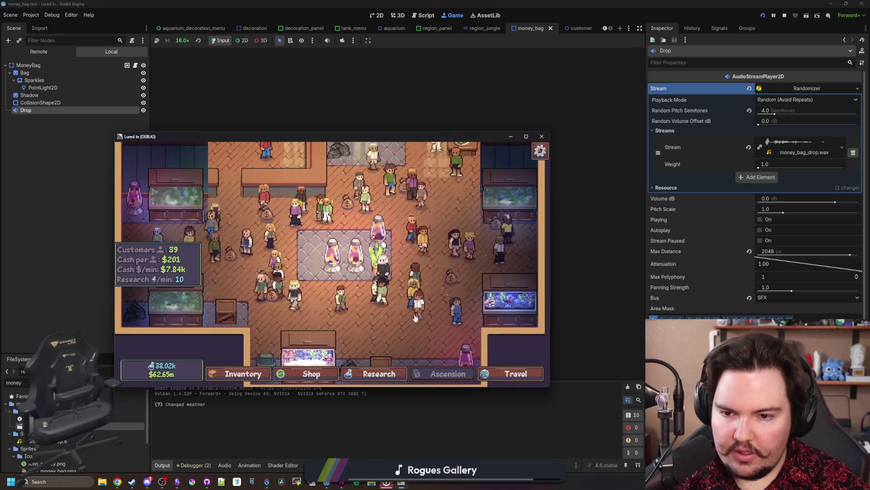
scroll(498, 277, down, 1)
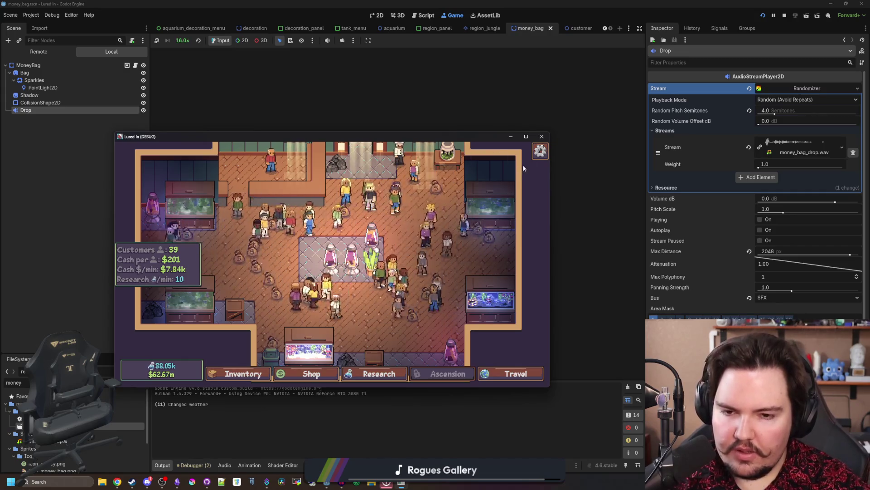
click(538, 139)
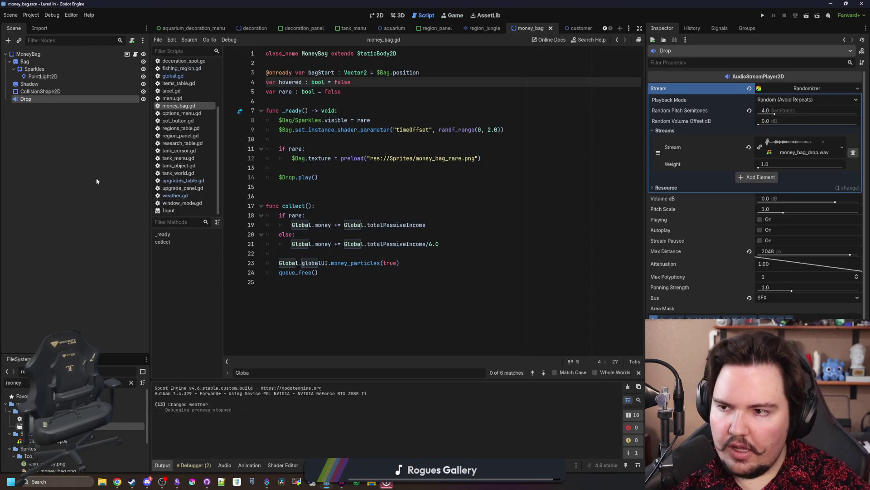
Add a CPUParticles2D child node under MoneyBag and view the scene in 2D
right_click(42, 57)
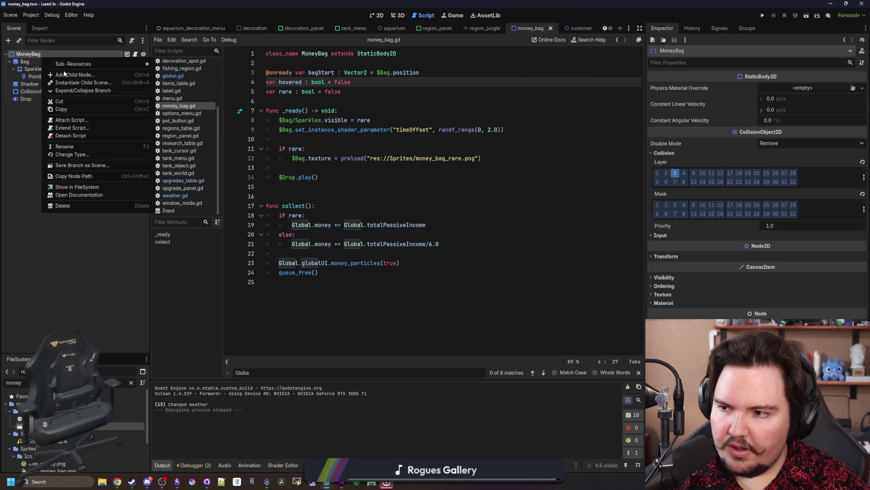
click(70, 76)
text(cpu)
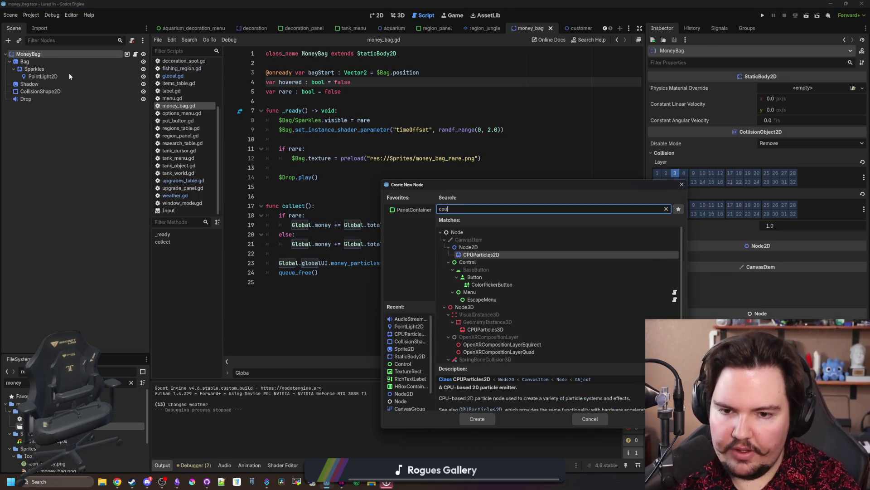
key(Return)
click(377, 17)
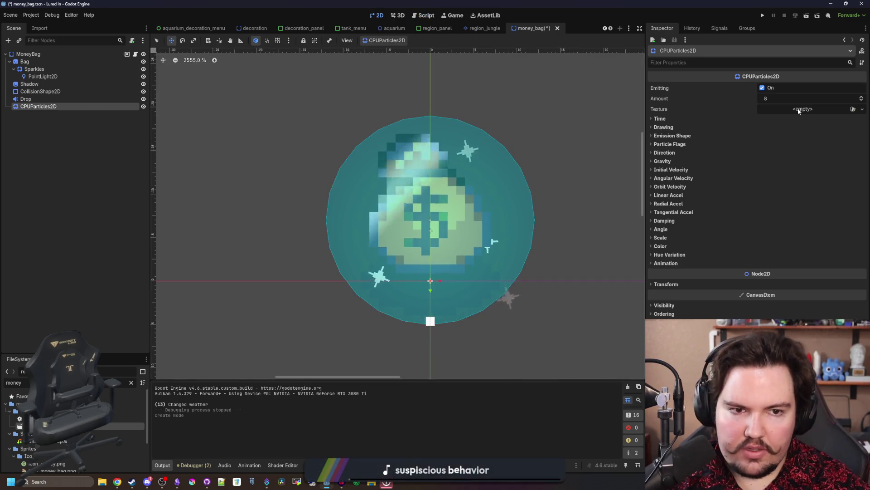
Quick Load the 'money' dollar-sign particle texture into the particles' Texture slot
click(797, 109)
click(797, 268)
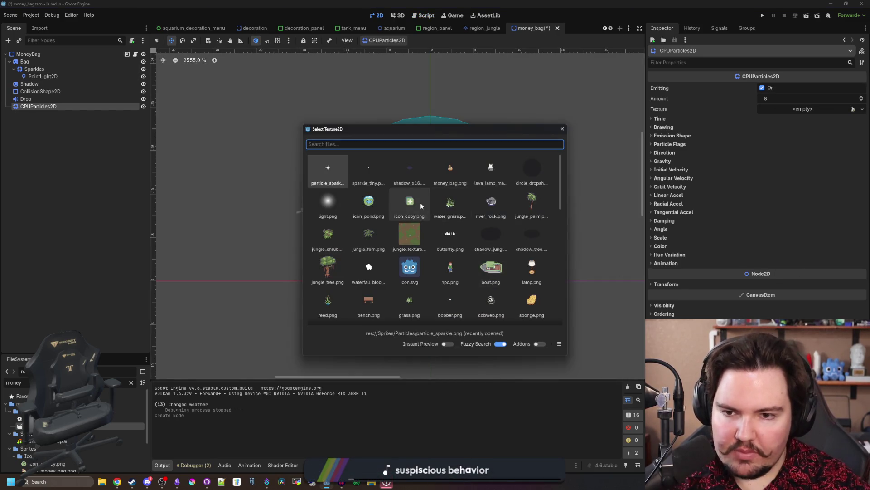
click(562, 130)
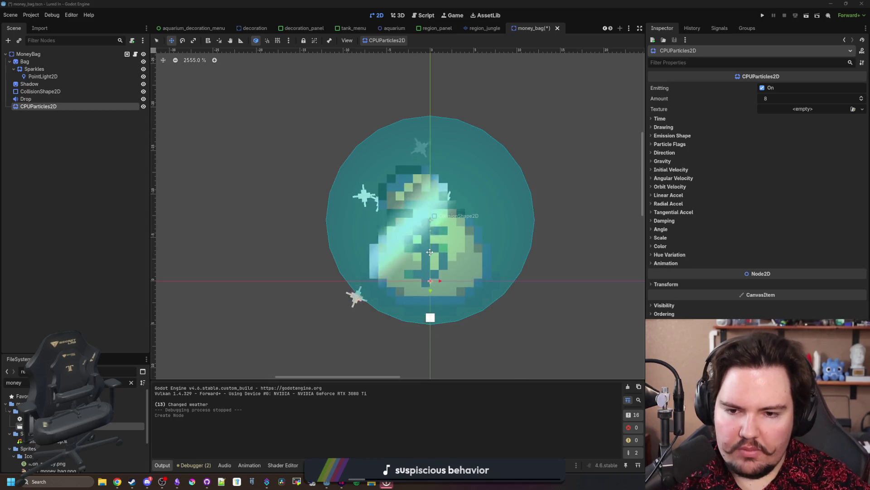
click(802, 109)
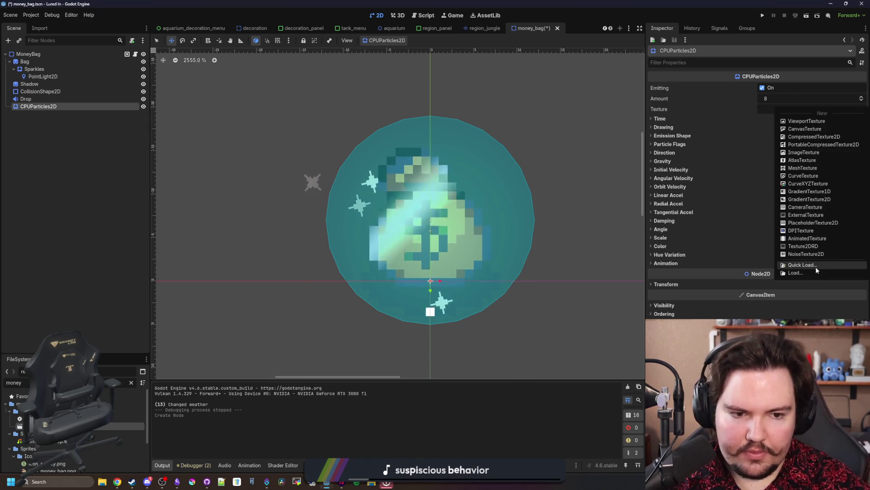
click(816, 267)
text(dollar)
key(BackSpace)
key(BackSpace)
key(BackSpace)
text(cash)
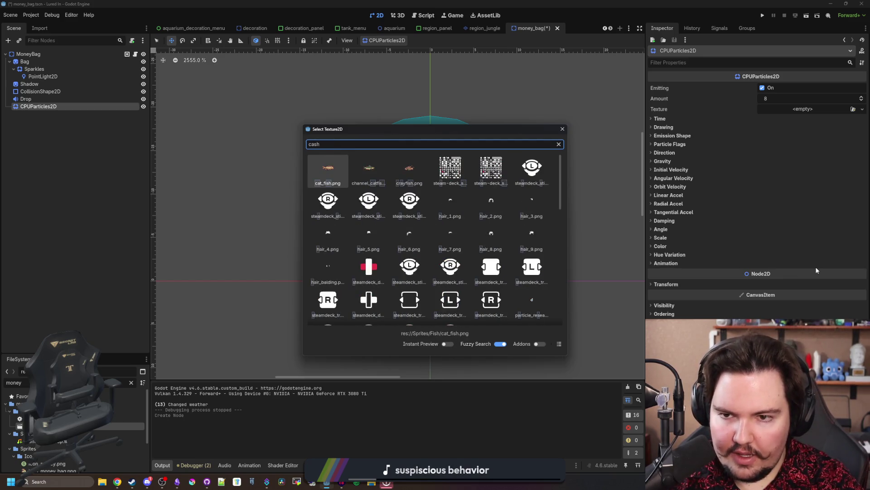
key(BackSpace)
key(BackSpace)
key(BackSpace)
text(money)
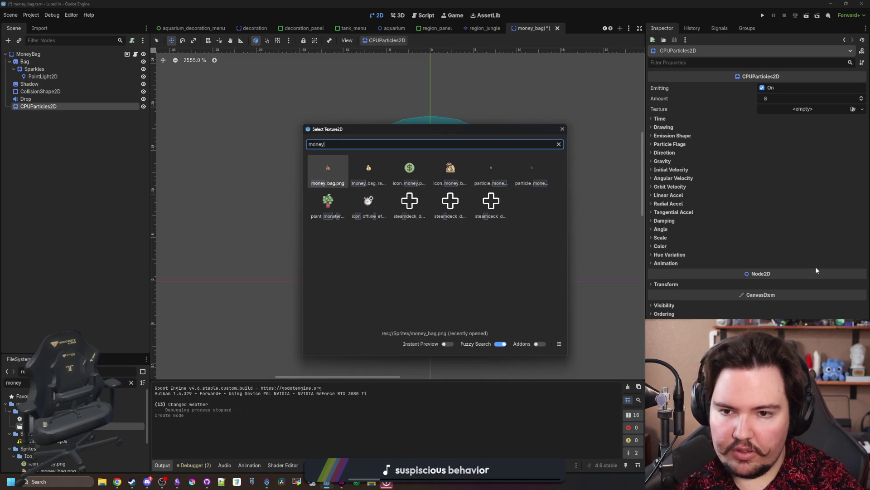
key(Right)
key(Right)
key(Right)
key(Return)
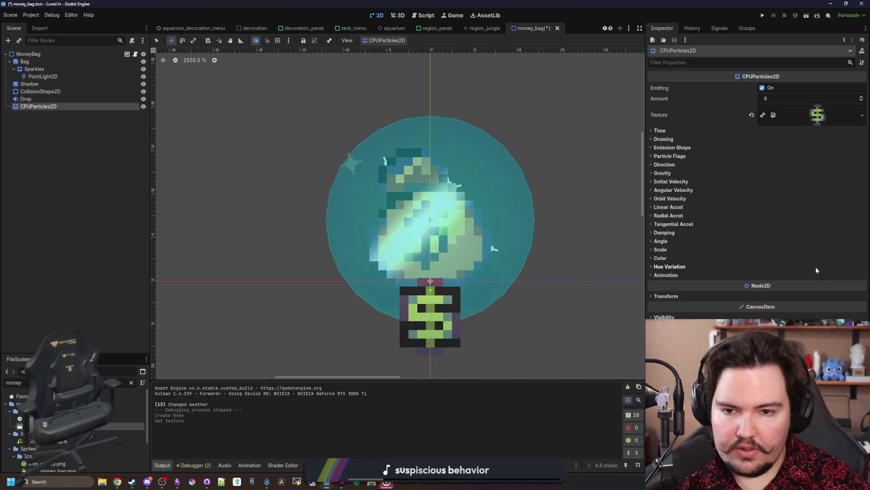
scroll(345, 181, down, 5)
scroll(521, 218, up, 5)
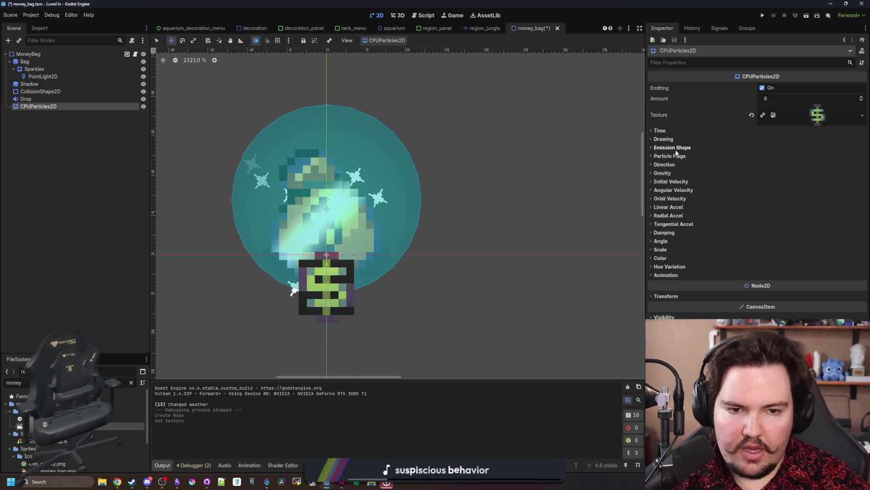
Set particle Amount to 16, Direction to (0, -1) and Gravity y to 100
click(779, 102)
text(16)
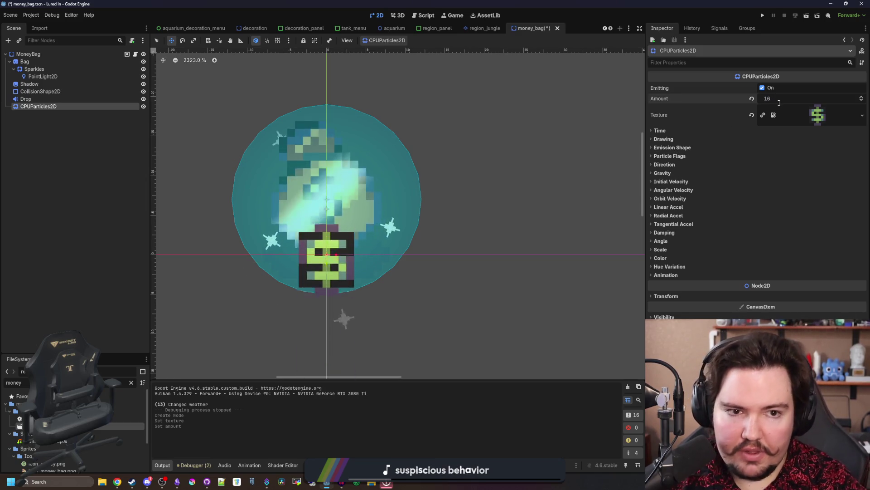
click(676, 297)
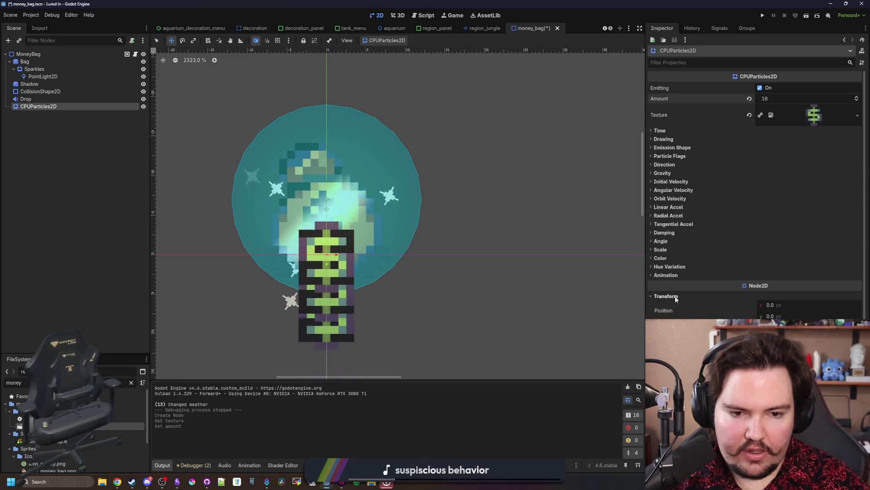
click(671, 166)
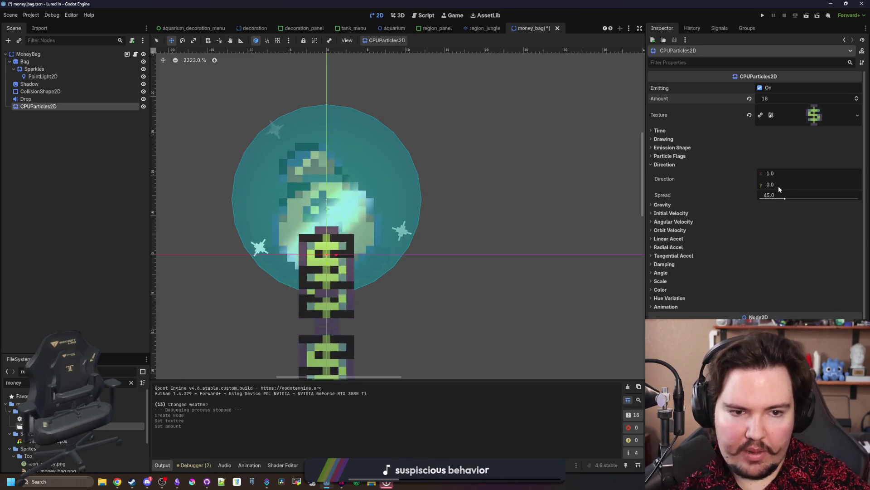
click(776, 185)
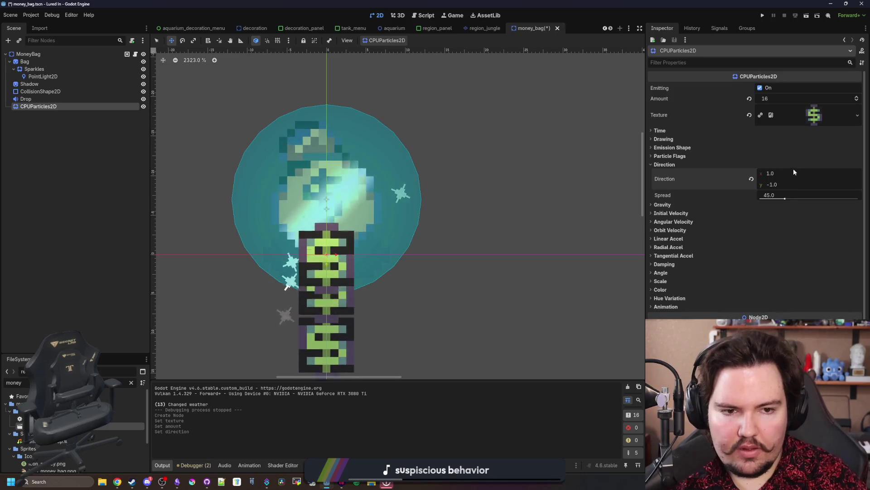
click(698, 204)
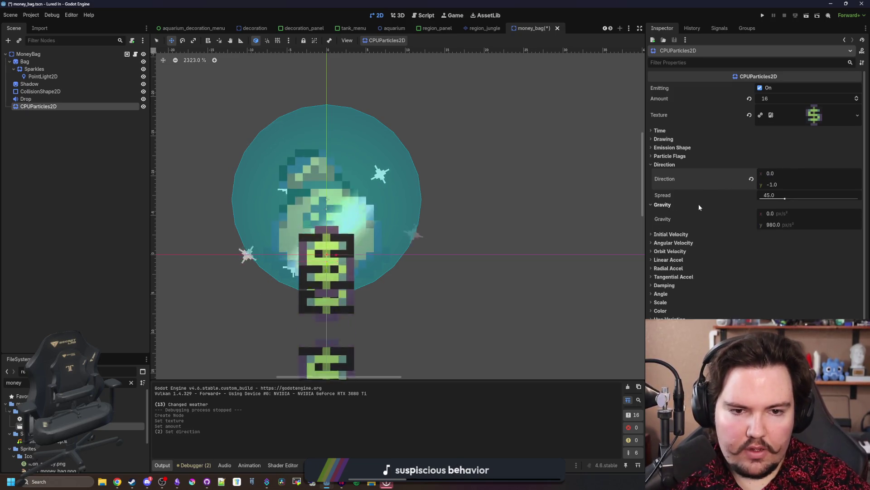
click(780, 224)
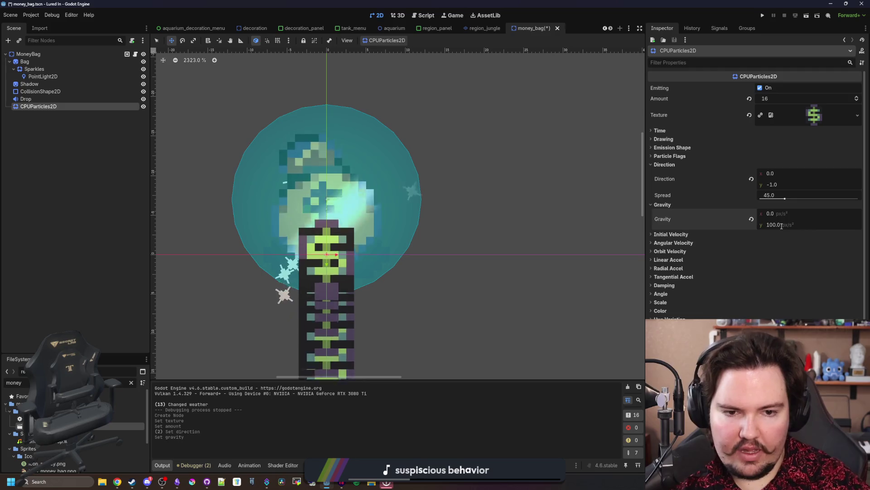
Set the particles' maximum Initial Velocity to 50
click(698, 234)
click(774, 254)
text(10)
key(Return)
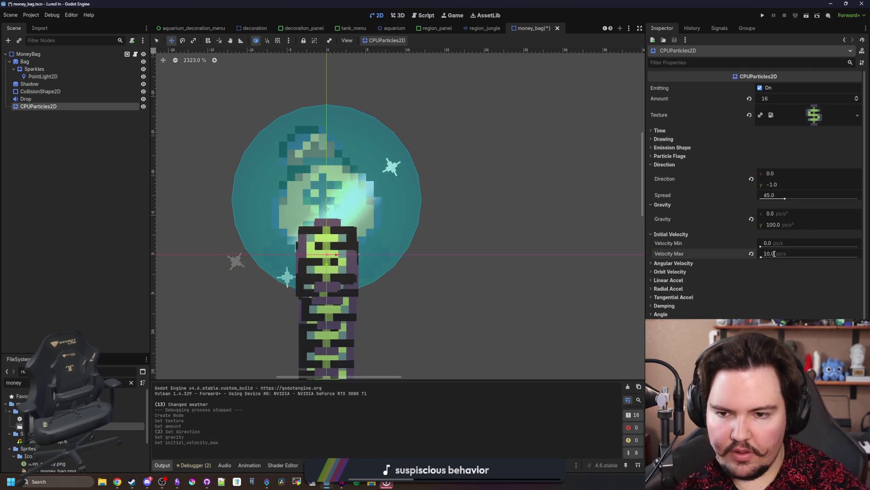
click(774, 254)
text(20)
key(Return)
click(774, 254)
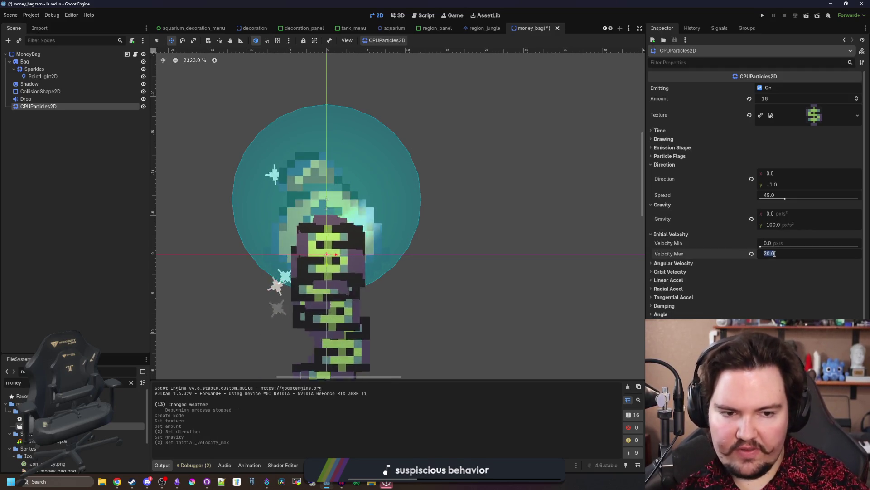
text(40)
click(775, 254)
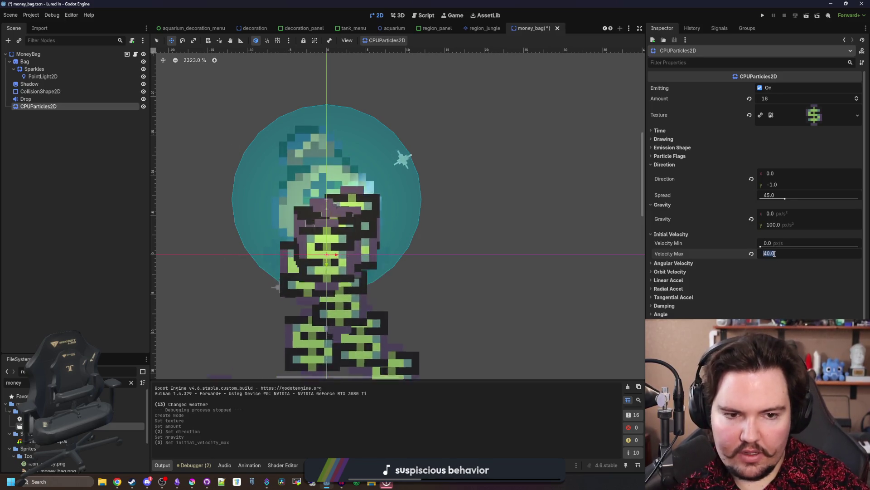
text(50)
key(Return)
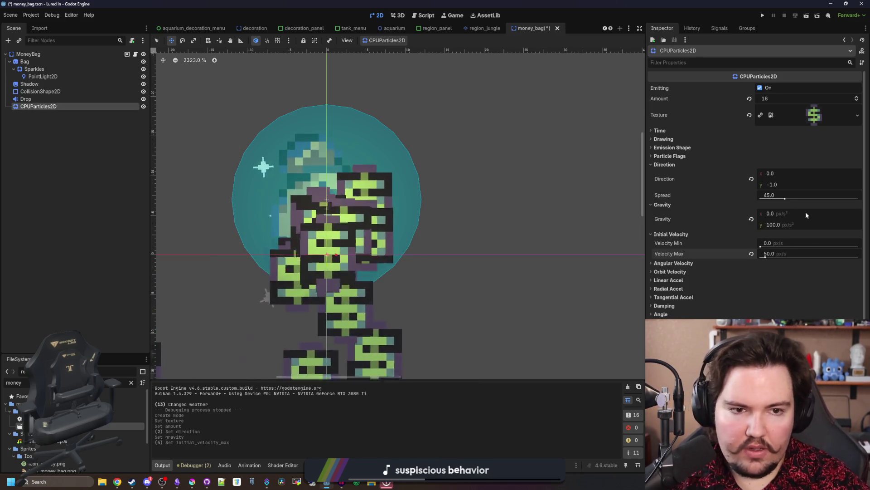
Set the particle Lifetime to 0.5 seconds
click(681, 132)
click(792, 139)
text(0.5)
key(Return)
scroll(425, 202, down, 2)
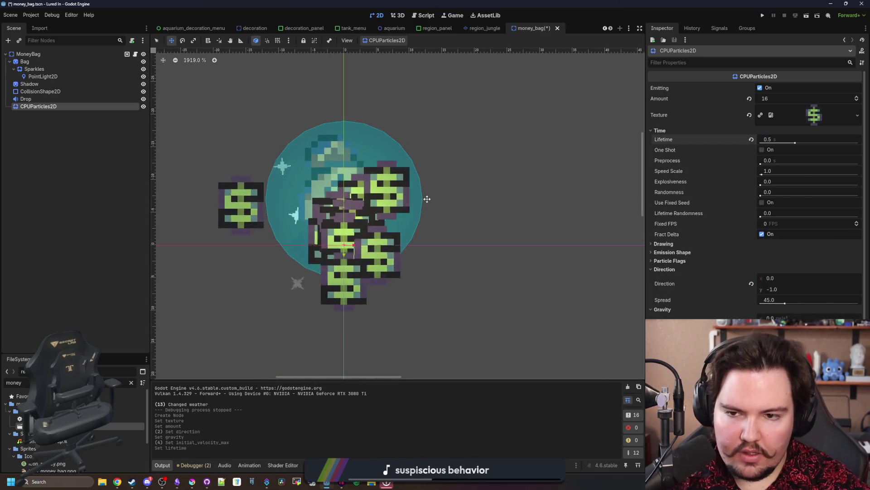
Give the particles a new gradient Color Ramp, recolour its points, and position the emitter at (0, -7)
scroll(807, 181, down, 4)
click(670, 287)
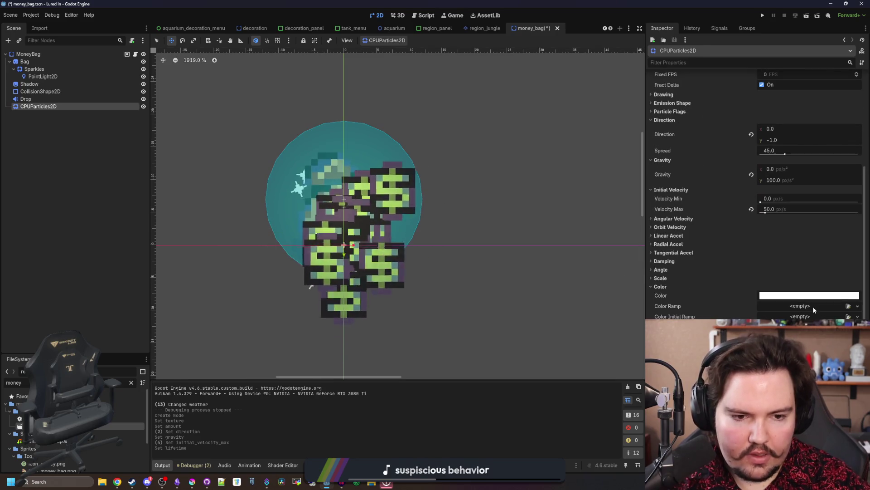
click(800, 306)
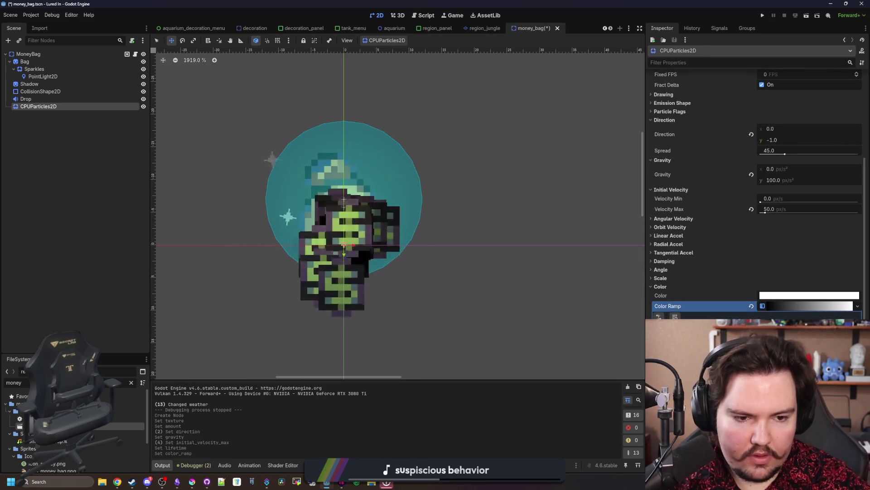
click(852, 326)
click(678, 289)
click(630, 277)
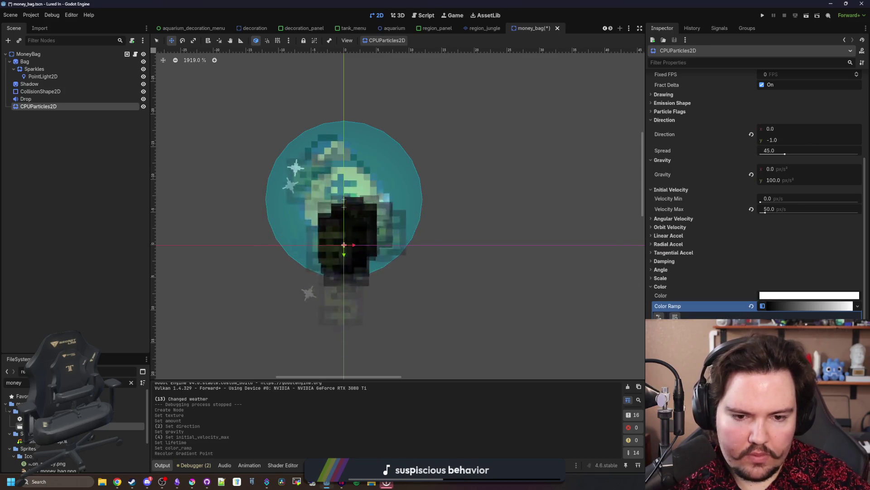
click(852, 327)
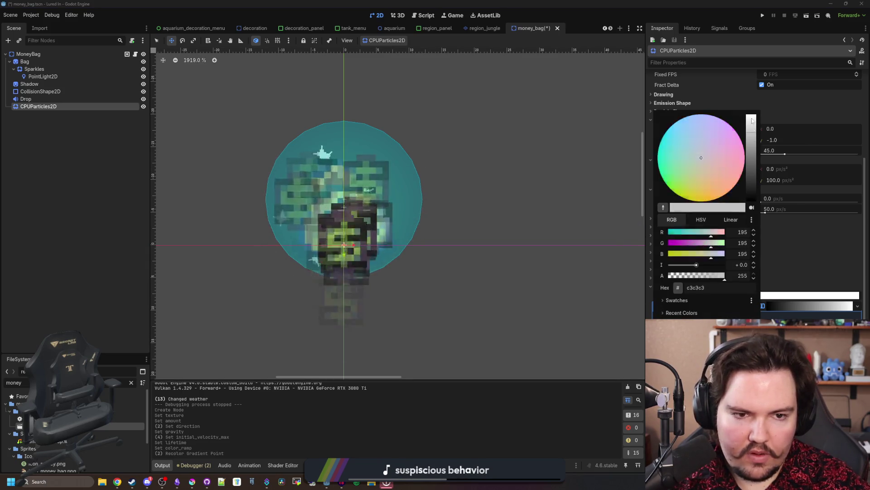
key(Escape)
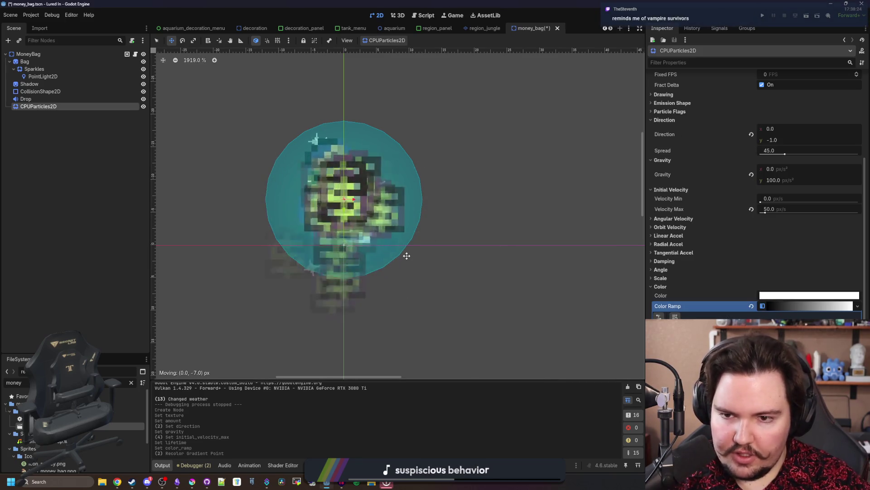
drag(406, 255, 406, 256)
scroll(741, 199, up, 5)
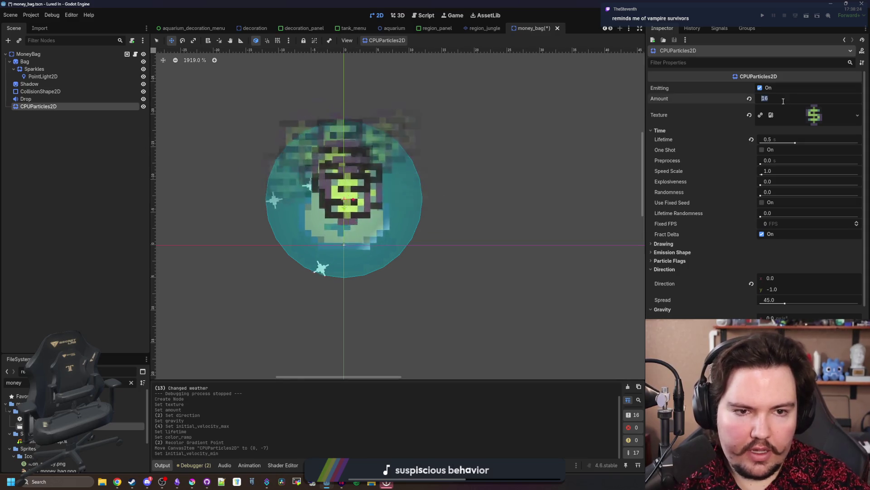
Set explosiveness to 1.0 so particles burst together, and reduce the amount from 8 to 4
text(8)
key(Return)
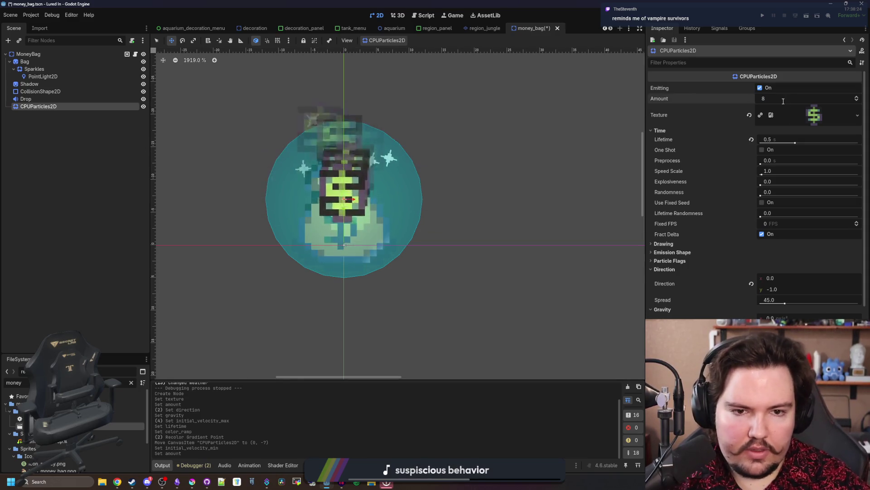
drag(759, 185, 806, 185)
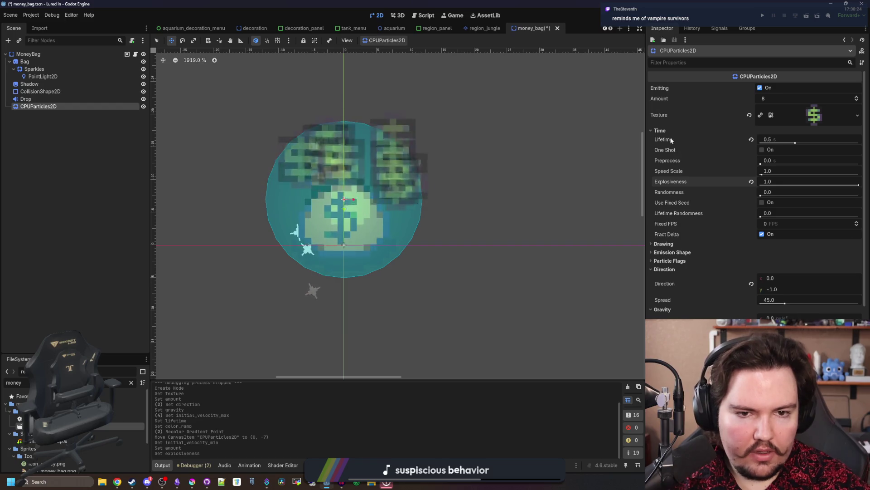
click(762, 99)
text(4)
key(Return)
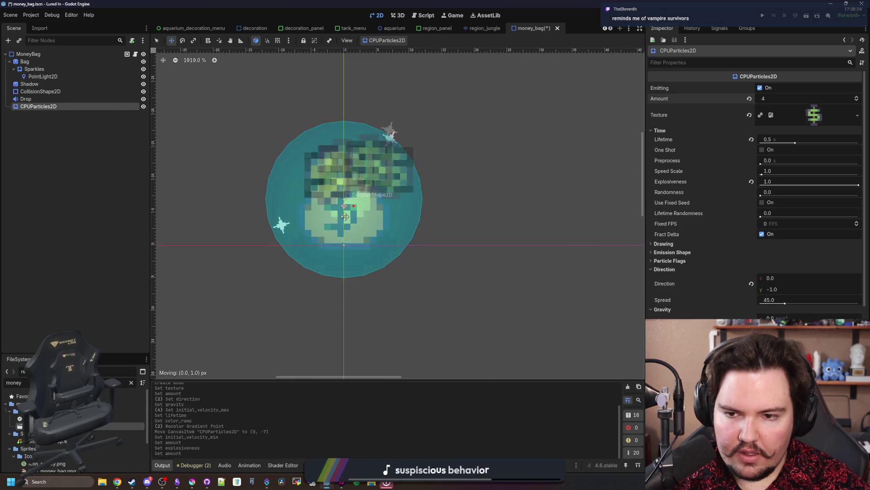
Rename the CPUParticles2D node to Money
drag(345, 216, 345, 219)
key(ctrl+z)
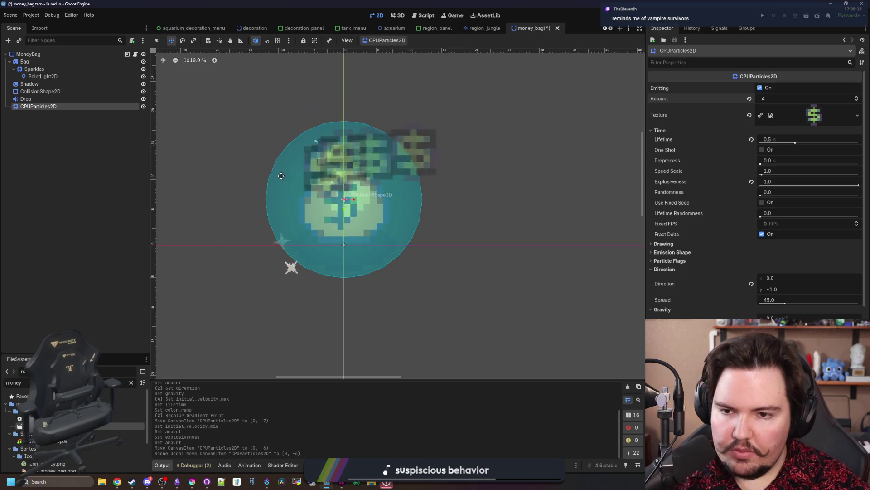
key(Up)
key(Down)
key(F2)
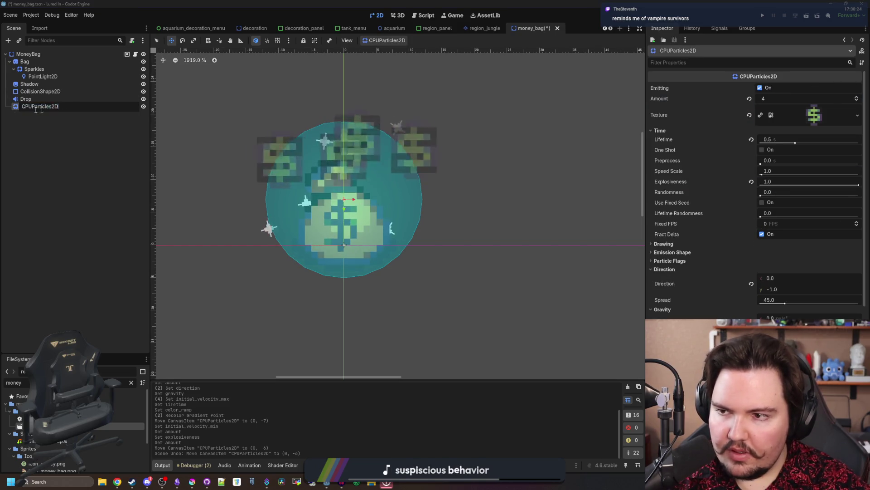
text(Moiney)
key(BackSpace)
text(ney)
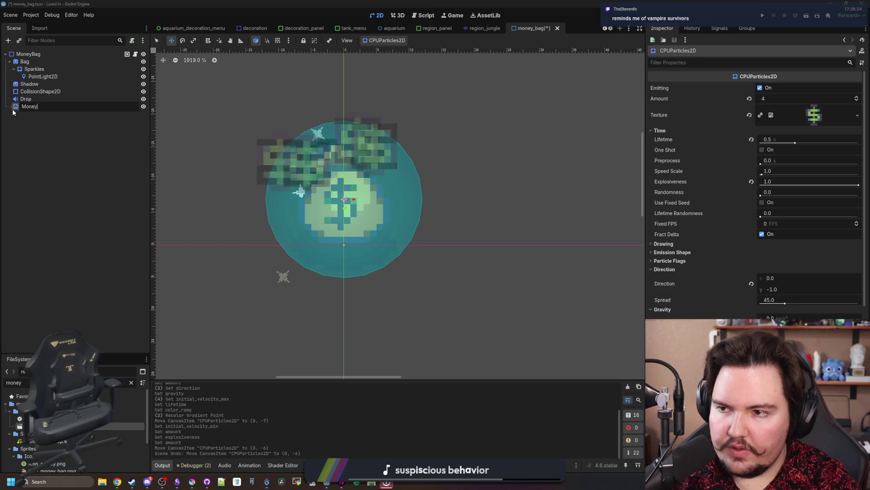
key(Return)
scroll(435, 297, down, 6)
scroll(435, 297, down, 4)
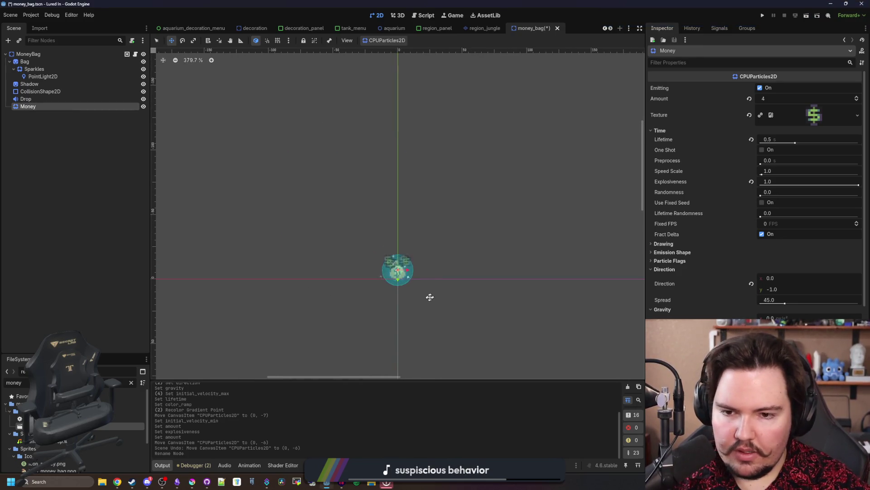
Glance at the Drop sound node's settings, then return to the Money particle node
scroll(417, 289, up, 5)
scroll(792, 255, down, 5)
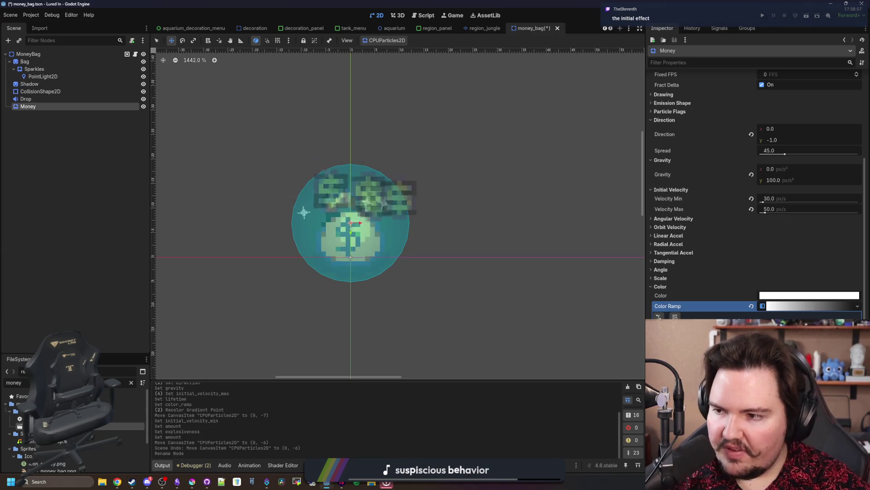
scroll(351, 189, up, 2)
scroll(679, 252, down, 3)
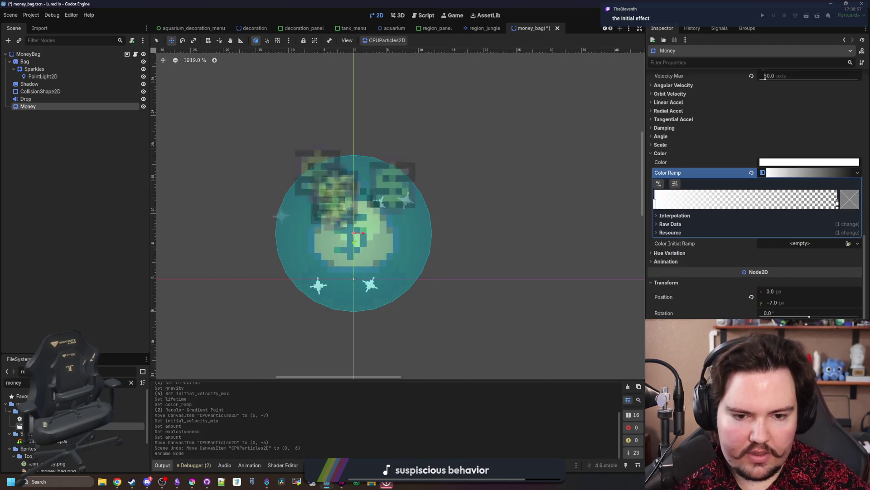
scroll(368, 284, up, 2)
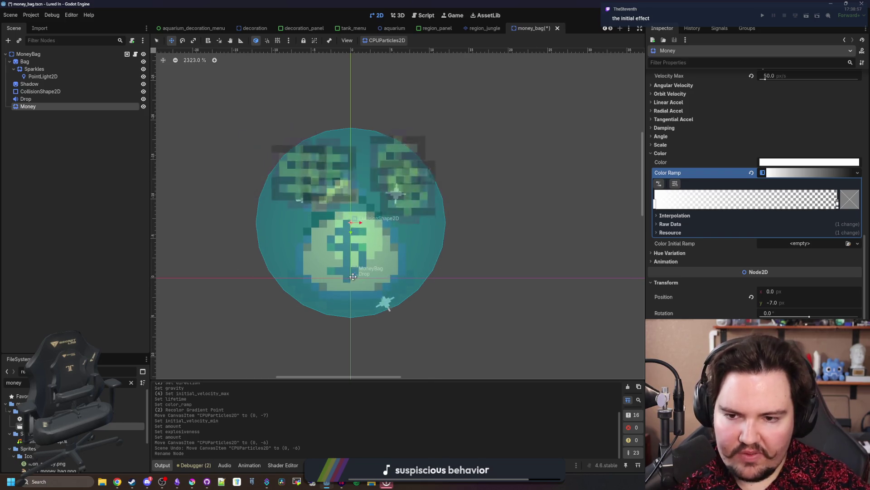
click(37, 99)
click(28, 106)
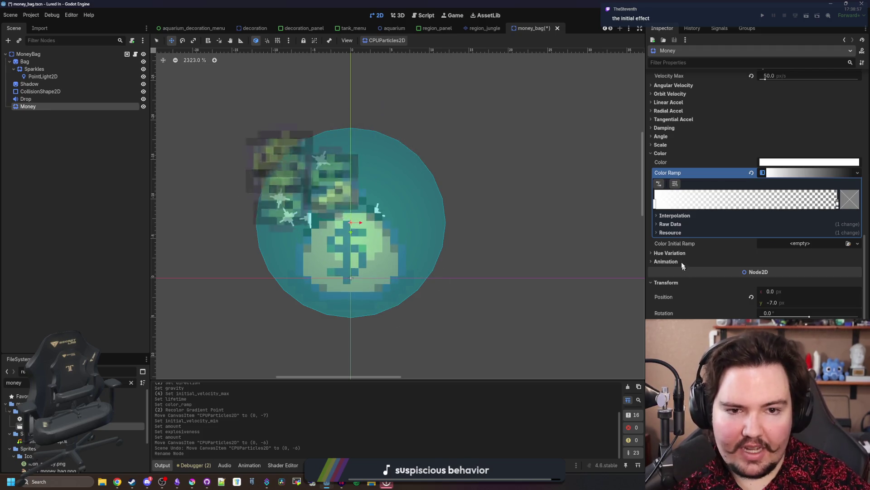
scroll(684, 266, up, 8)
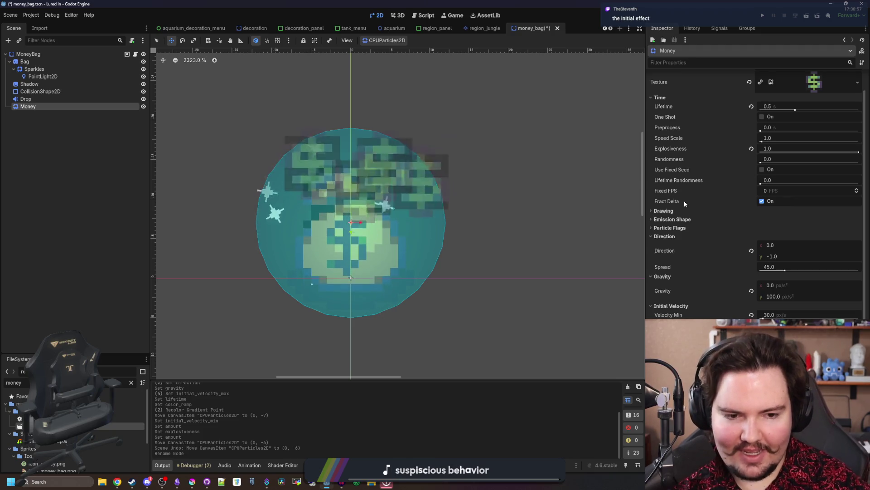
scroll(716, 288, down, 5)
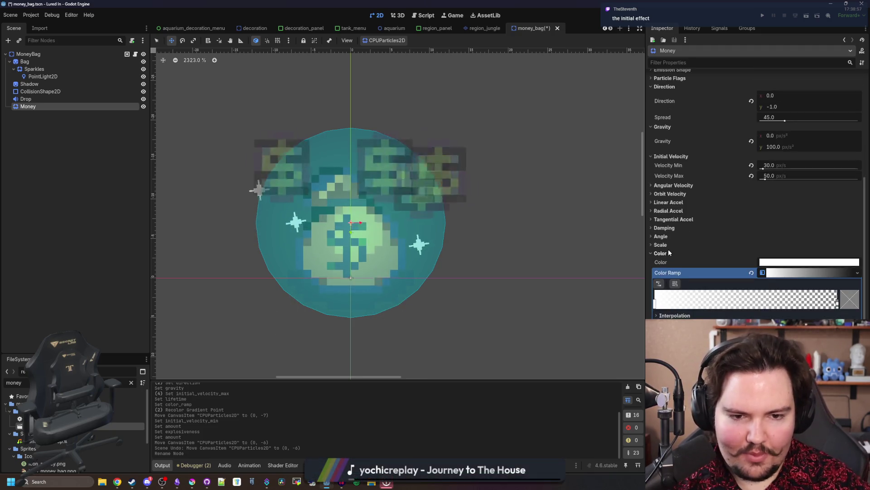
Give the Money particles a new Scale Amount Curve with a lowered end so they shrink
click(668, 248)
click(857, 275)
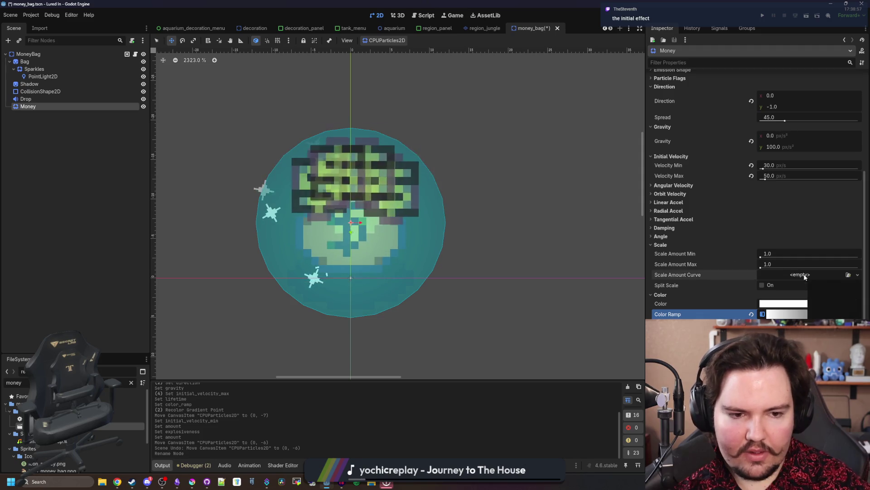
click(829, 293)
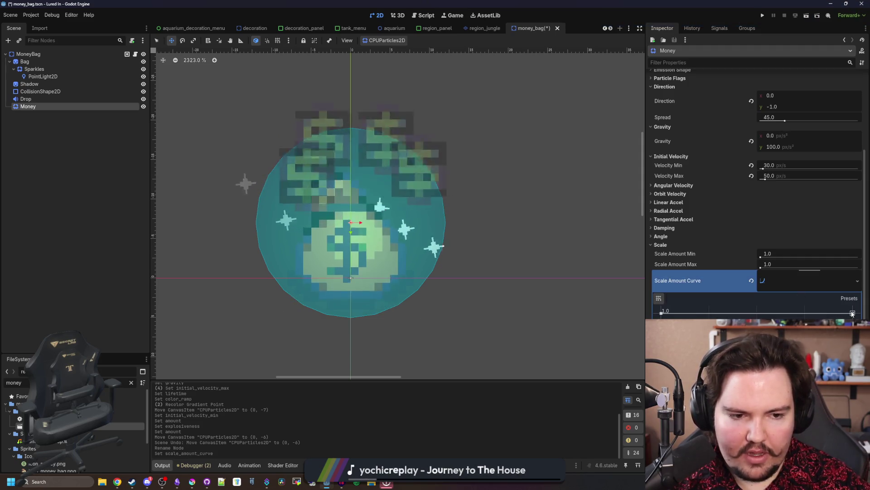
drag(852, 358, 852, 354)
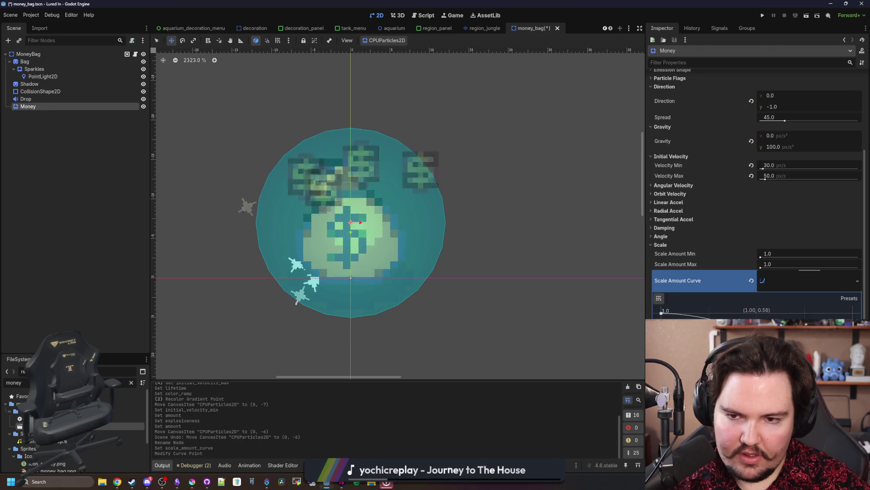
click(783, 279)
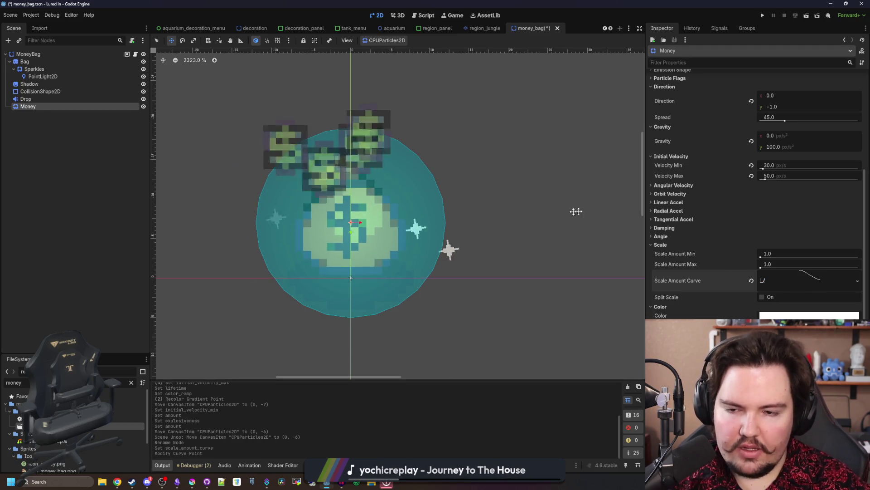
Enable One Shot on the Money particles and save the money bag scene
scroll(402, 239, down, 1)
scroll(402, 238, down, 3)
scroll(723, 253, up, 5)
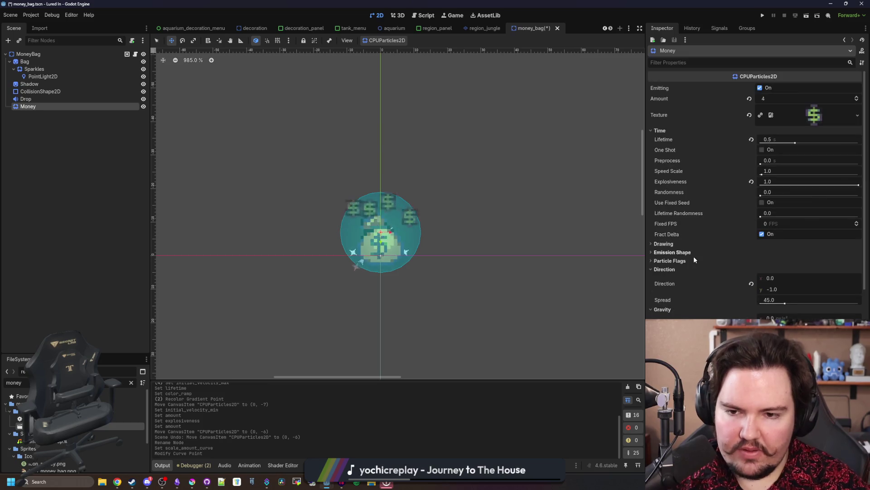
click(762, 149)
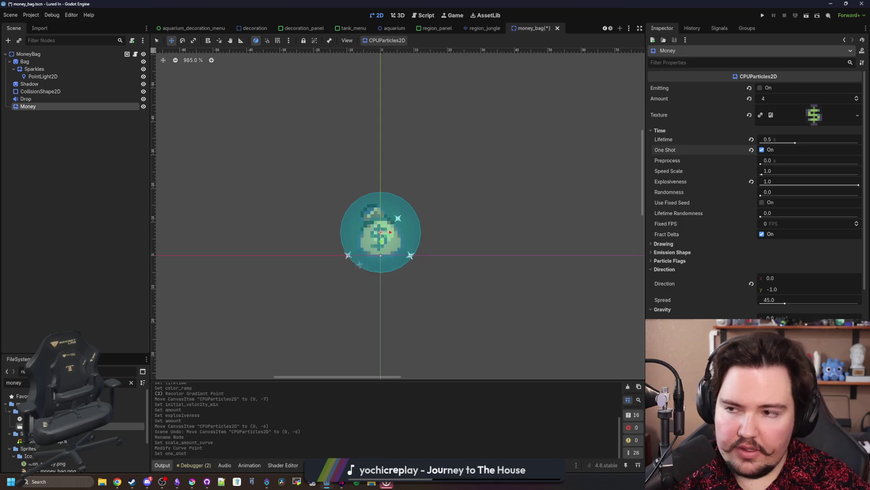
key(ctrl+s)
In money_bag.gd, insert a $Money reference on its own line after $Drop.play()
key(ctrl+F3)
mouse_move(58, 110)
mouse_down()
mouse_move(288, 145)
mouse_move(337, 182)
mouse_move(329, 179)
mouse_up()
key(Return)
click(330, 186)
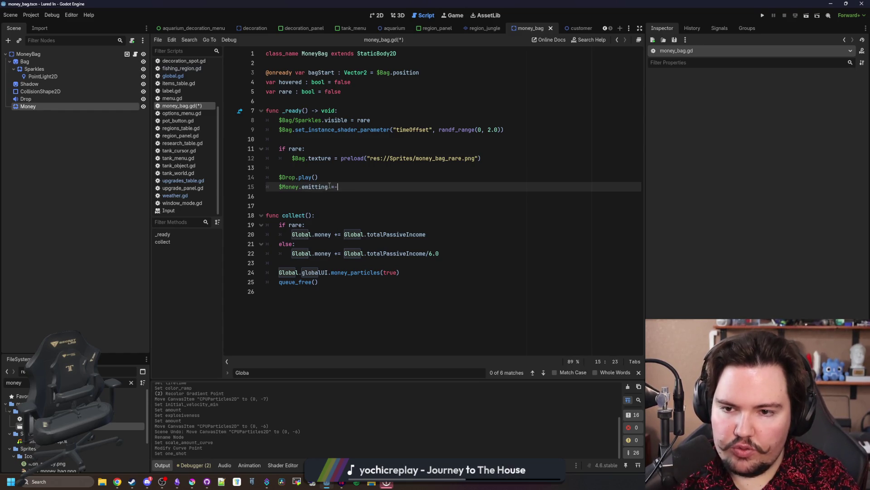
Save the script with '$Money.emitting = true' and launch the game to test
key(Up)
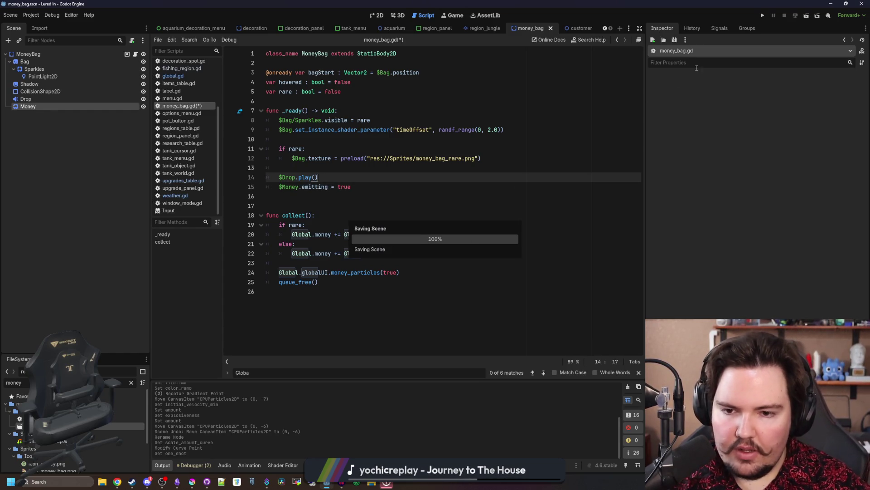
click(762, 15)
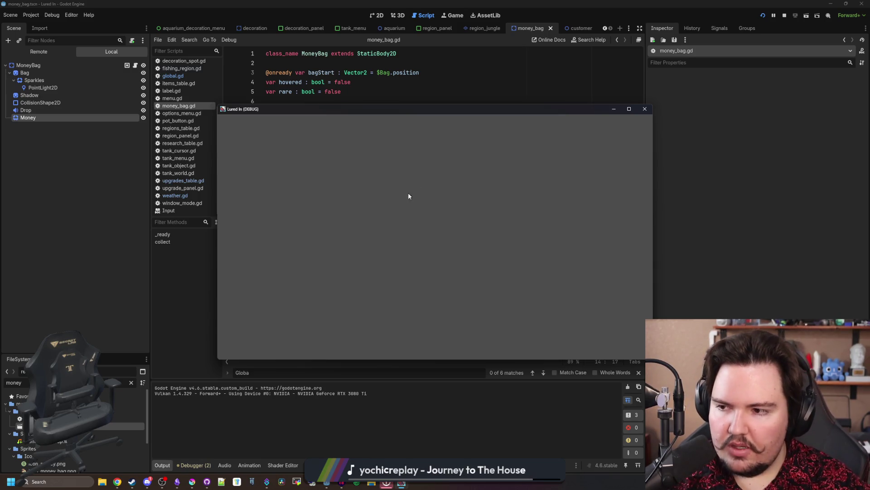
Dismiss the startup popups, play into the shop, then close the game
click(373, 206)
click(301, 231)
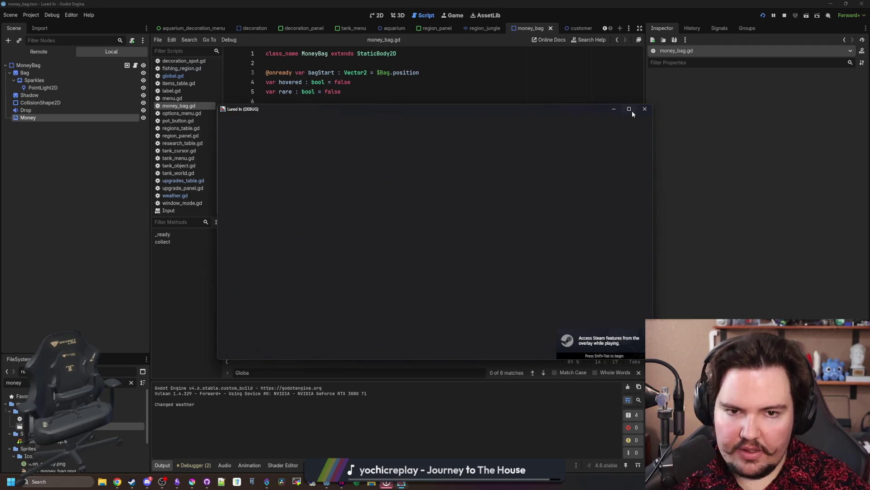
click(631, 109)
click(435, 299)
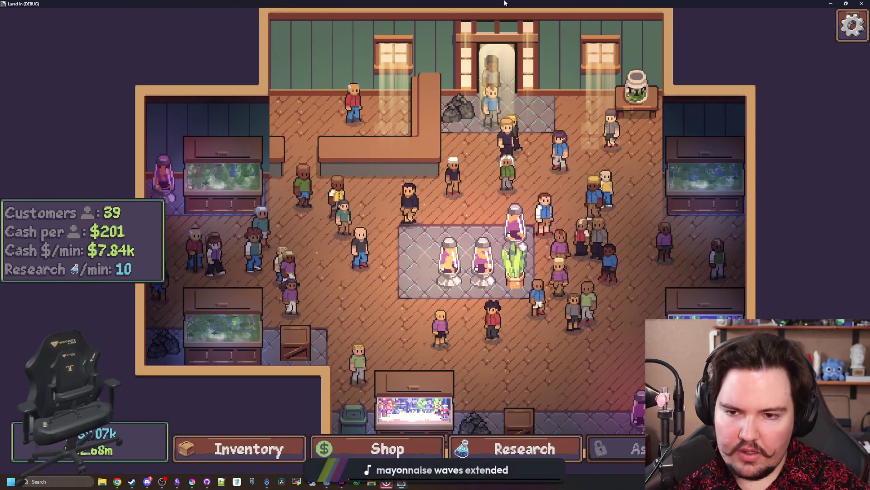
key(F8)
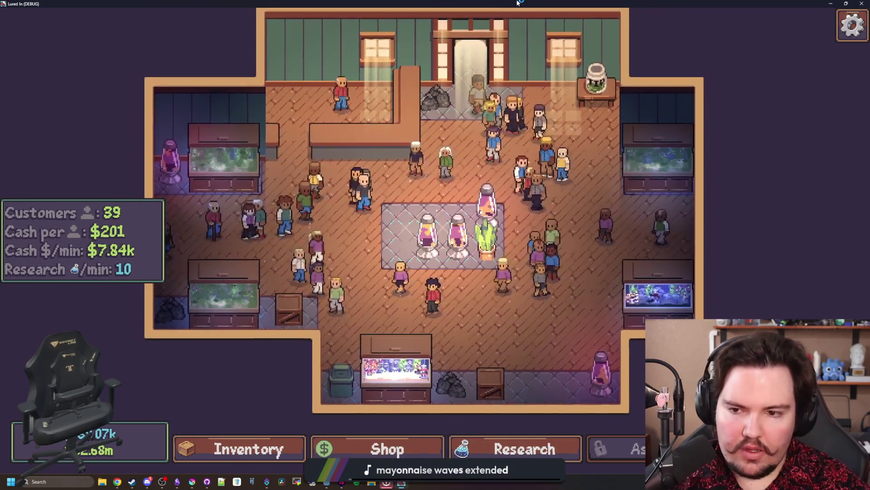
Set the game speed to 2.0x and watch money bags drop before closing the game
click(453, 21)
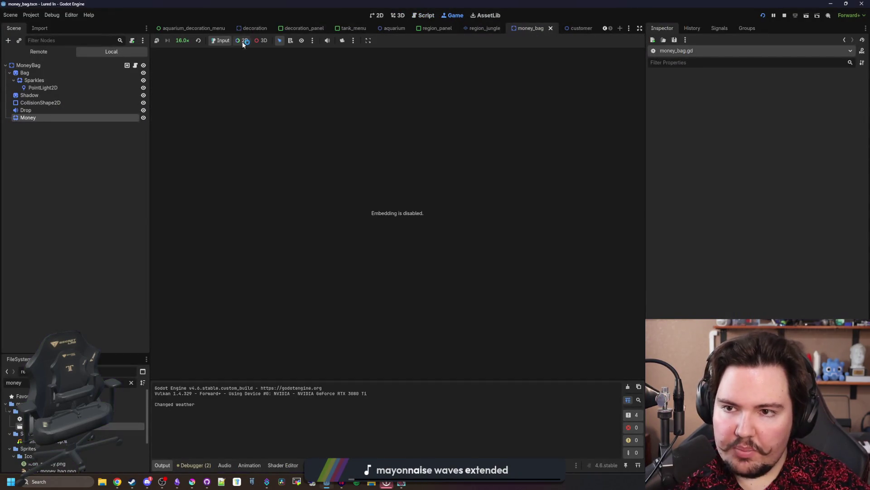
click(178, 40)
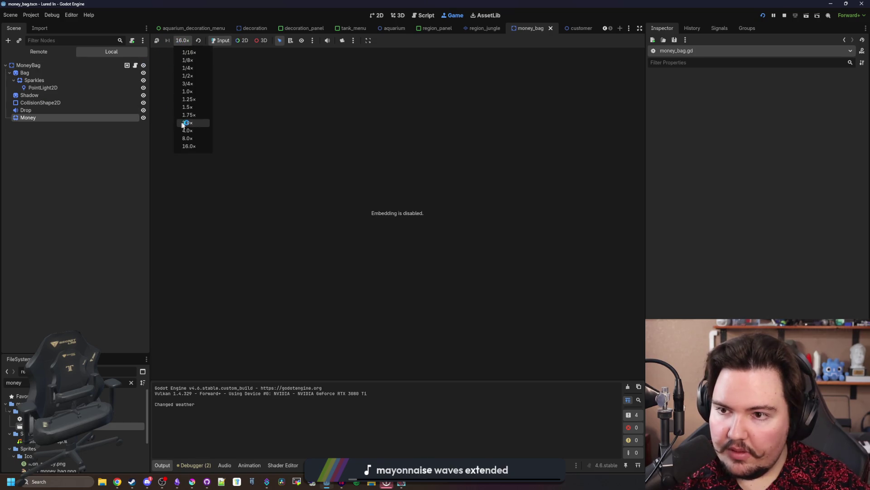
click(194, 118)
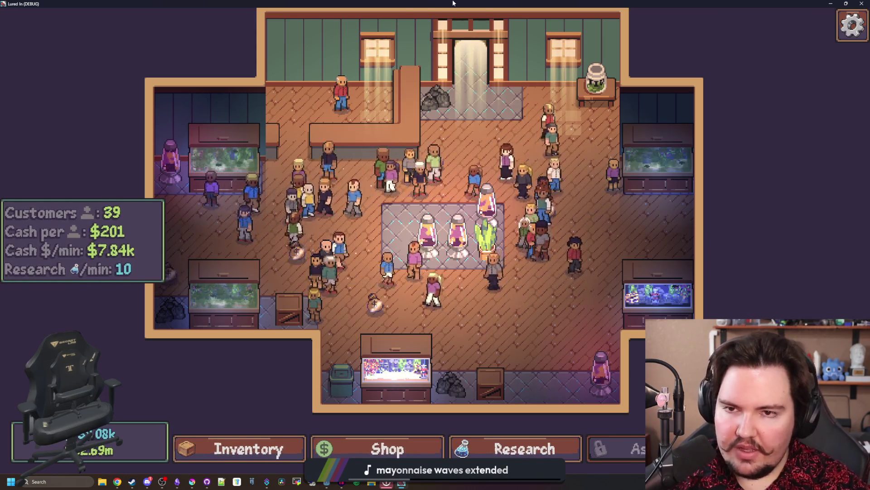
key(alt+F4)
Give the Drop sound 6 random pitch semitones, save, and playtest around the shop again
click(32, 111)
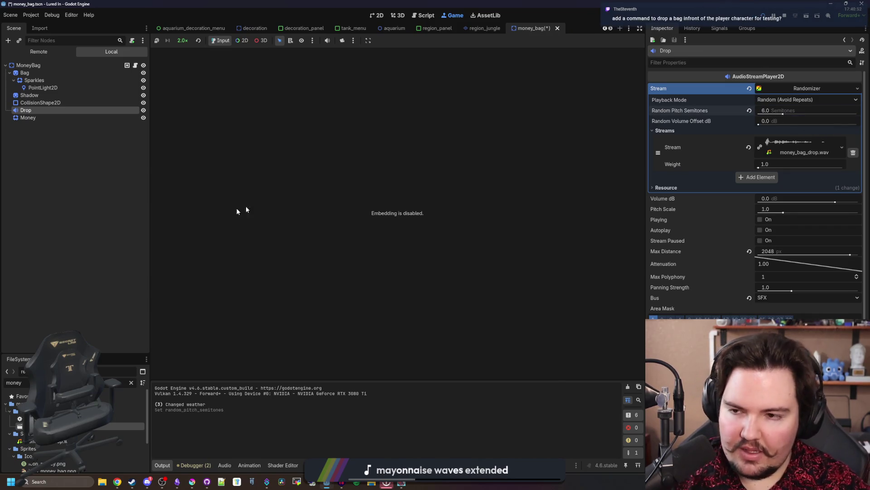
key(ctrl+s)
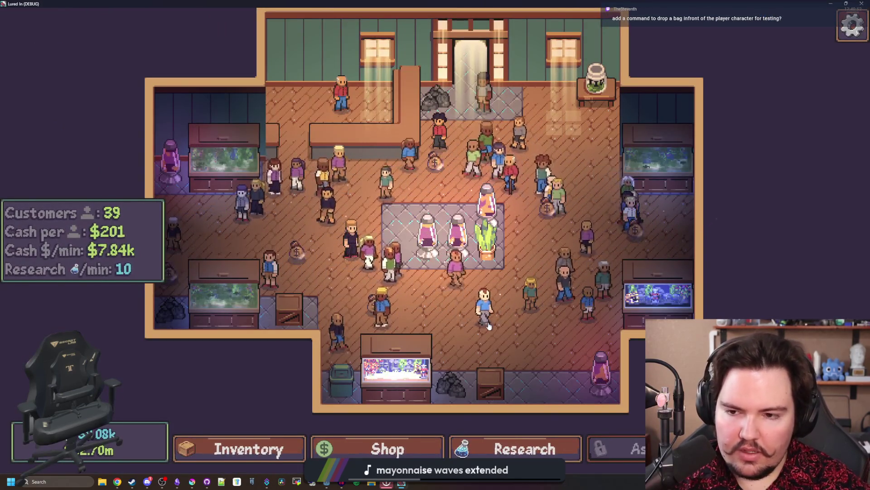
key(d)
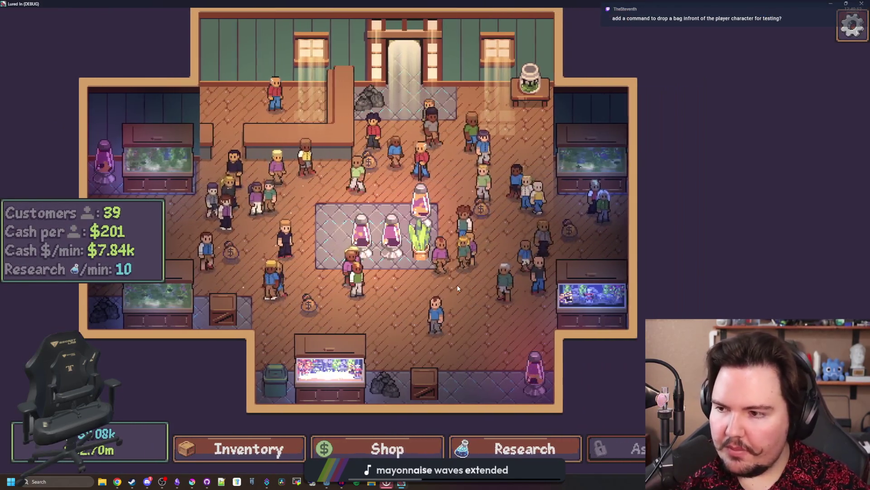
key(a)
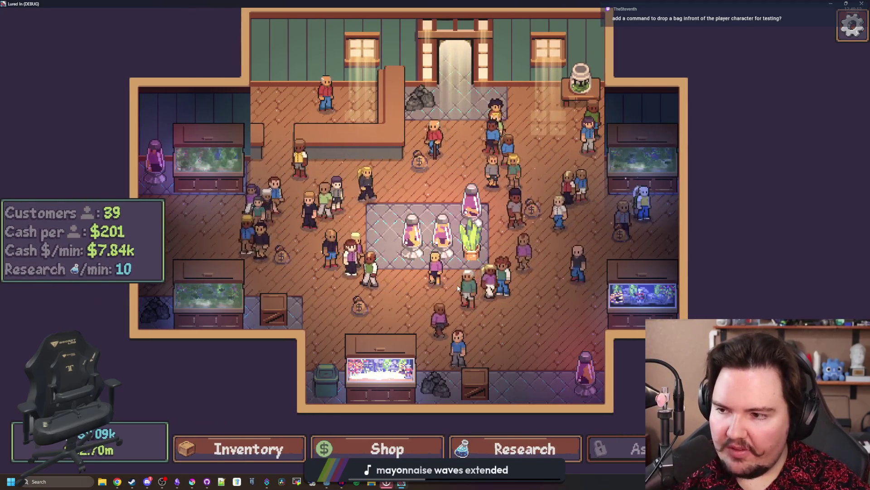
scroll(366, 209, up, 2)
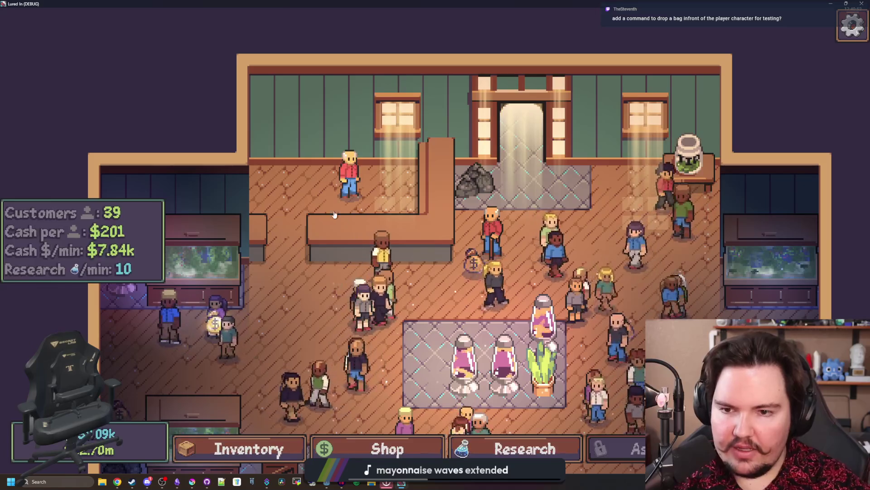
key(s)
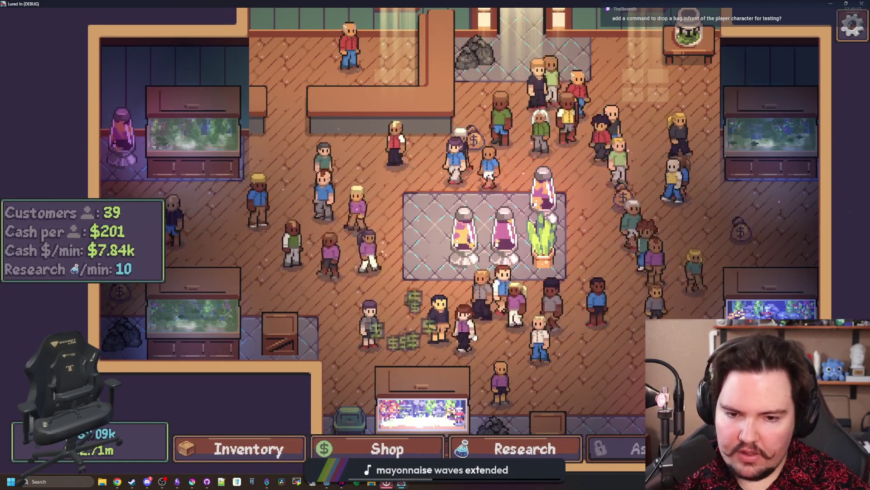
scroll(454, 227, down, 2)
key(a)
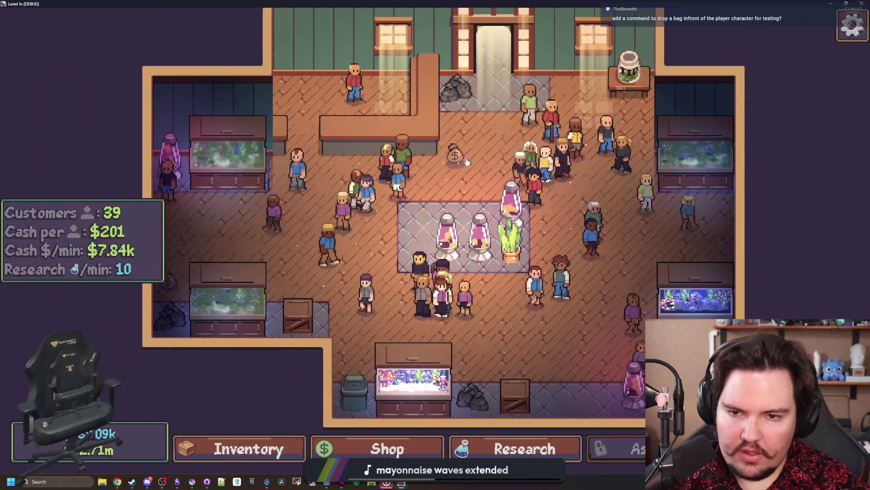
key(d)
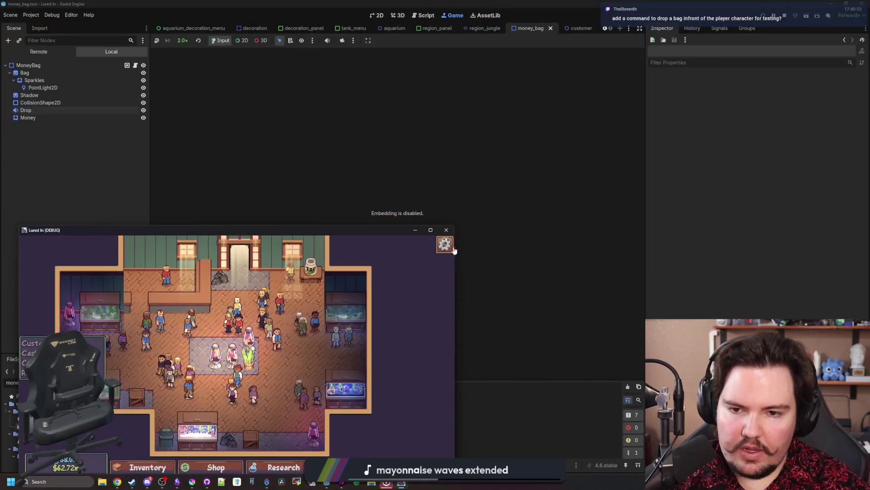
click(445, 228)
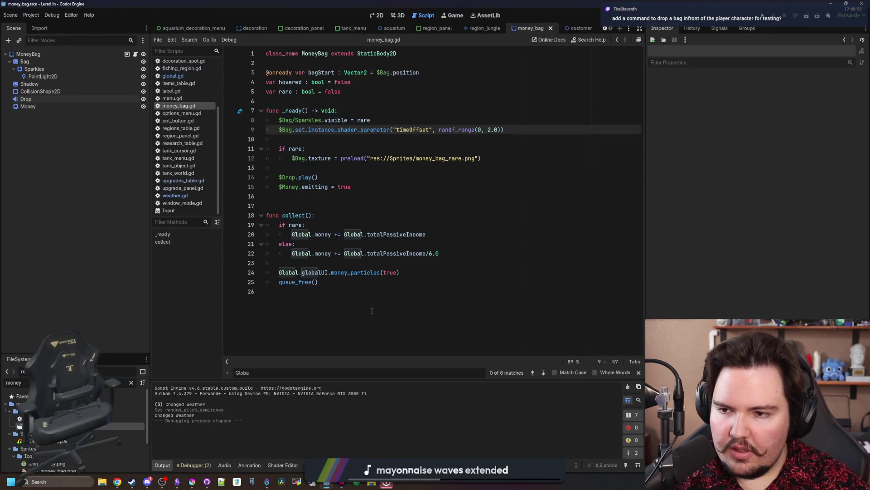
Open commands_menu.gd and start a new match case after the minigame block
click(371, 311)
click(362, 193)
text(commands)
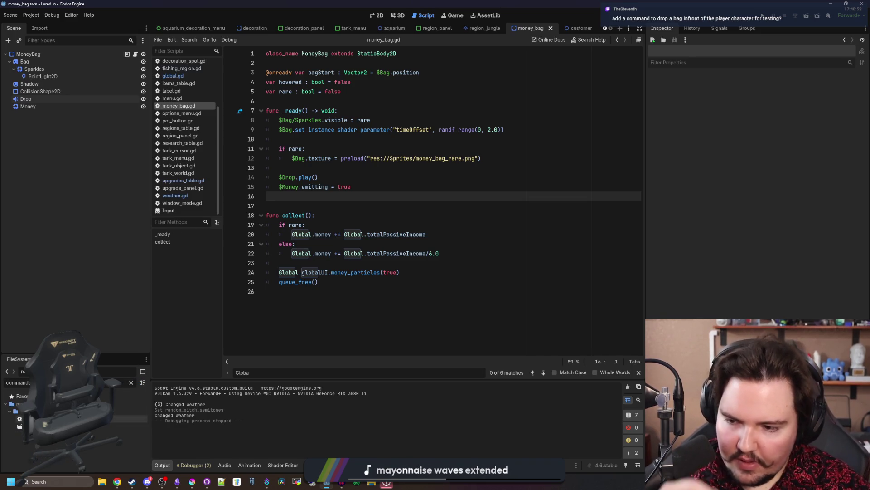
double_click(54, 419)
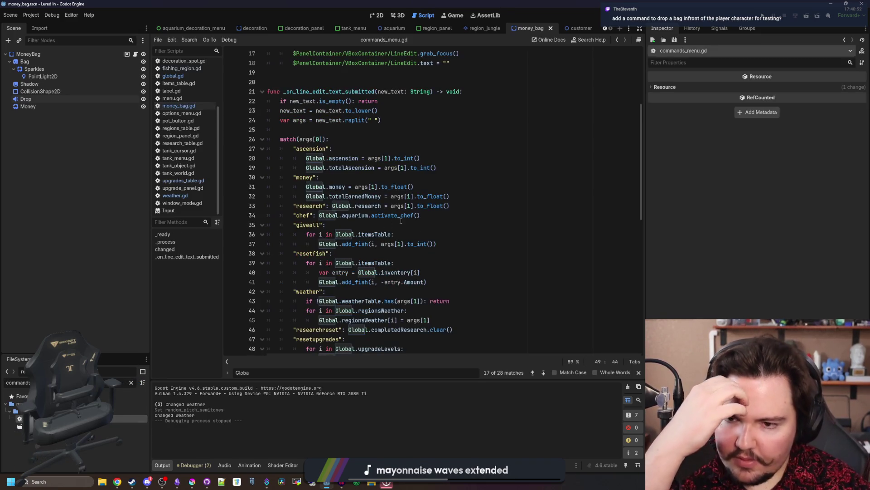
scroll(401, 221, down, 13)
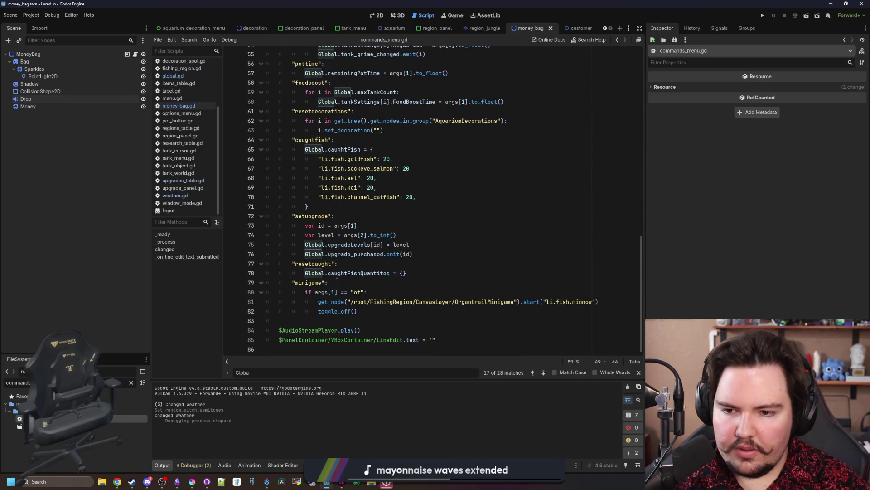
drag(336, 274, 289, 281)
click(379, 309)
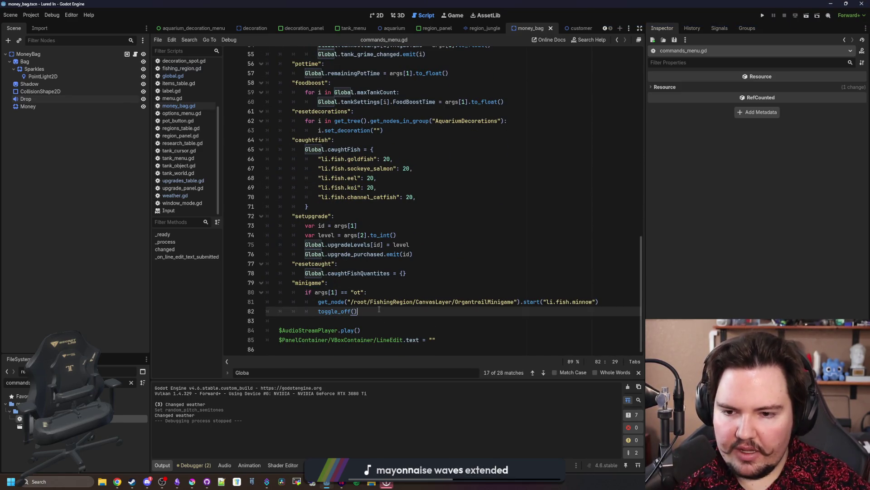
key(Return)
text("minigame":)
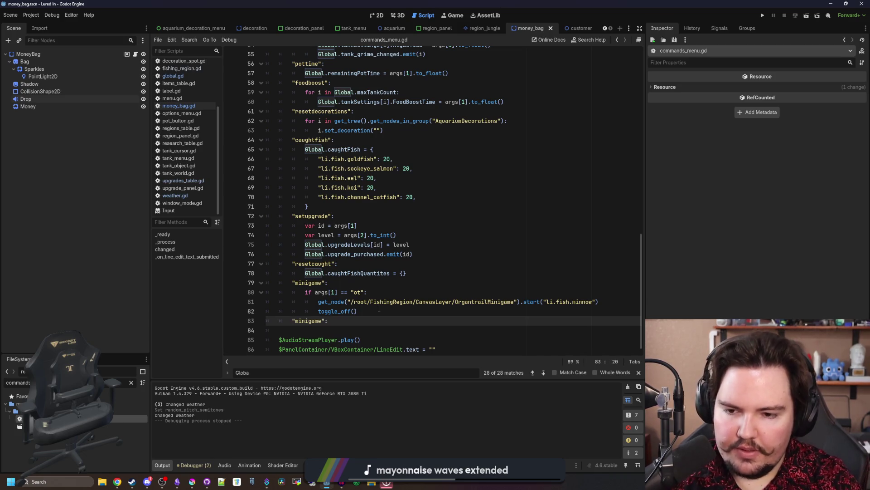
Rename the new case to "moneybag" and preload money_bag.tscn in its body
key(Left)
key(BackSpace)
key(BackSpace)
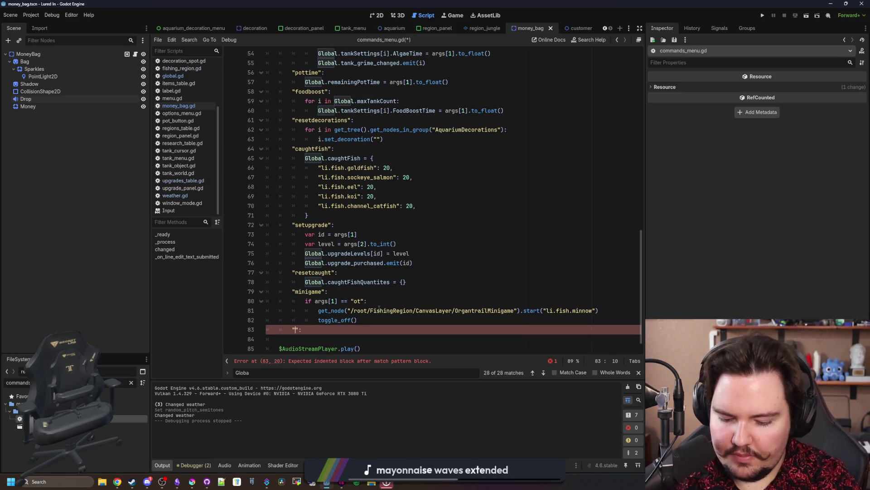
key(End)
key(Return)
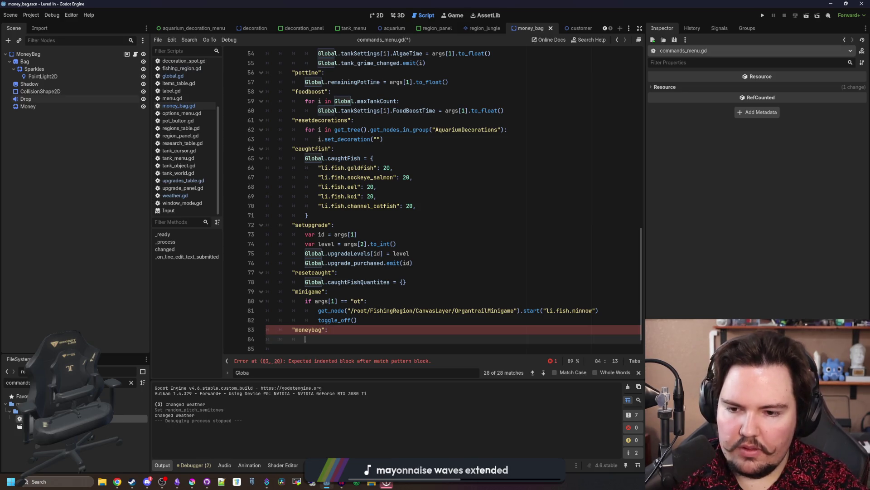
scroll(379, 308, down, 1)
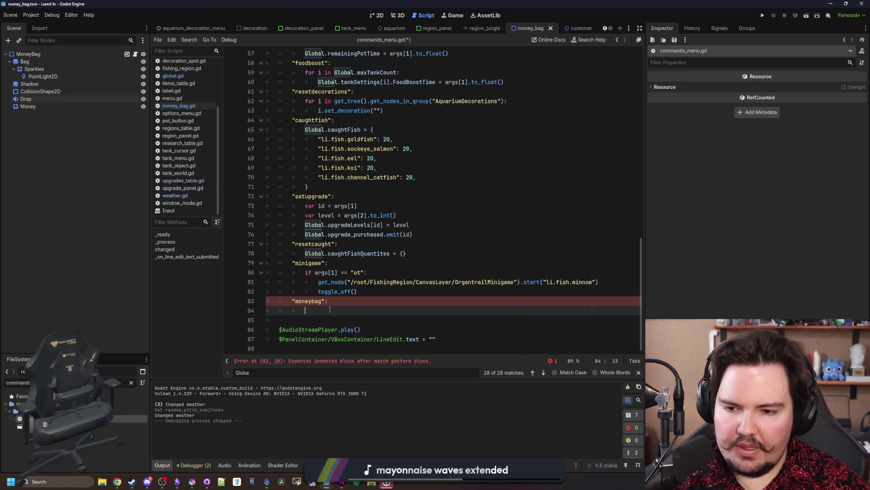
text(preload("money)
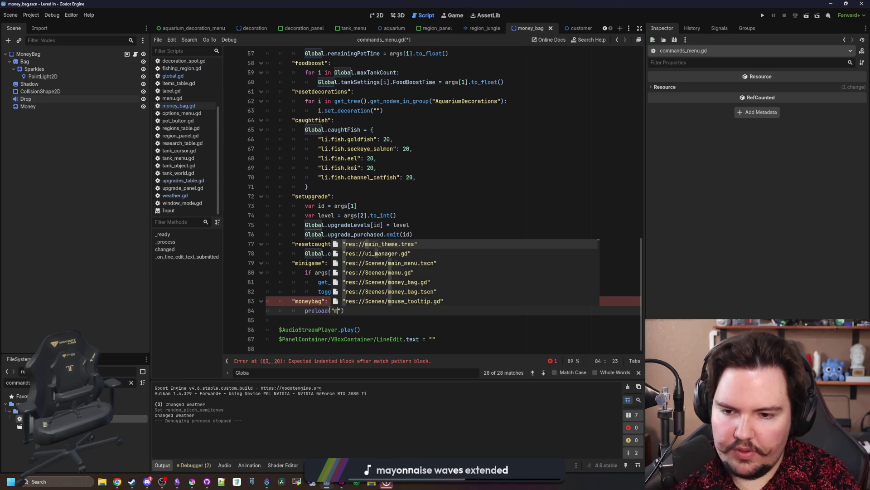
key(Return)
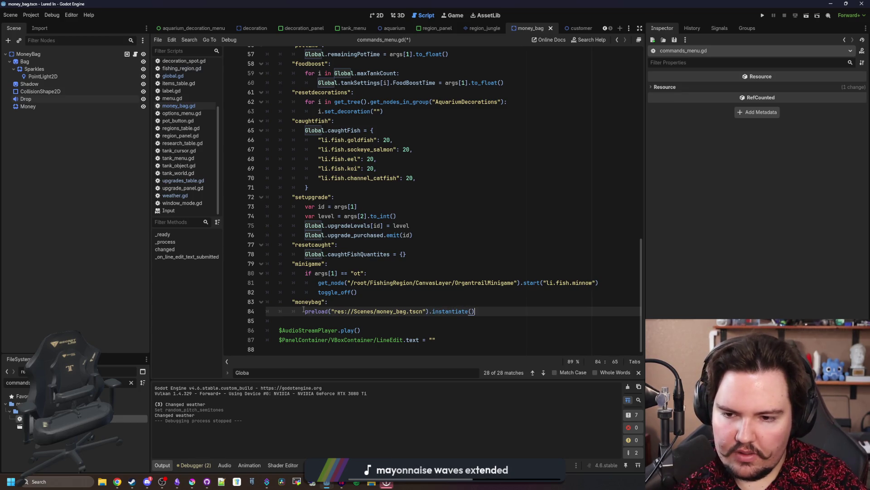
Store the preloaded money bag in a 'bag' variable and add an add_child(bag) line
text(var bag =)
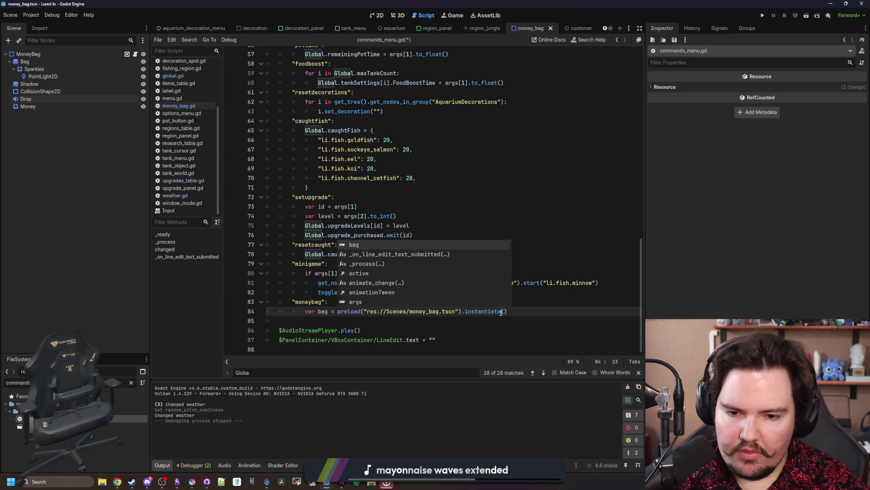
click(510, 311)
key(Return)
text(add_child(bag))
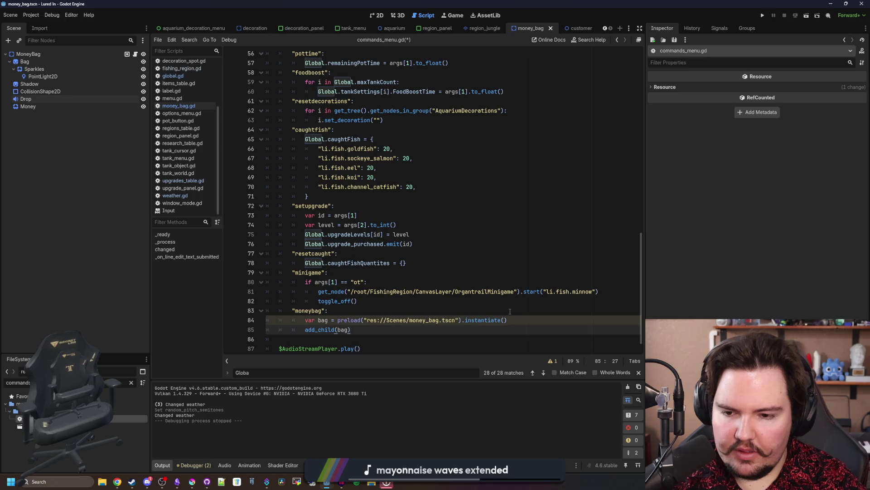
key(Return)
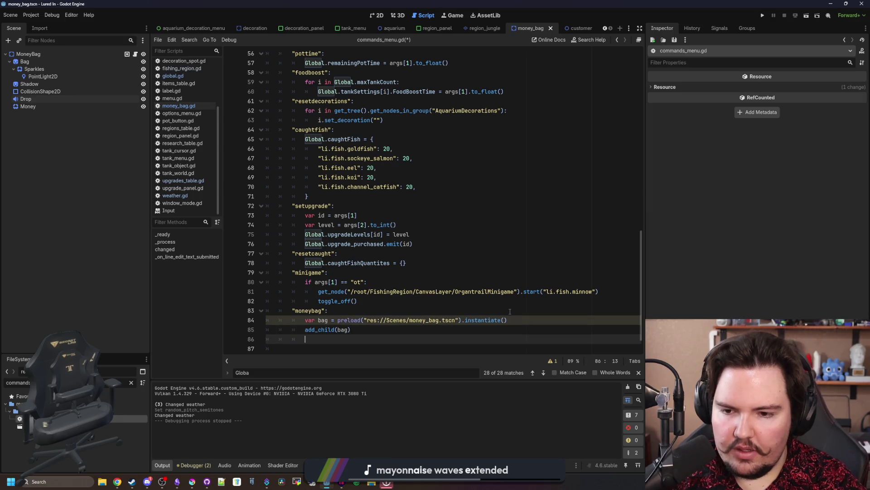
scroll(510, 311, down, 1)
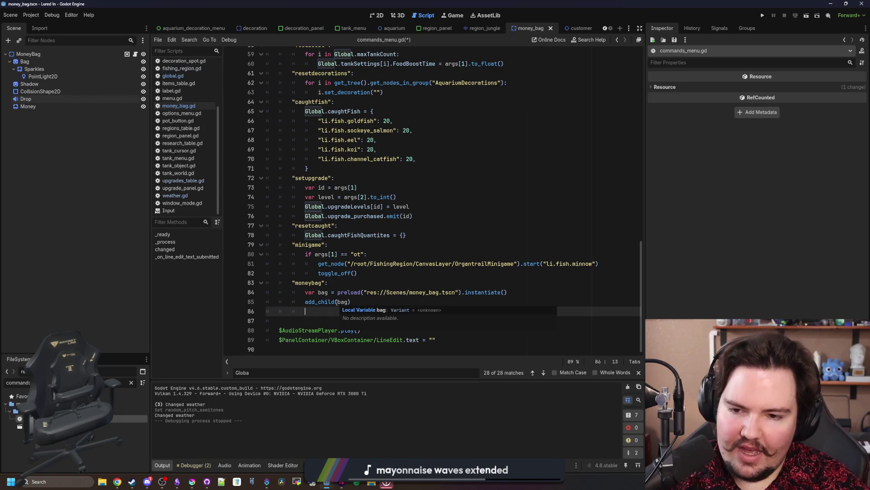
click(375, 302)
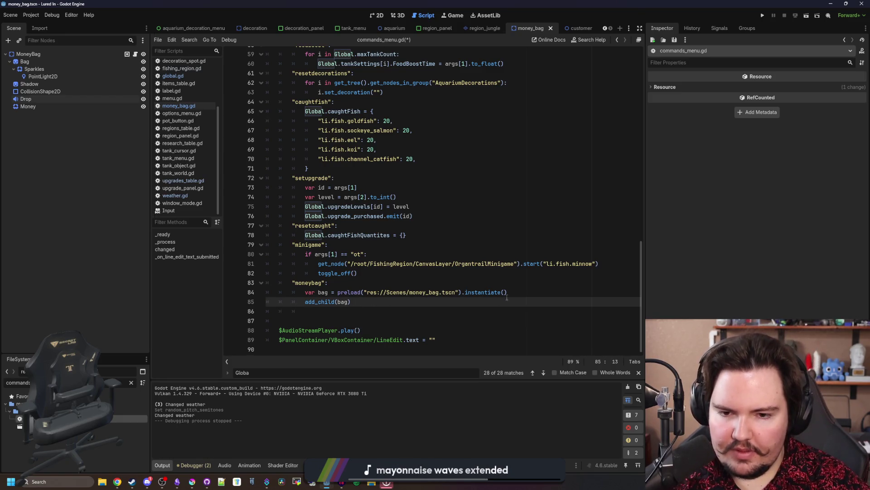
Make the add_child(bag) call run on Global.aquarium in a single line
key(Return)
key(Up)
text(Global.aquarium)
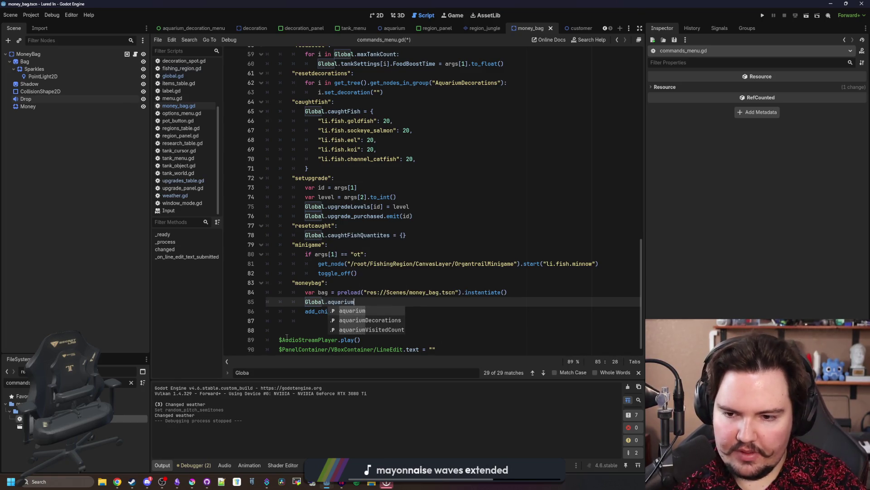
scroll(325, 310, up, 1)
drag(358, 311, 303, 316)
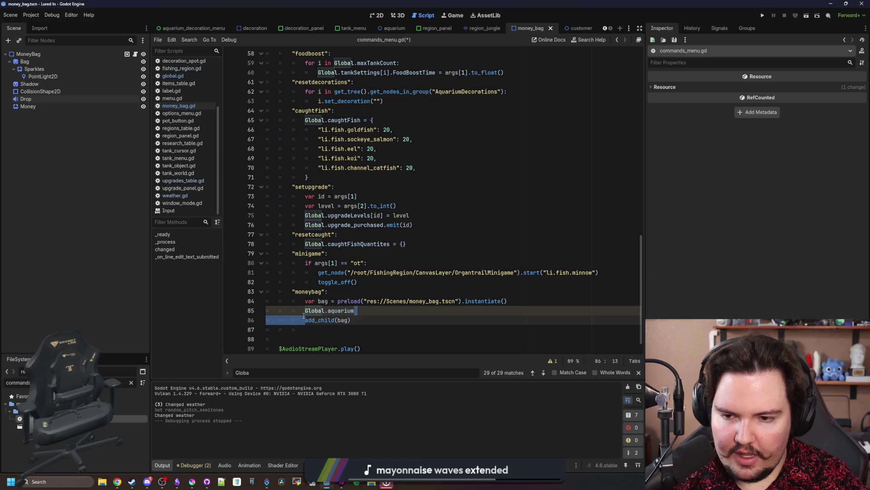
key(ctrl+z)
key(ctrl+z)
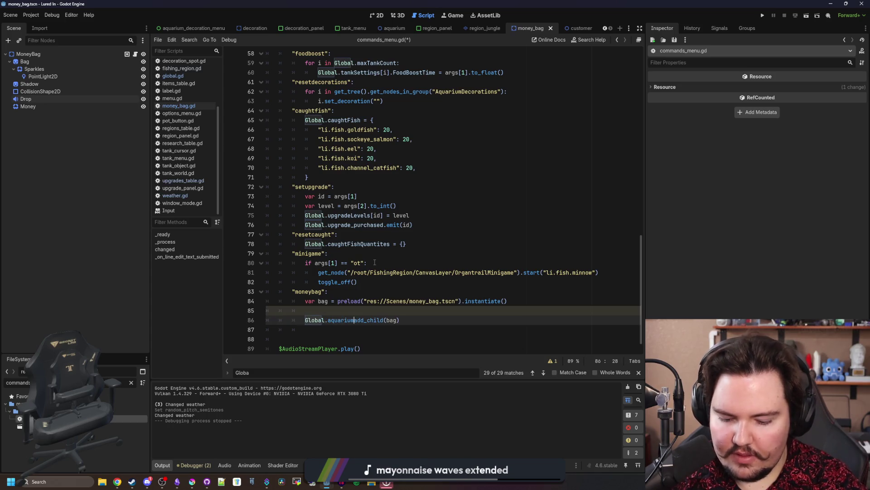
key(ctrl+z)
key(ctrl+z)
key(ctrl+z)
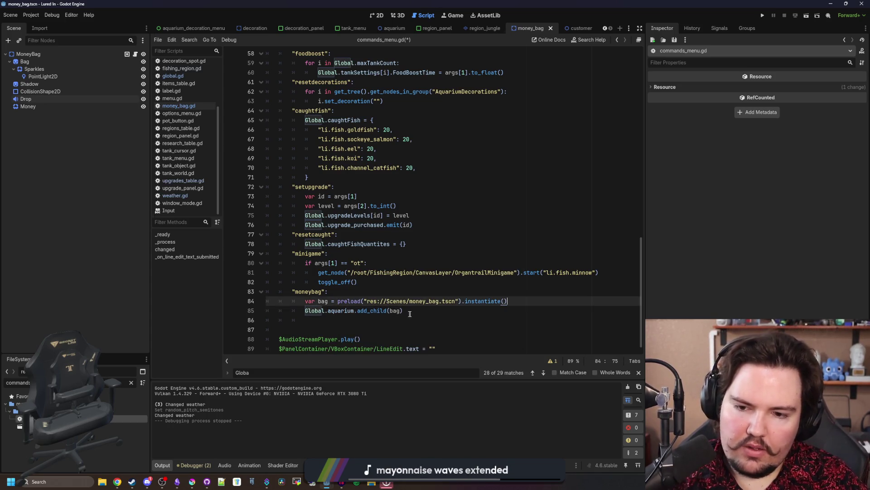
Set bag.global_position to Vector2(-256, -128), save the script, and run the game
key(Return)
text(bag.global_position = Vector2(-)
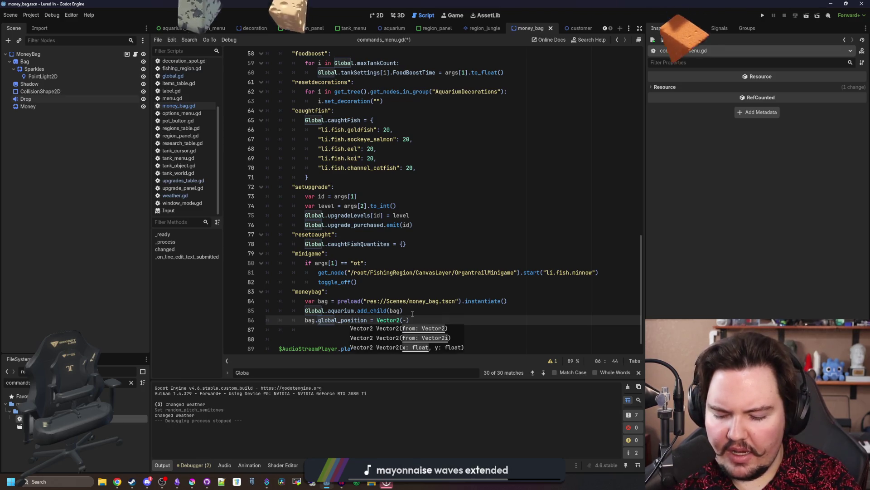
text(256, -128)
click(412, 314)
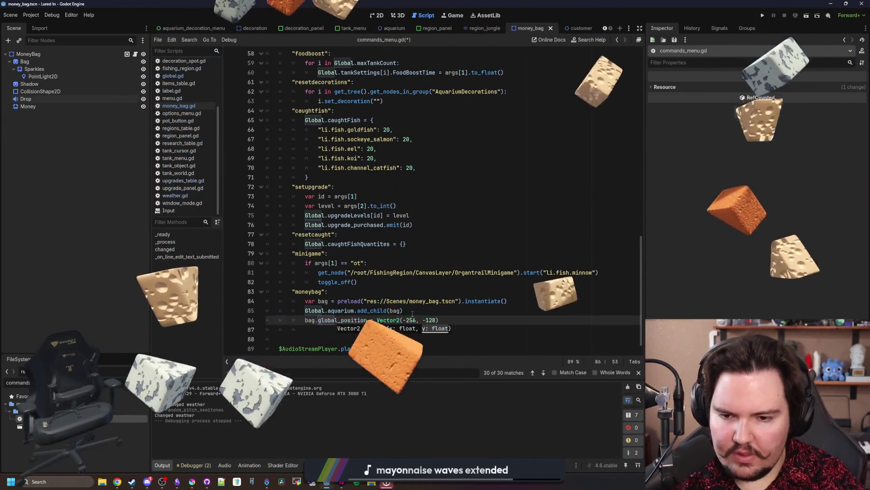
key(ctrl+s)
click(451, 13)
key(F5)
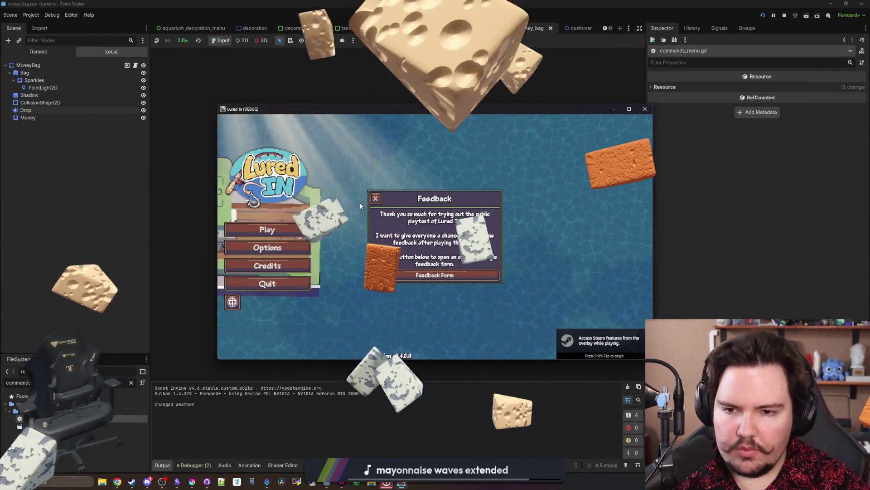
Start the game from the main menu and spawn a bag with the moneybag command
click(360, 203)
click(254, 234)
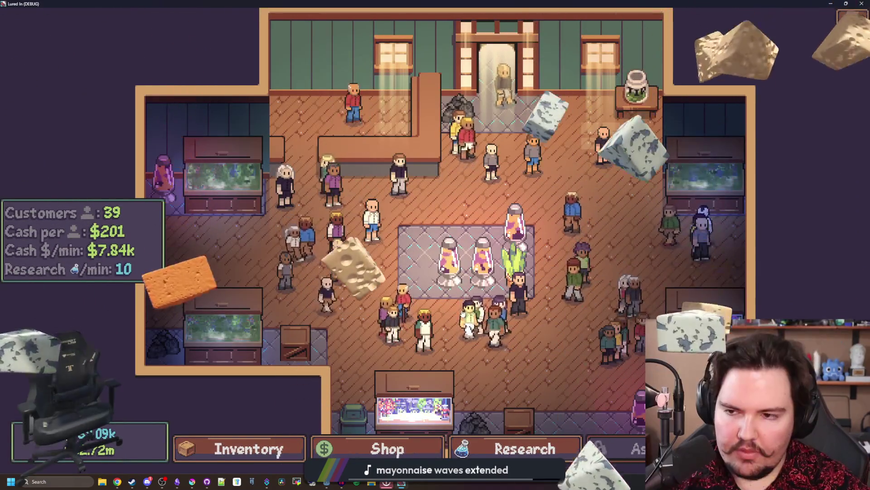
key(grave)
text(moneybag)
key(Return)
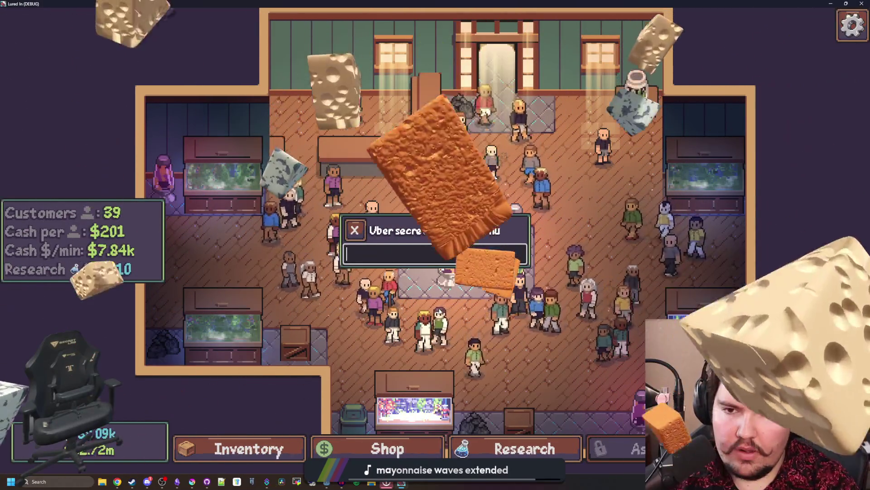
click(351, 231)
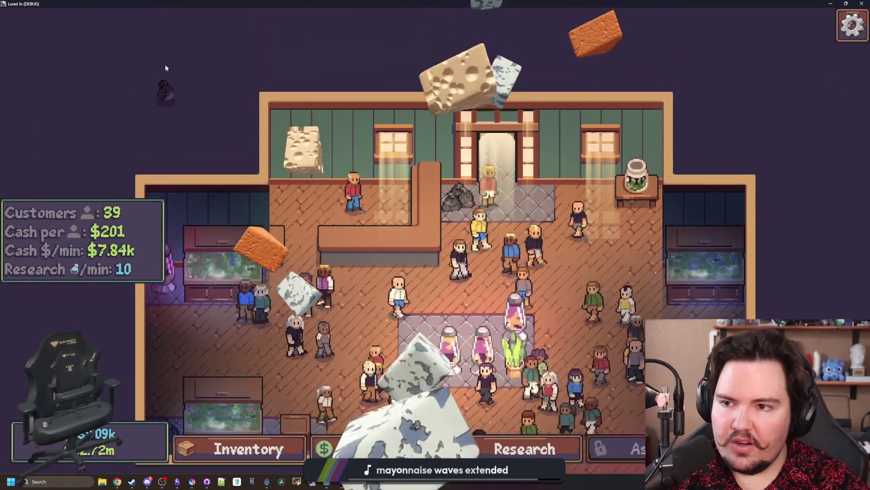
key(alt+Tab)
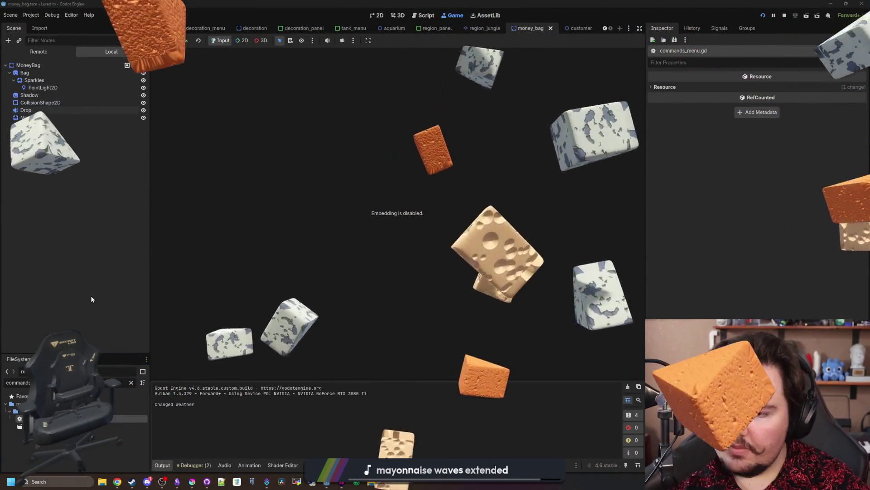
Change the moneybag spawn position in commands_menu.gd to (-128, -64)
key(ctrl+F3)
double_click(431, 320)
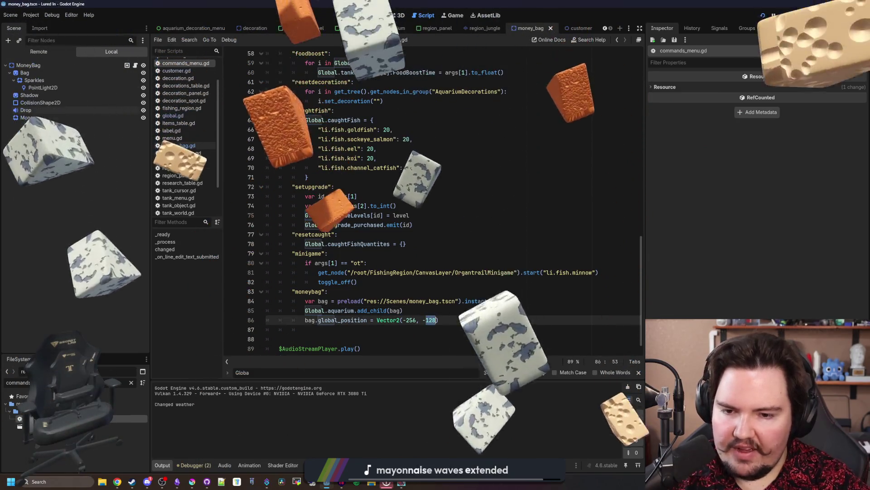
text(64)
key(BackSpace)
key(BackSpace)
key(BackSpace)
text(128)
click(461, 315)
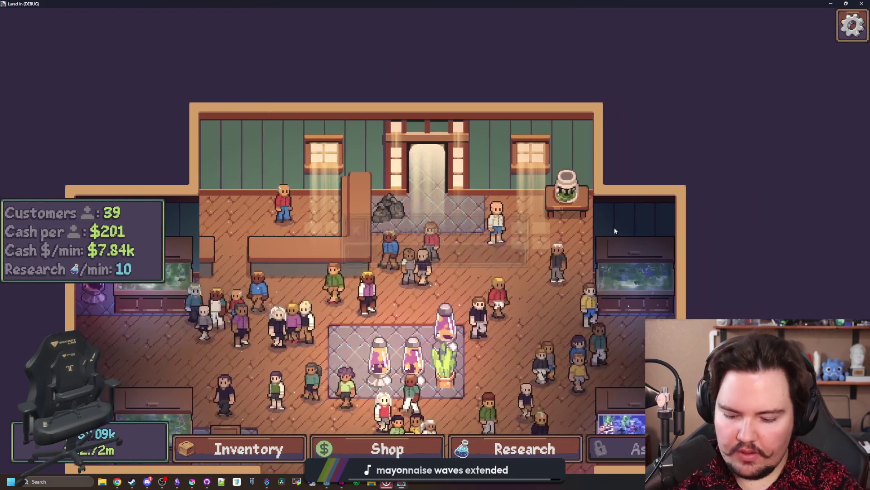
Spawn two more money bags in game and collect one of them
key(grave)
text(moneybag)
key(Return)
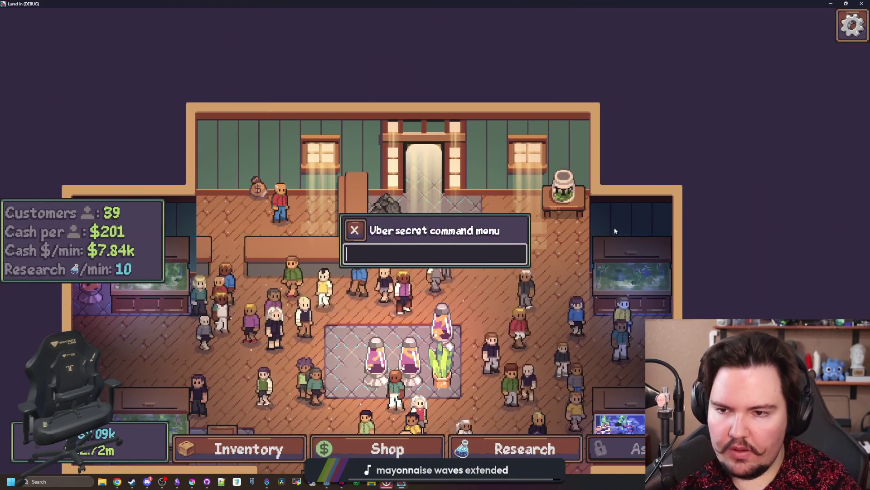
text(moneybag)
key(Return)
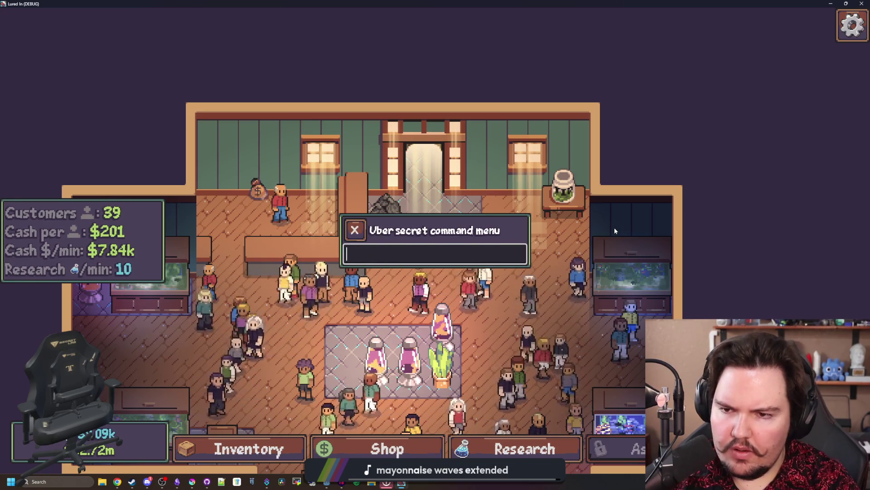
key(grave)
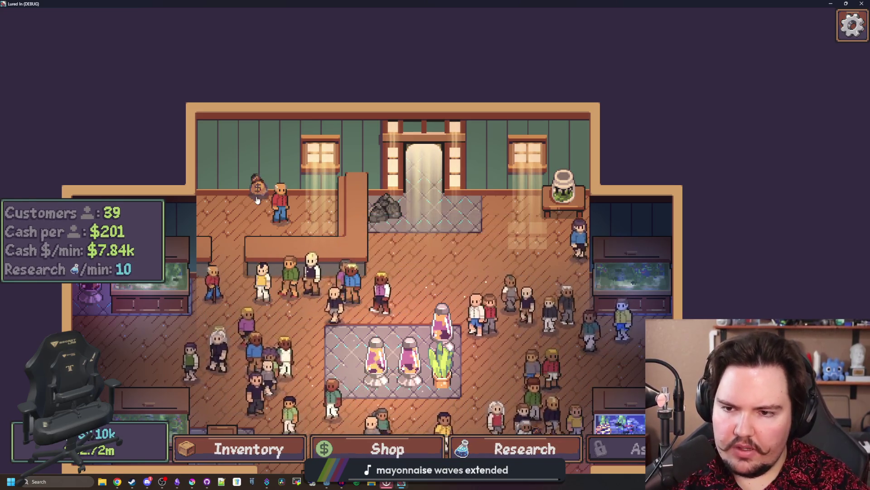
click(258, 195)
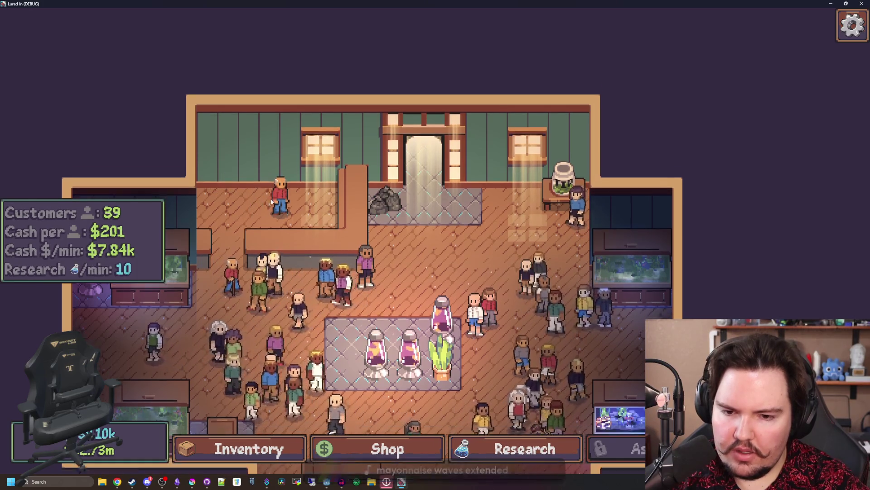
Spawn another money bag, pan the shop view, then stop the game
key(grave)
text(moneybag)
key(Return)
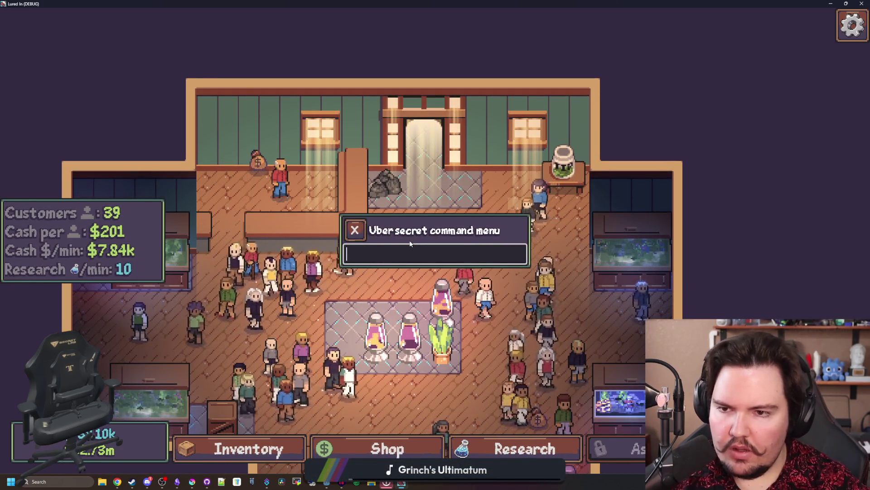
key(grave)
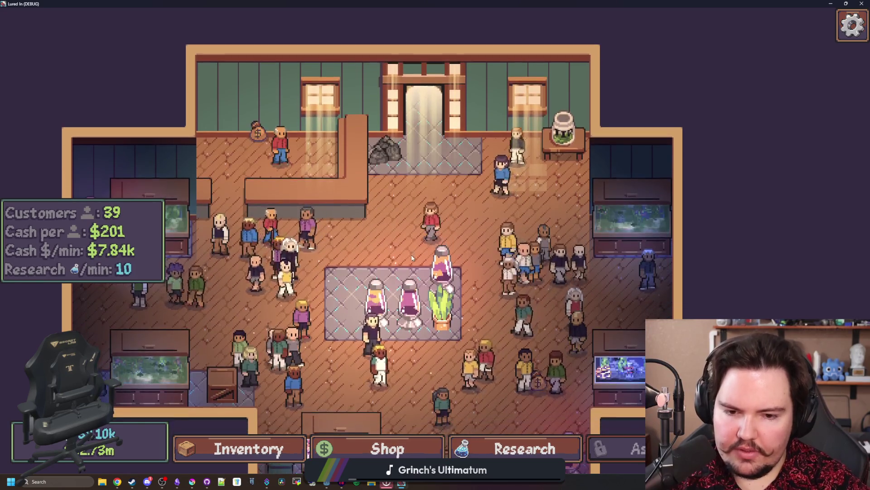
mouse_move(412, 257)
mouse_down()
mouse_move(434, 240)
mouse_move(434, 262)
mouse_up()
key(super+Down)
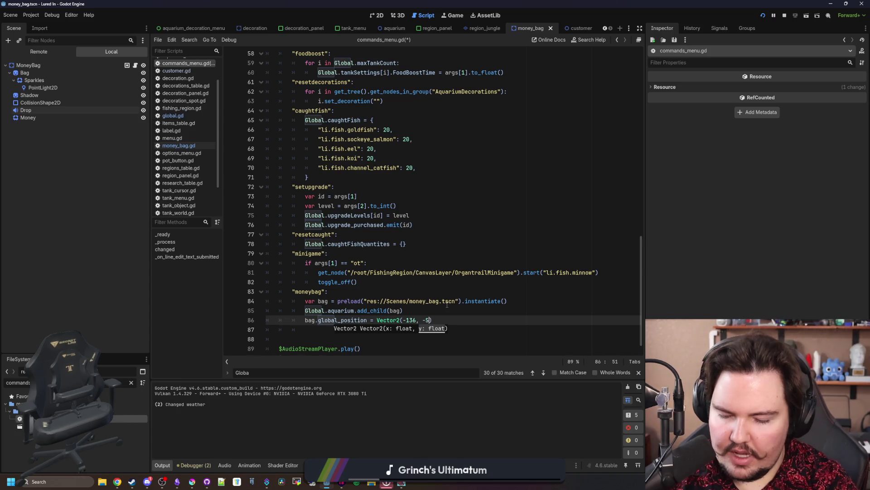
Spawn a money bag in the running game with the moneybag command
text(0)
scroll(447, 304, up, 2)
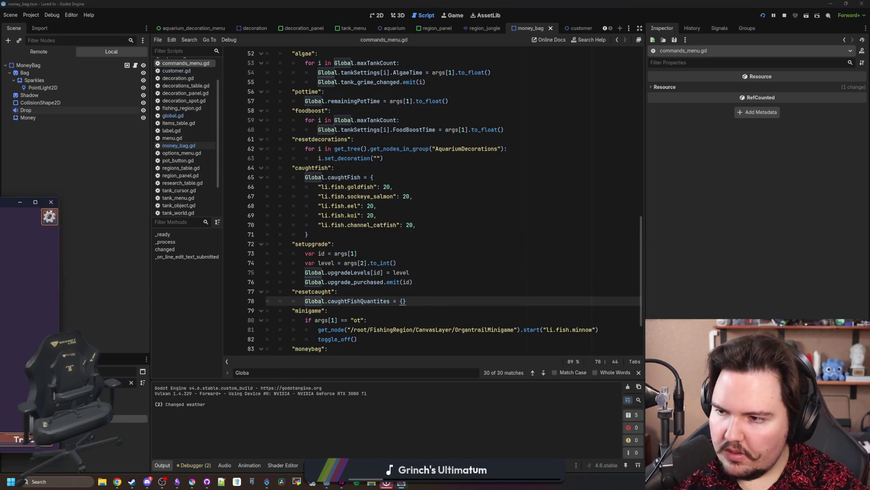
key(grave)
text(moneybag)
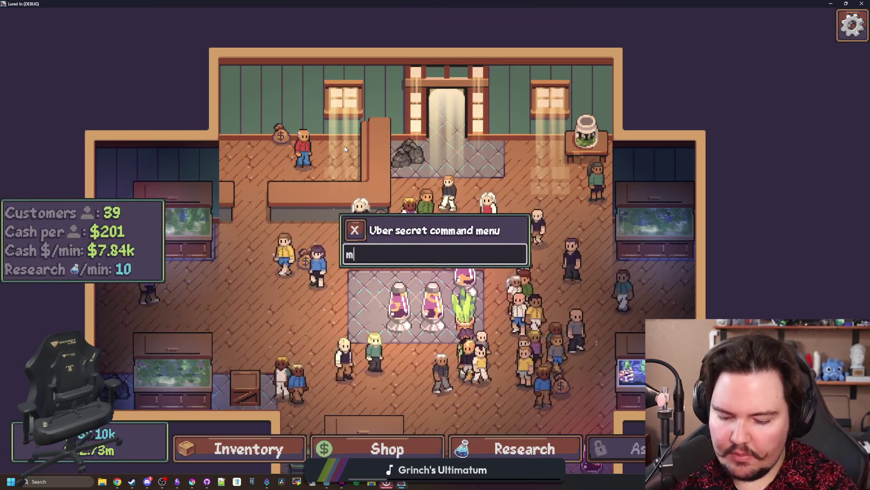
key(Return)
click(355, 231)
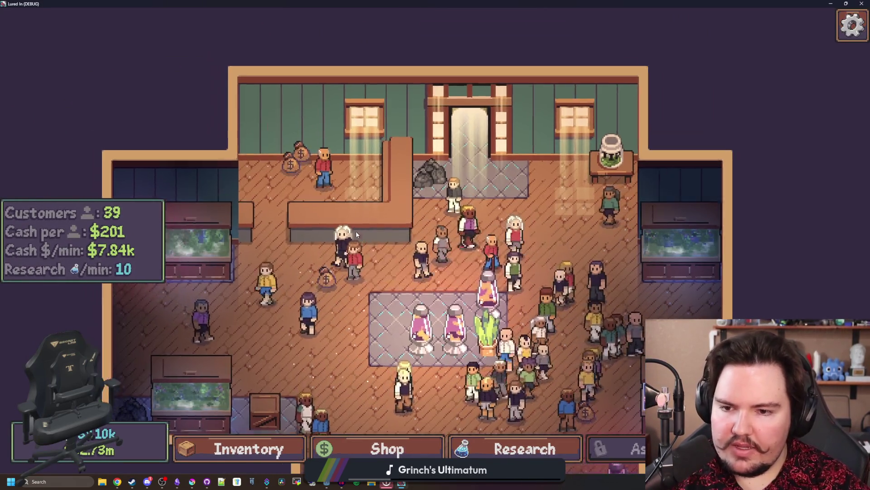
Close the customer's customize panel and spawn a second money bag
scroll(355, 231, up, 3)
click(362, 224)
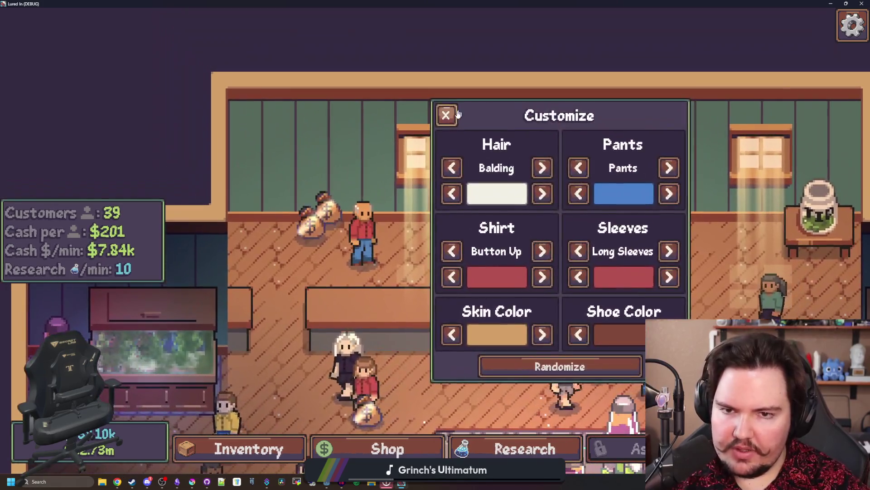
click(456, 113)
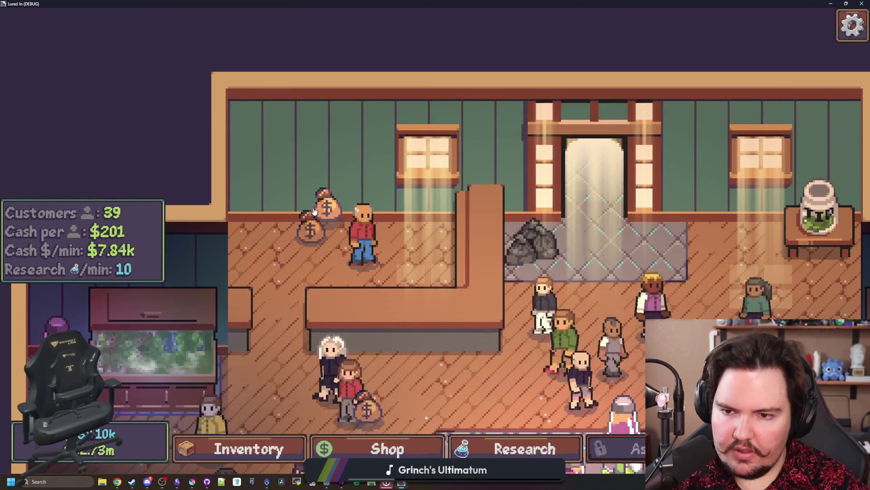
scroll(312, 225, up, 3)
key(grave)
text(moneybag)
key(Return)
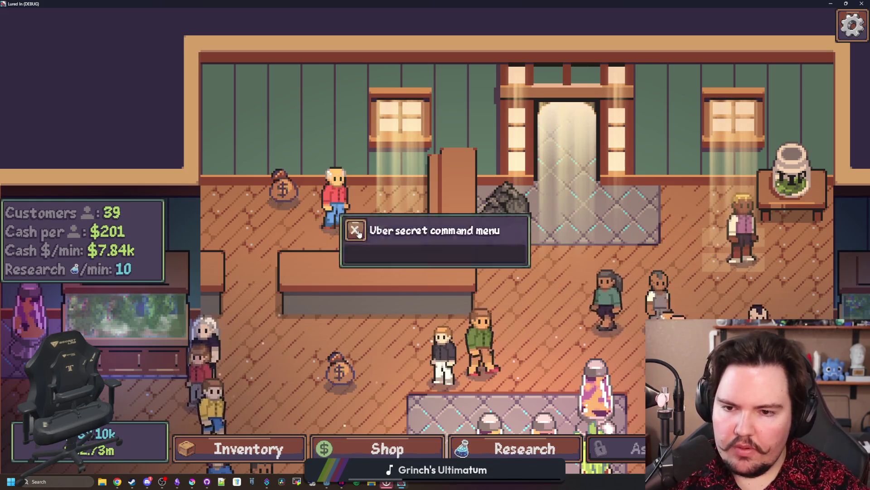
click(355, 230)
Close the game with F8, save the scene, and open money_bag.gd
scroll(359, 230, down, 4)
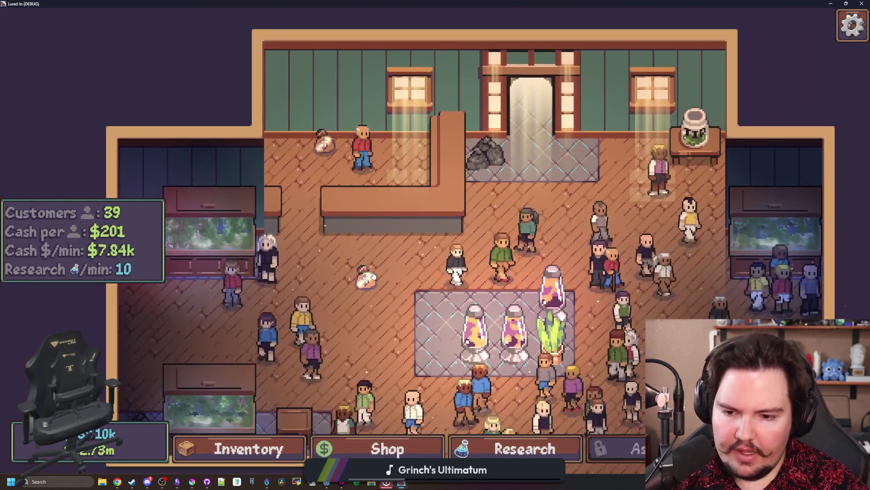
key(F8)
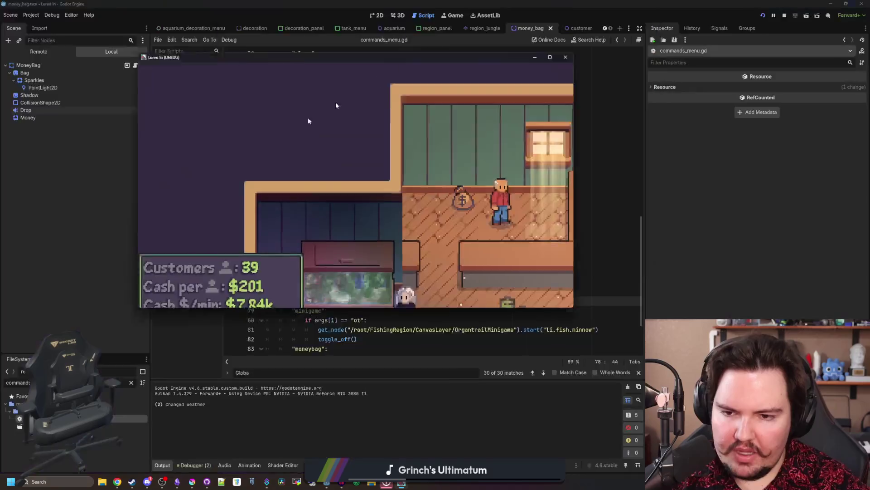
key(ctrl+s)
click(193, 138)
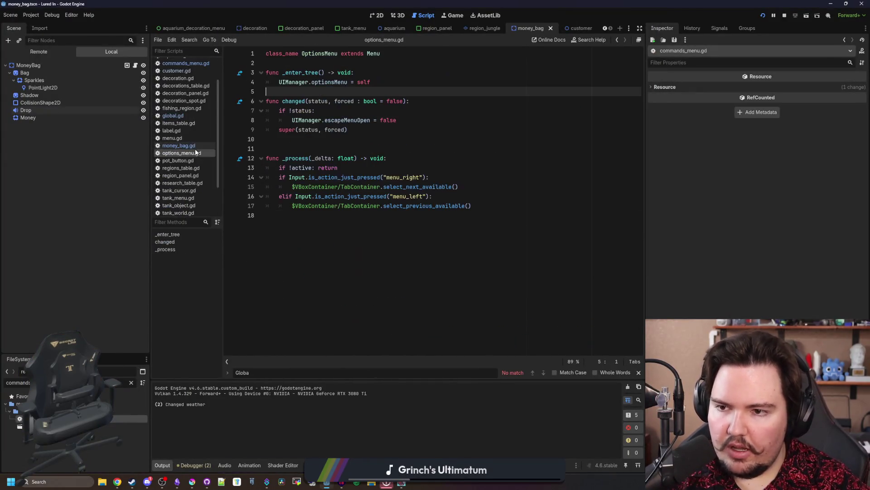
Look over money_bag.gd's ready function, including the $Drop.play() line
click(182, 146)
drag(446, 167, 446, 172)
click(303, 193)
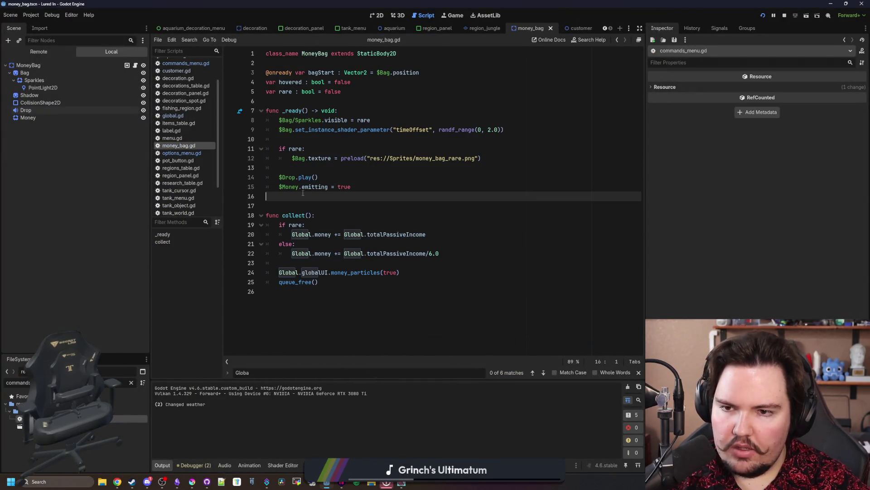
click(326, 166)
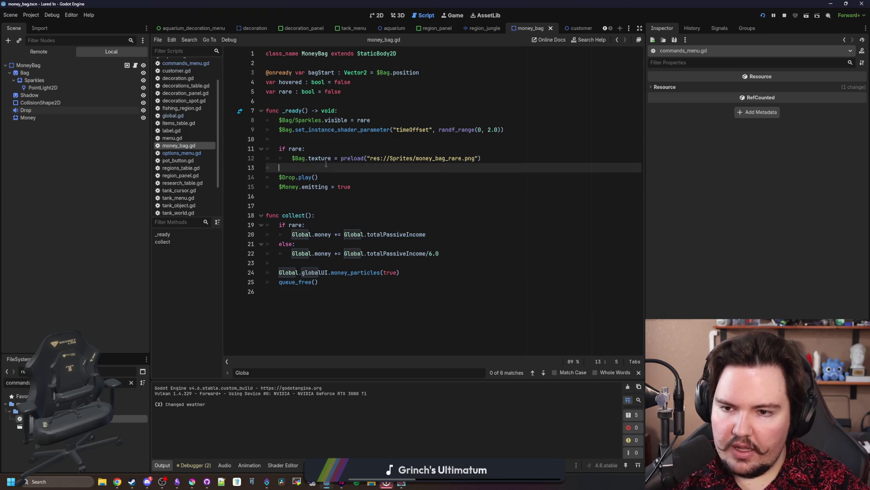
Inspect the Drop sound node and the Money CPUParticles2D settings in the Inspector
click(26, 110)
click(29, 117)
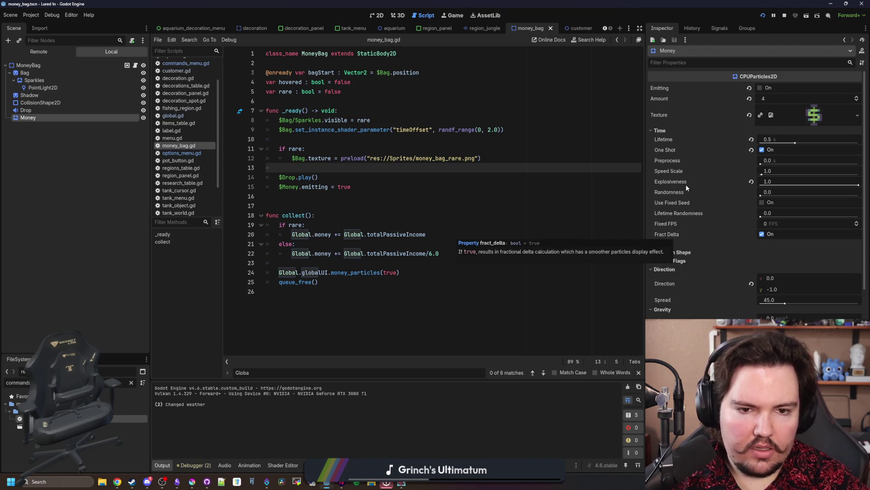
mouse_move(687, 183)
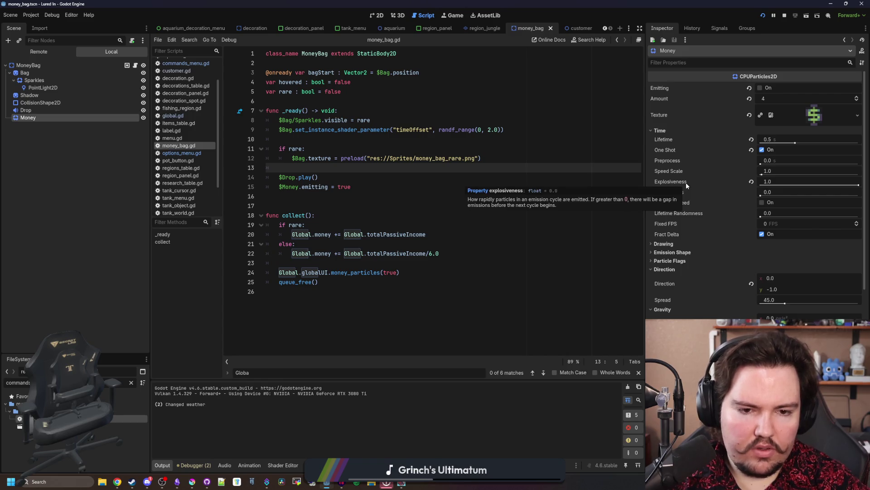
scroll(679, 227, down, 8)
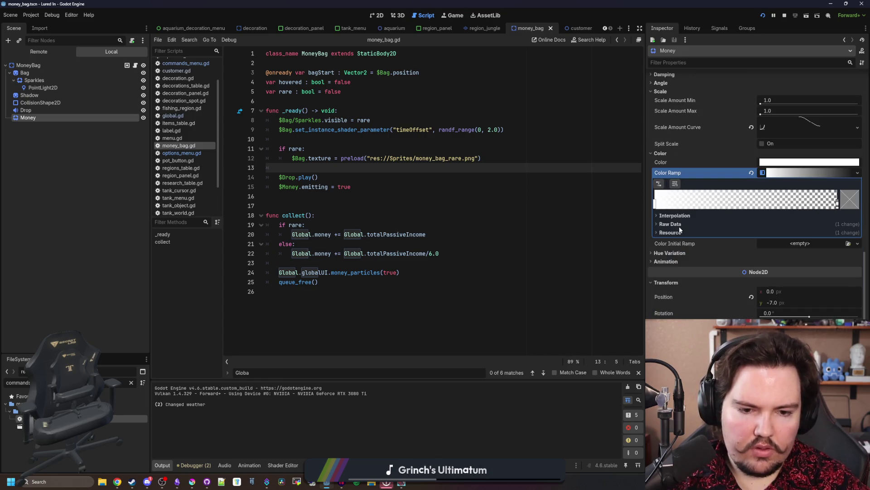
click(320, 204)
click(312, 198)
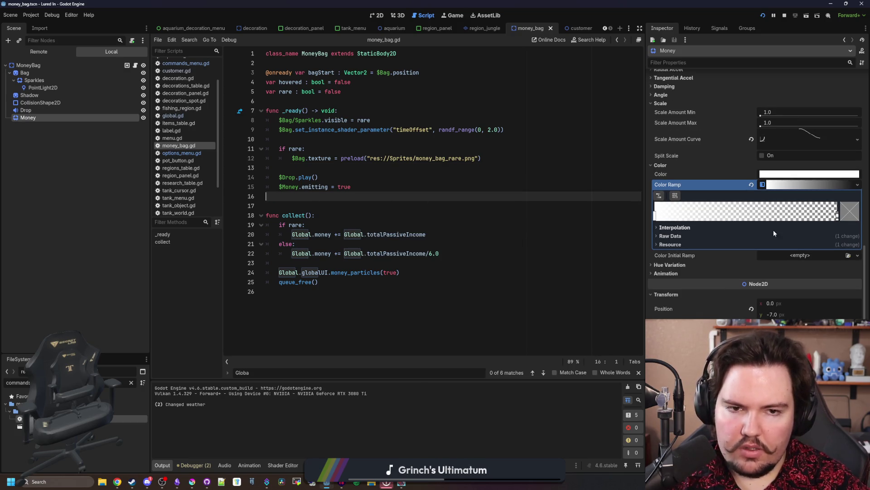
scroll(774, 233, up, 4)
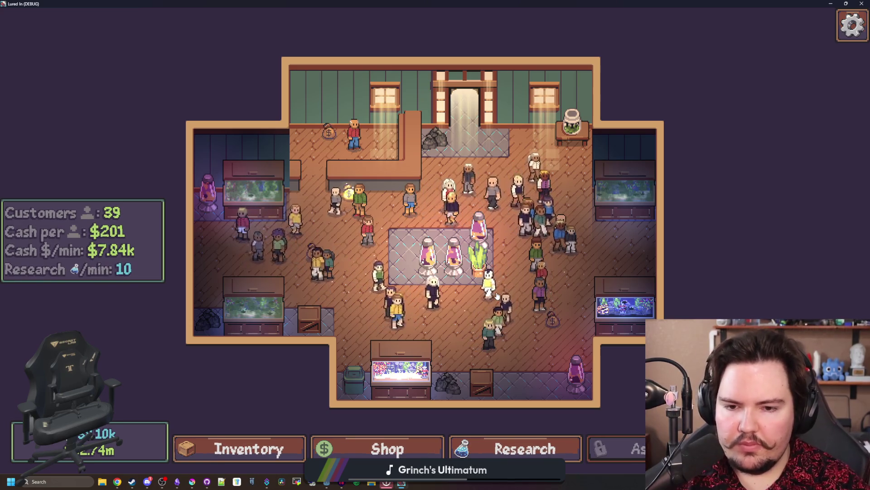
Zoom in, collect a money bag to watch the $ particles, then close the game with F8
scroll(497, 294, up, 1)
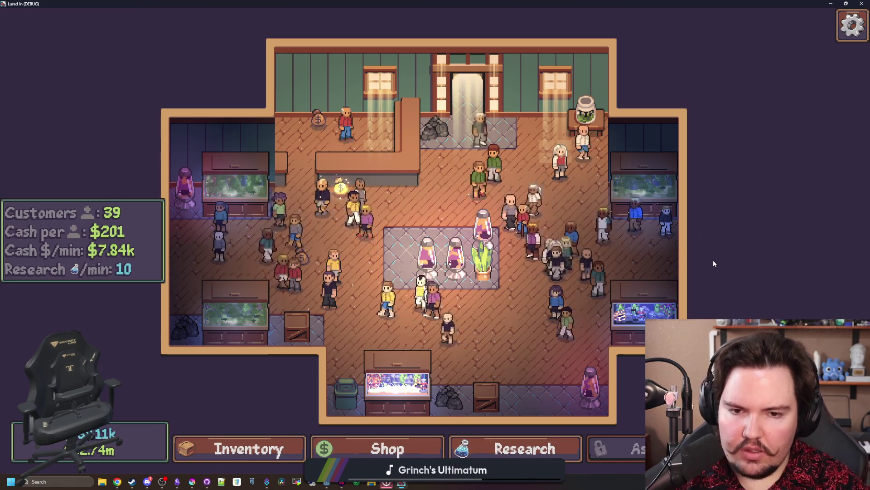
click(566, 336)
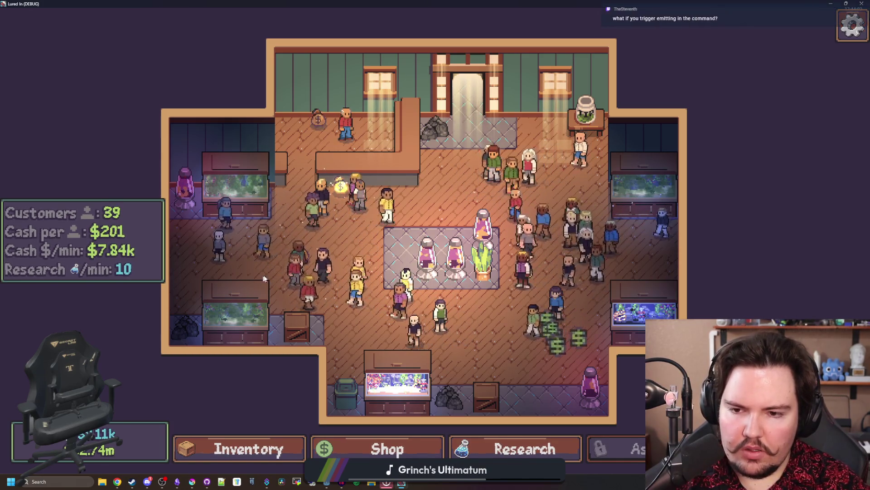
key(w)
key(a)
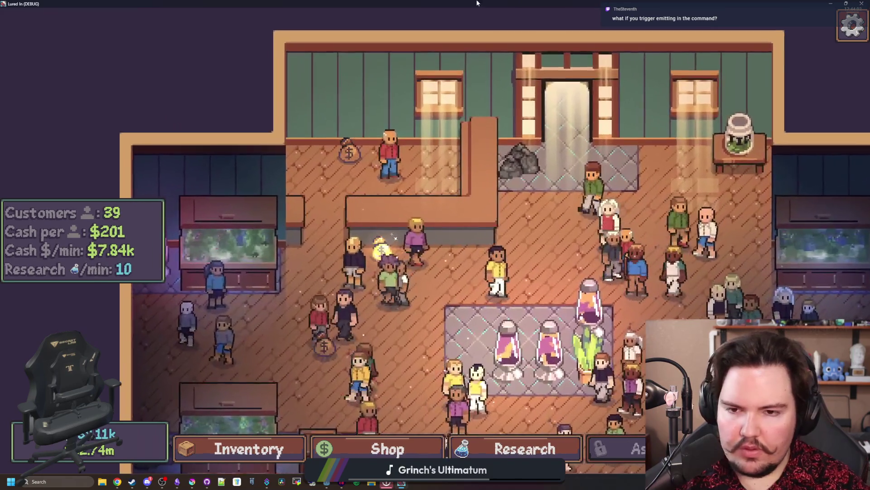
key(F8)
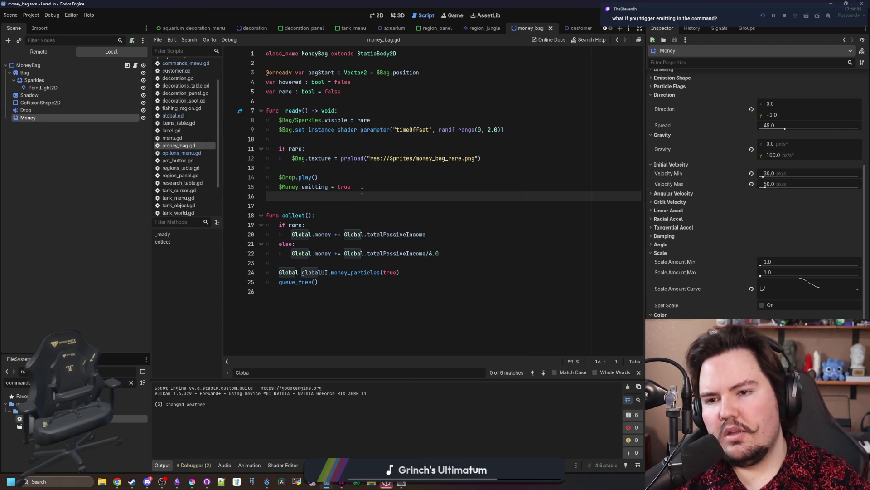
Launch the game with the command menu, then return to the money_bag.gd code in the editor
click(365, 189)
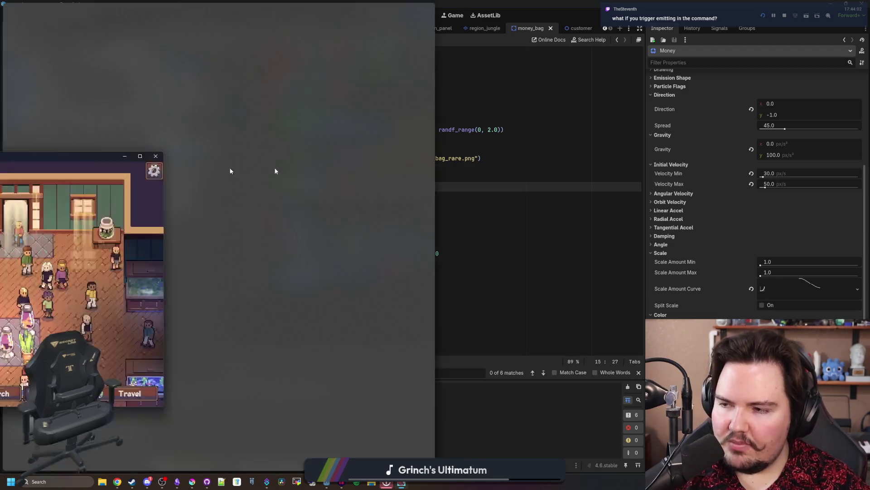
key(grave)
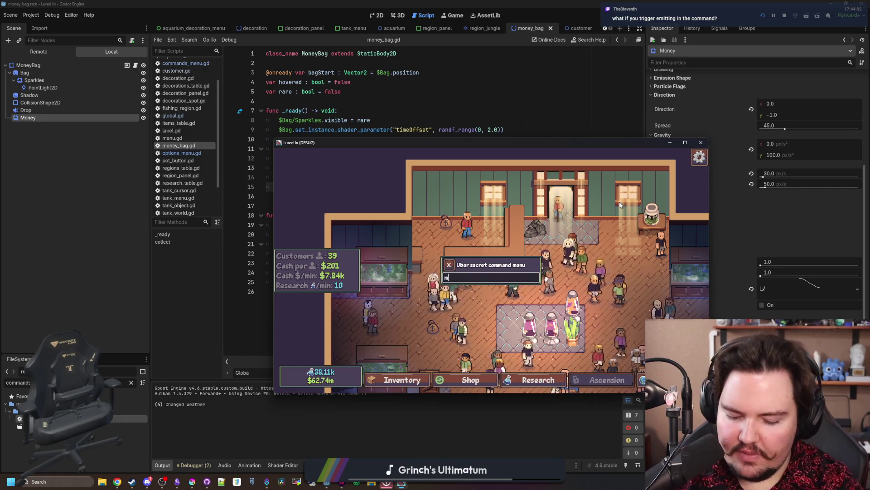
key(grave)
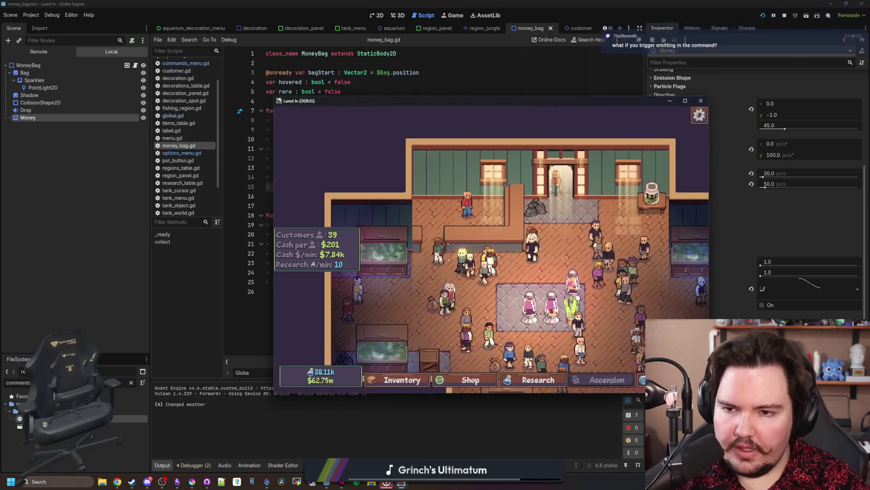
click(64, 116)
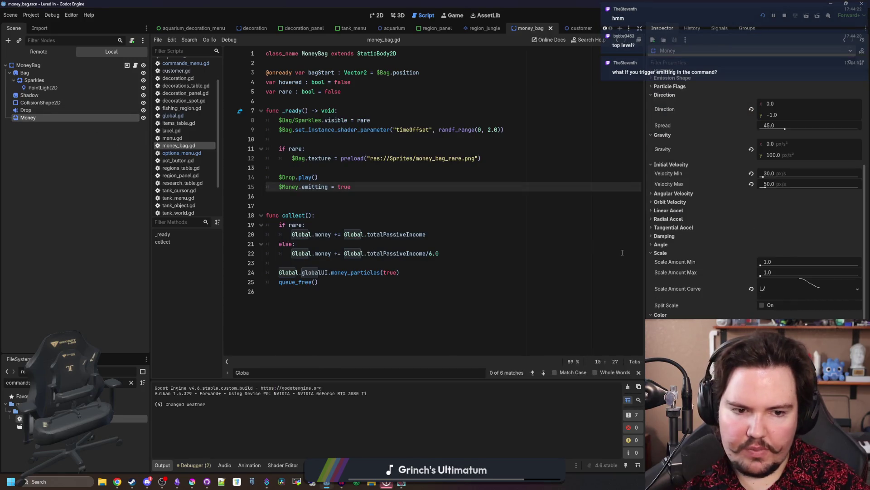
scroll(678, 282, down, 5)
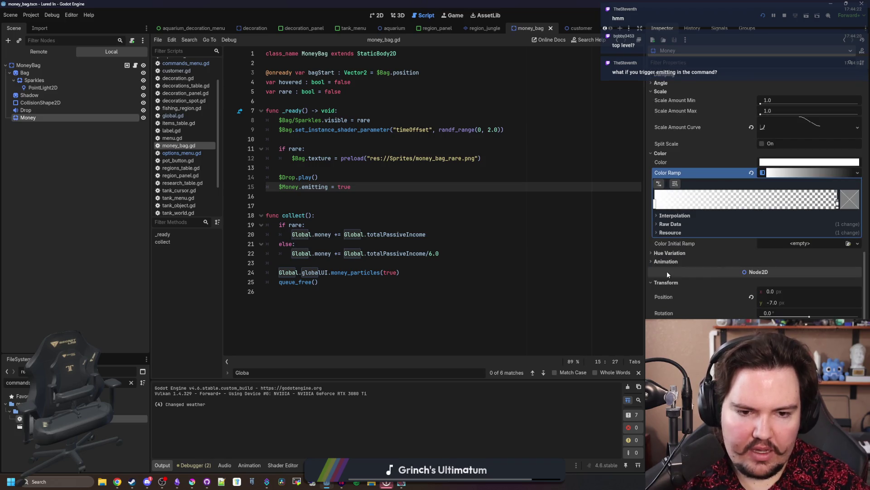
scroll(666, 274, up, 5)
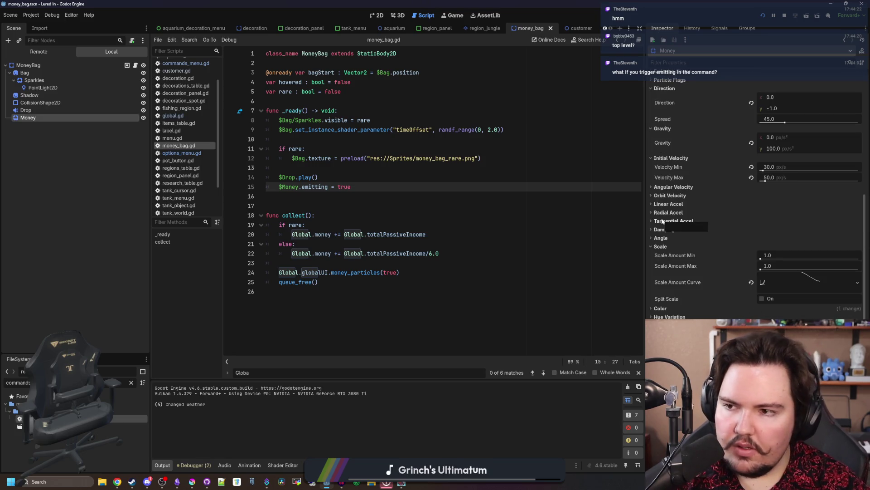
click(409, 245)
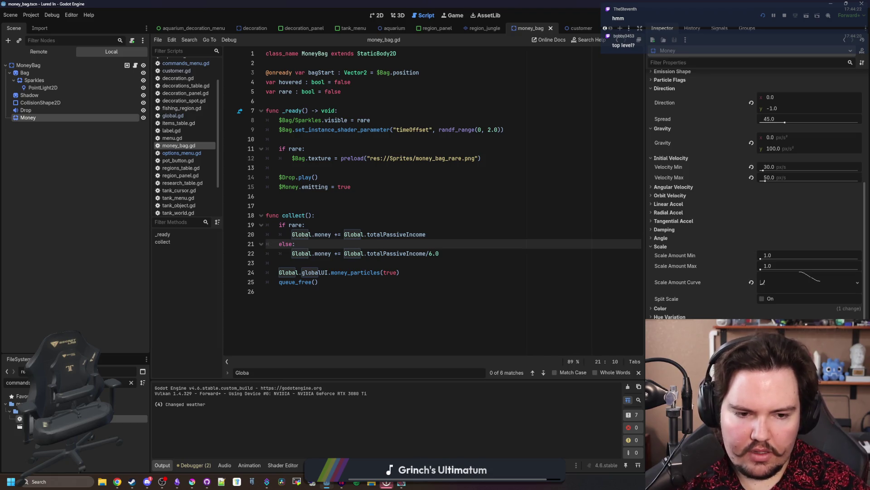
scroll(690, 295, up, 10)
scroll(690, 295, down, 8)
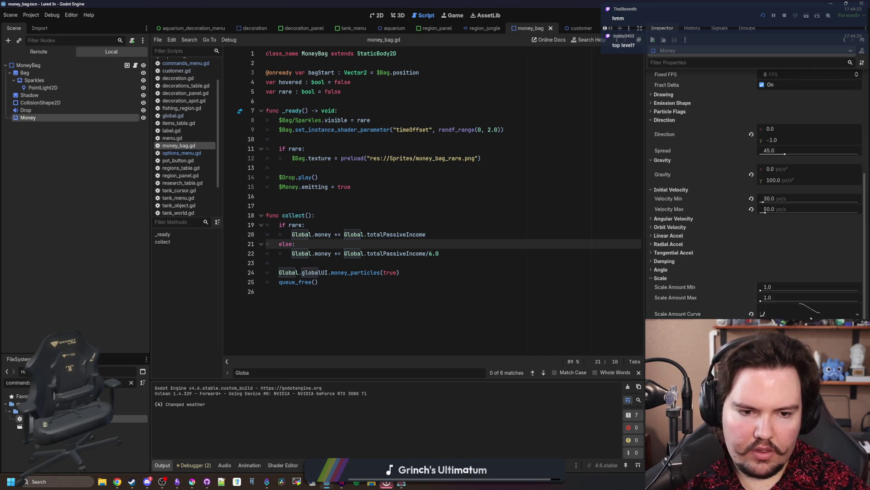
Review the Money particles' Scale Amount Curve and Color settings, saving the scene
click(802, 313)
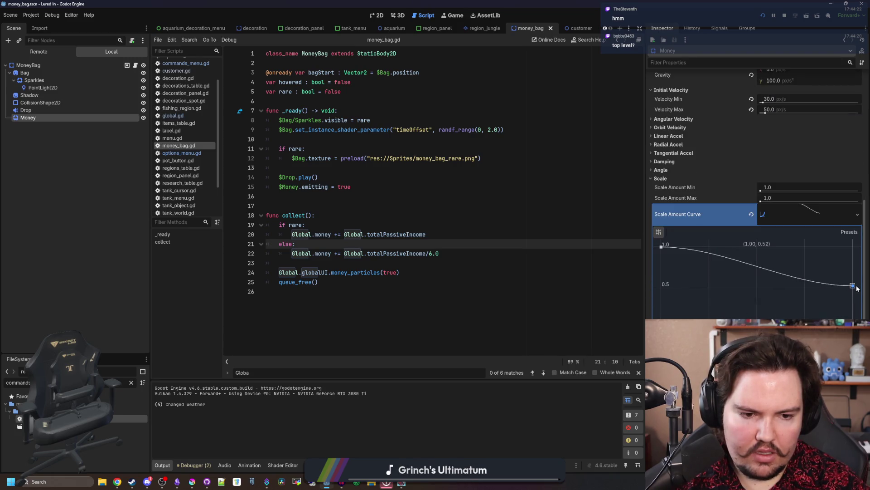
key(ctrl+s)
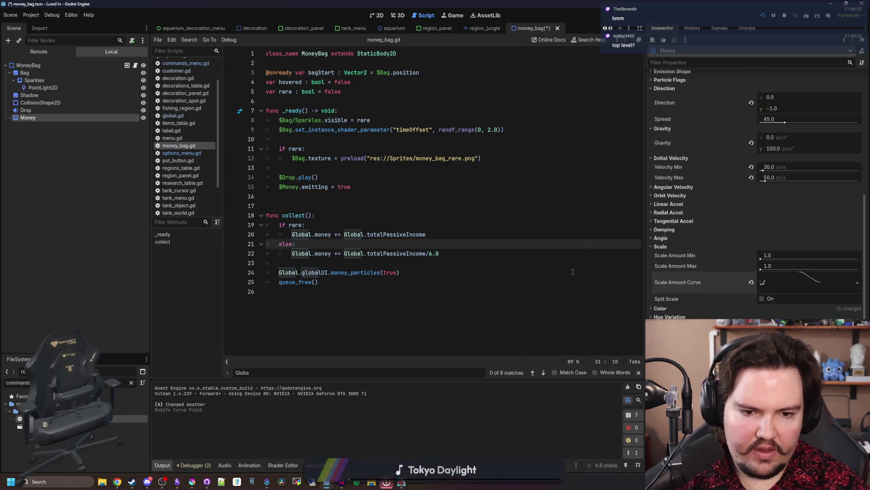
click(401, 272)
click(674, 308)
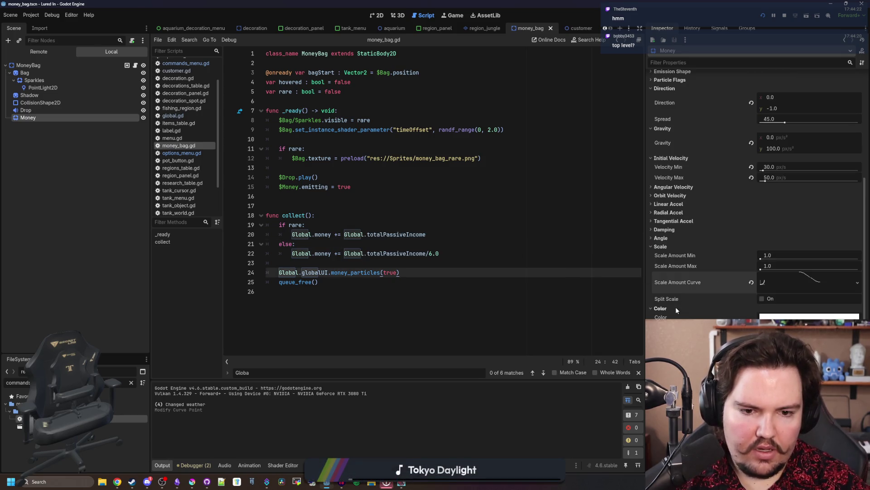
click(542, 265)
key(ctrl+s)
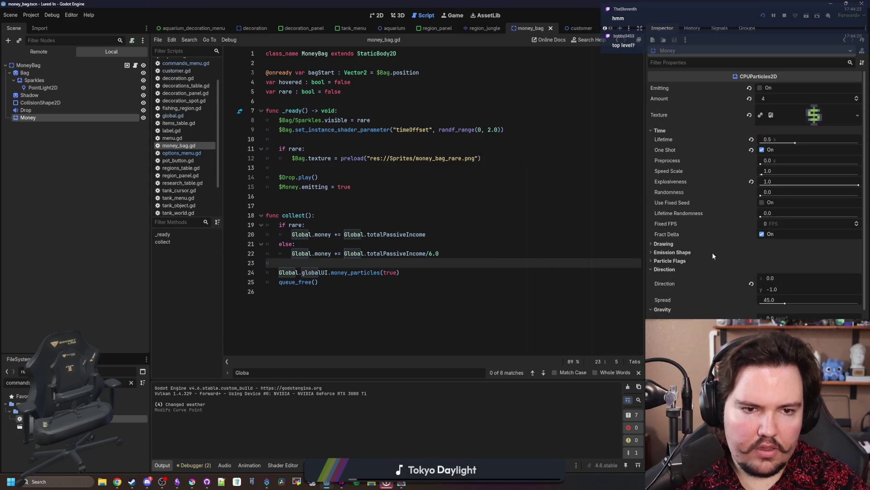
click(444, 212)
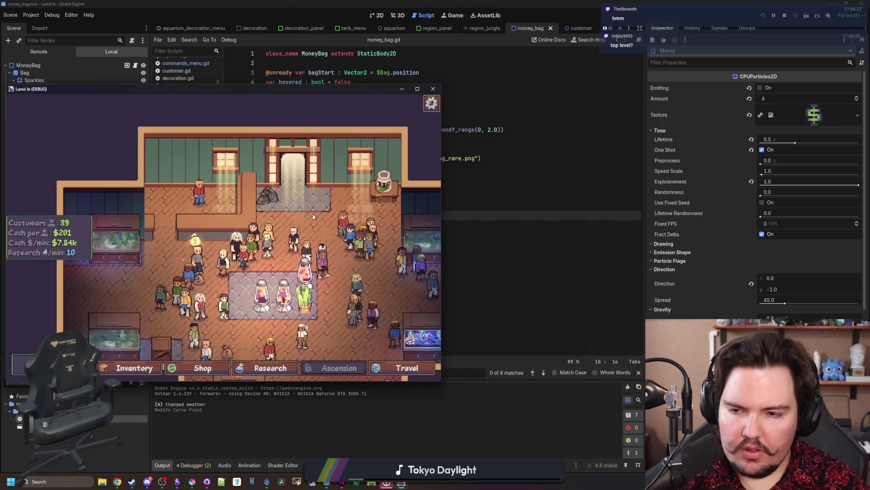
Submit 'moneybag' in the debug menu, close the game with Alt+F4, and open commands_menu.gd
key(grave)
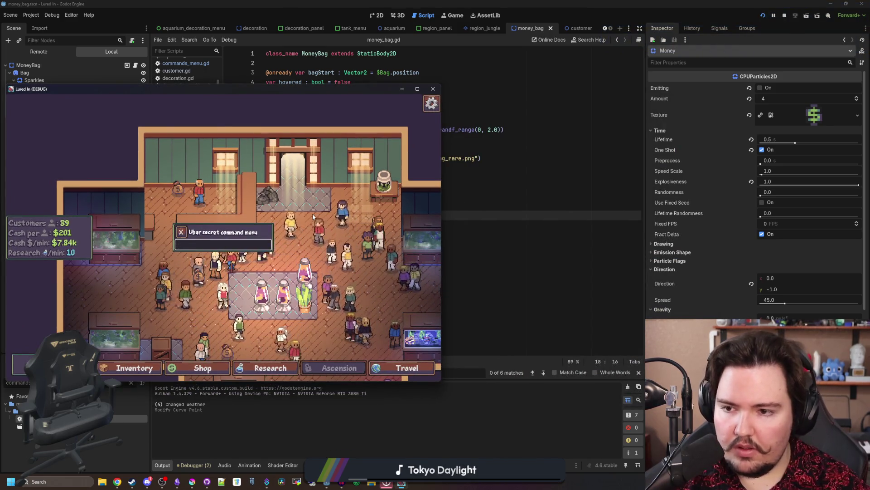
scroll(335, 233, up, 3)
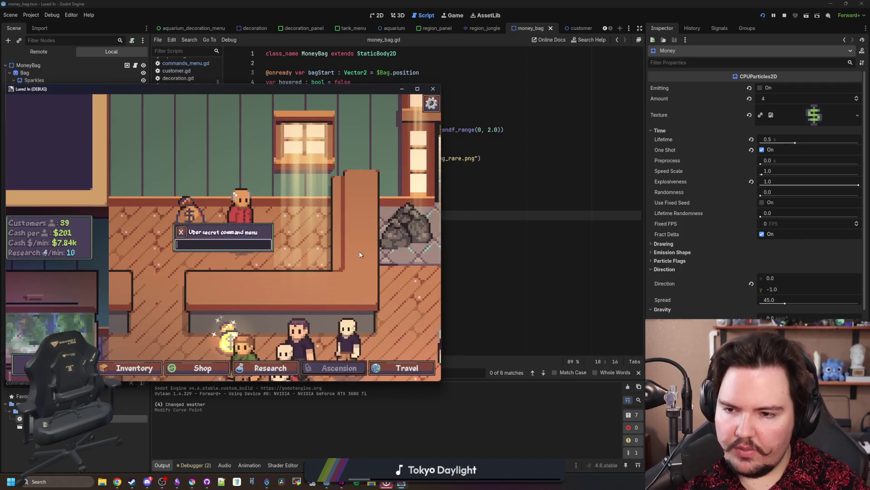
text(moneybag)
key(Return)
key(Escape)
key(alt+F4)
click(196, 63)
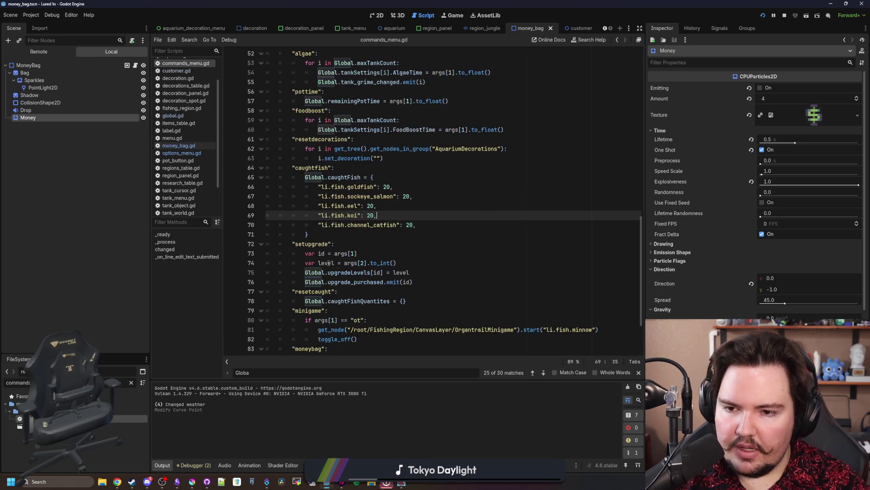
Move the bag.global_position line above Global.aquarium.add_child(bag), remove blank lines, and save
drag(455, 305, 307, 303)
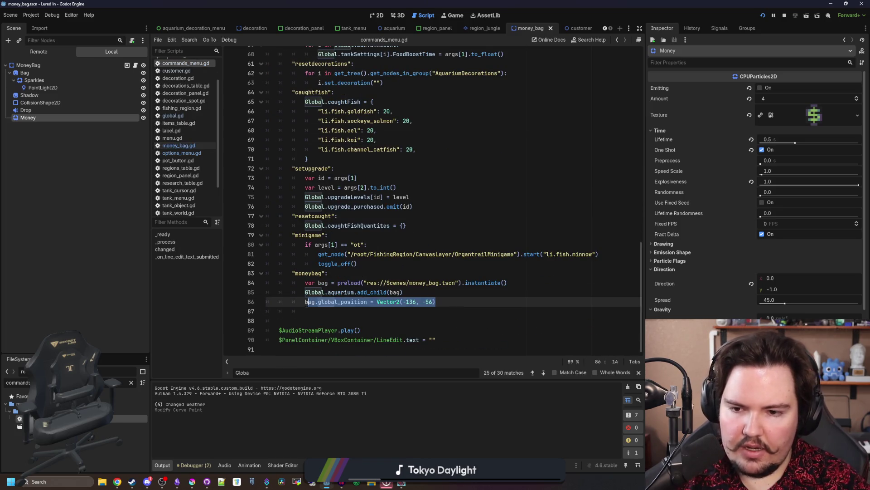
click(567, 283)
key(Return)
text(bag.global_position = Vector2(-136, -56))
click(567, 283)
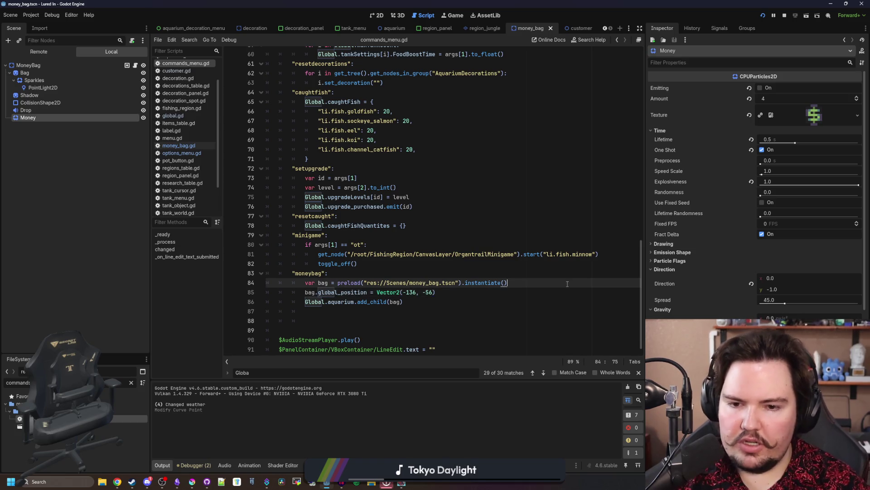
click(309, 320)
key(BackSpace)
key(BackSpace)
key(BackSpace)
click(395, 277)
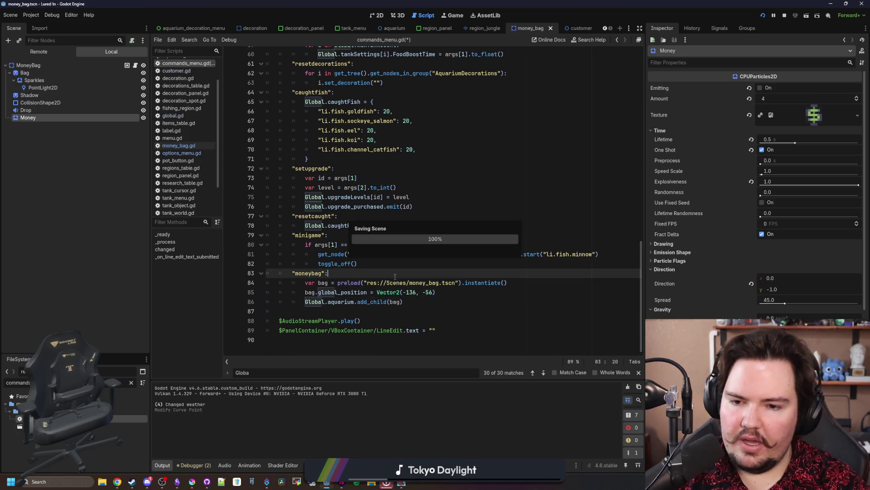
Spawn a money bag in the running game with moneybag, then return to the script editor
click(394, 483)
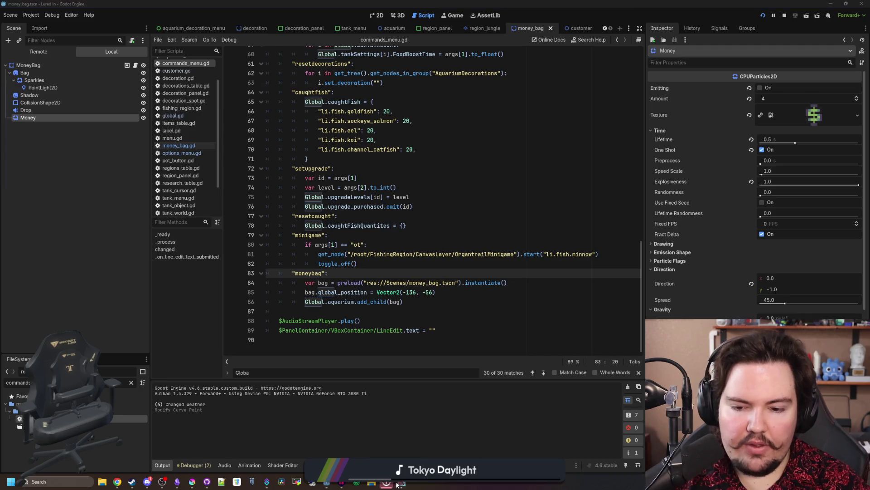
key(grave)
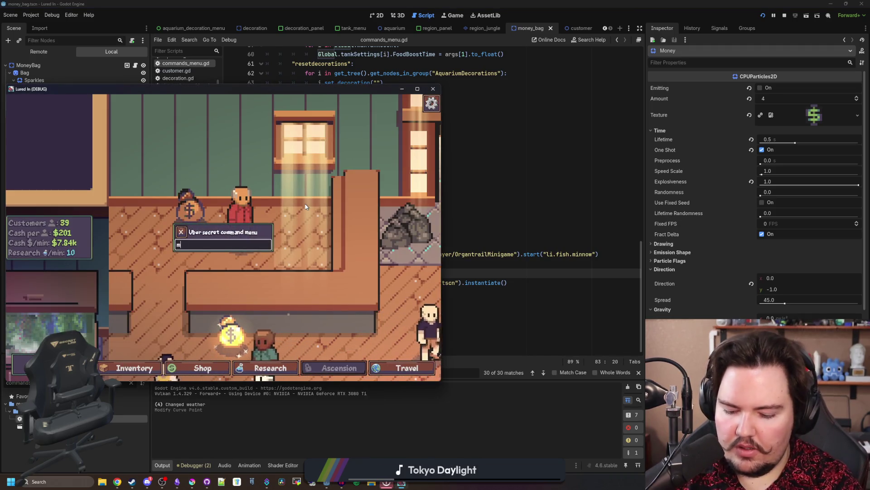
key(Return)
scroll(264, 234, down, 3)
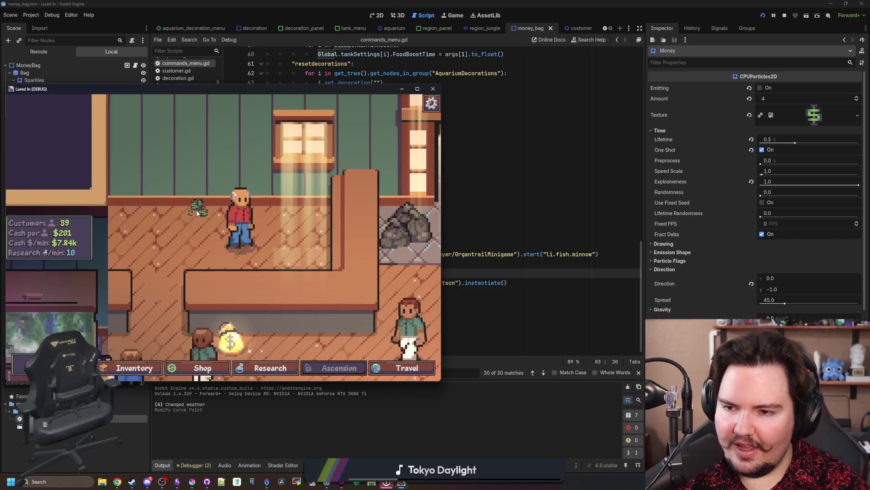
key(grave)
text(moneybag)
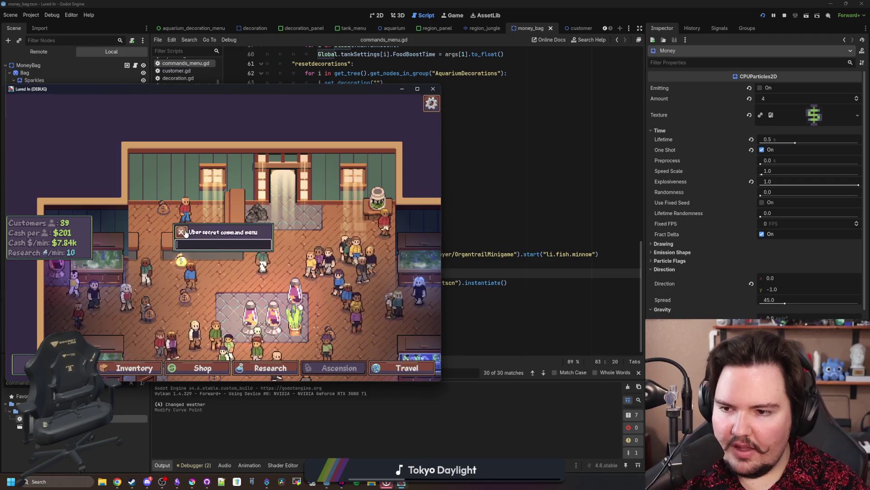
key(Return)
key(grave)
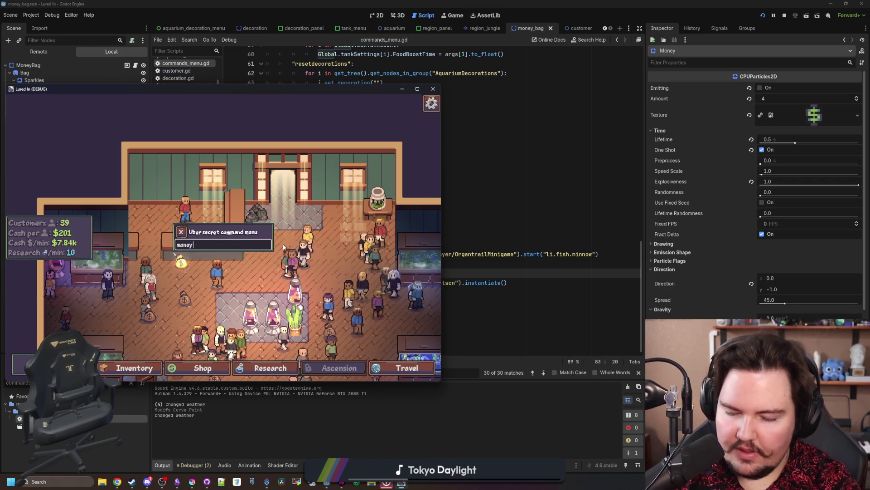
key(grave)
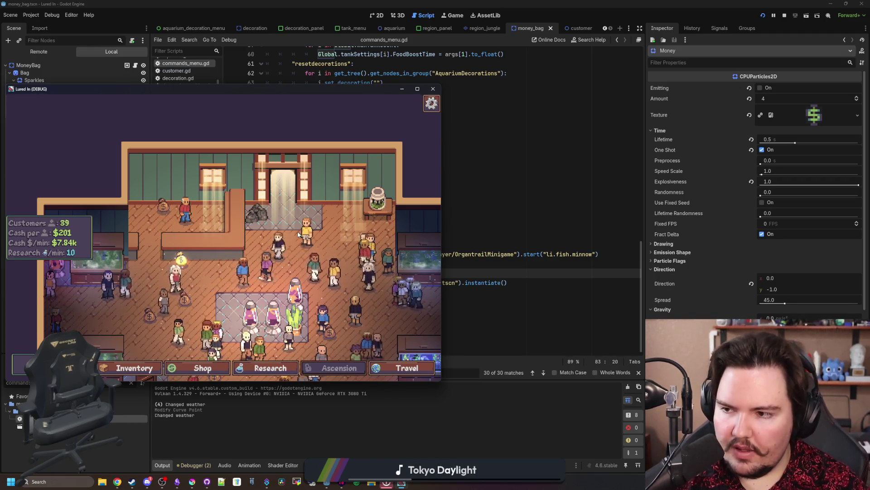
click(366, 164)
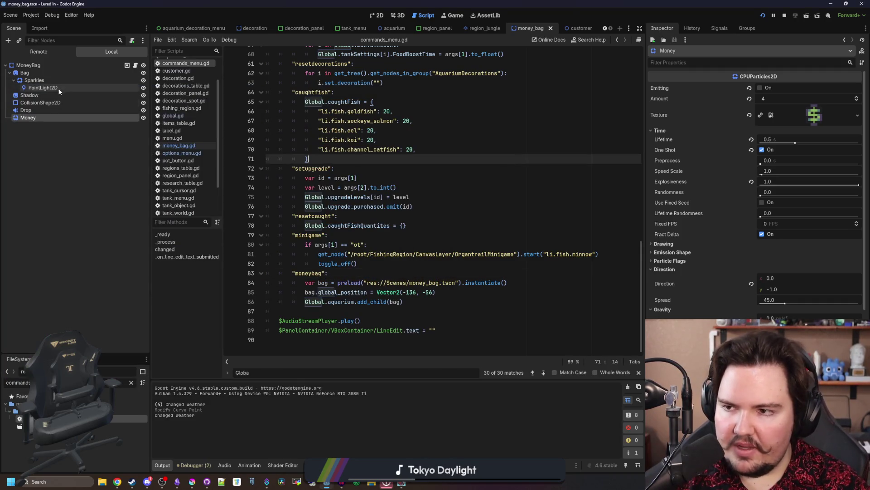
In money_bag.gd's _ready, create a tween and add a tween_property call after the emitting line
click(135, 66)
click(356, 140)
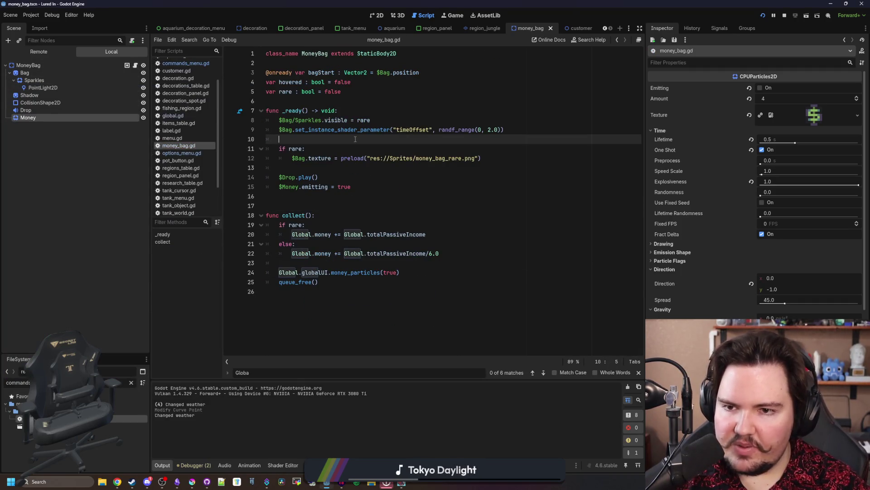
click(366, 187)
key(Return)
key(Return)
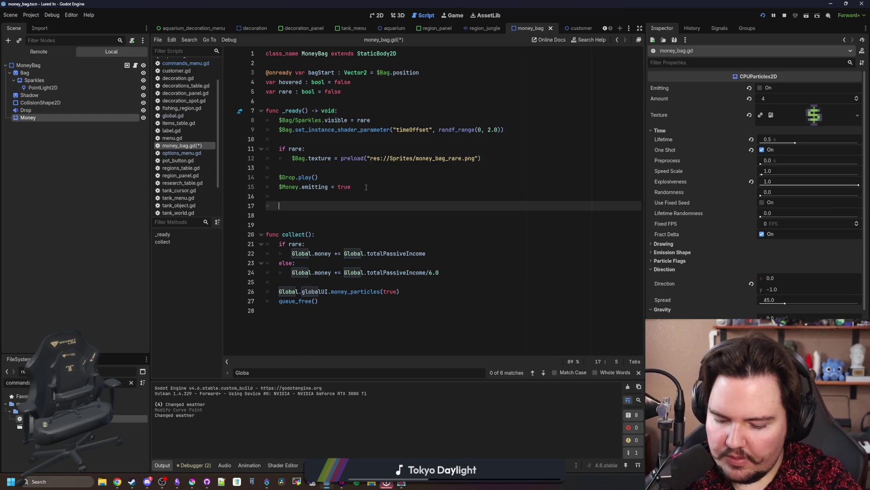
text(sc)
key(BackSpace)
key(BackSpace)
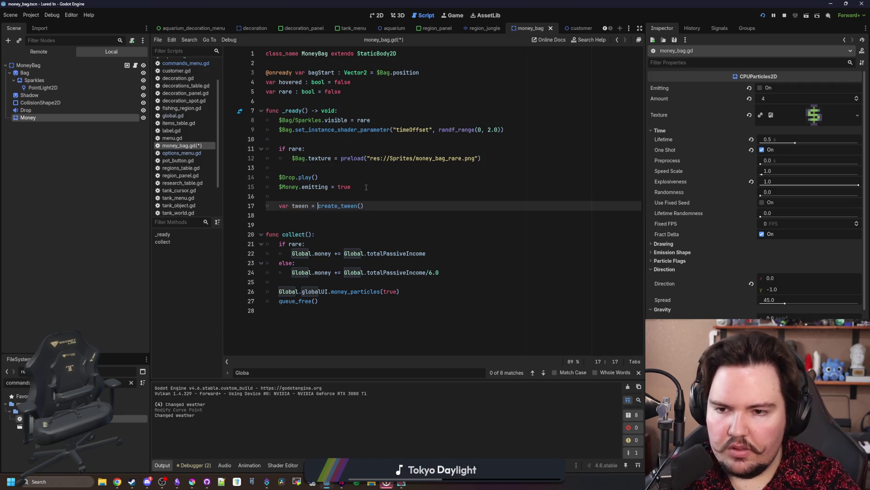
key(Return)
text(tween.)
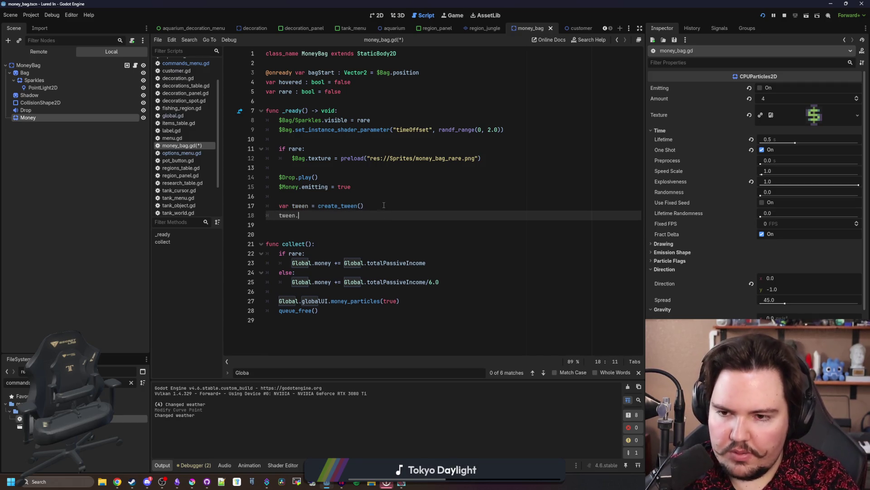
text(set_pr)
key(Return)
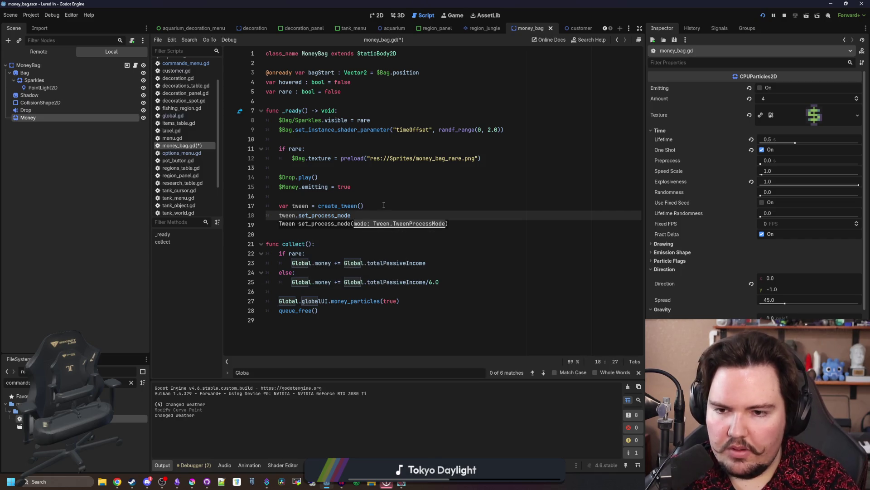
text(een.twee)
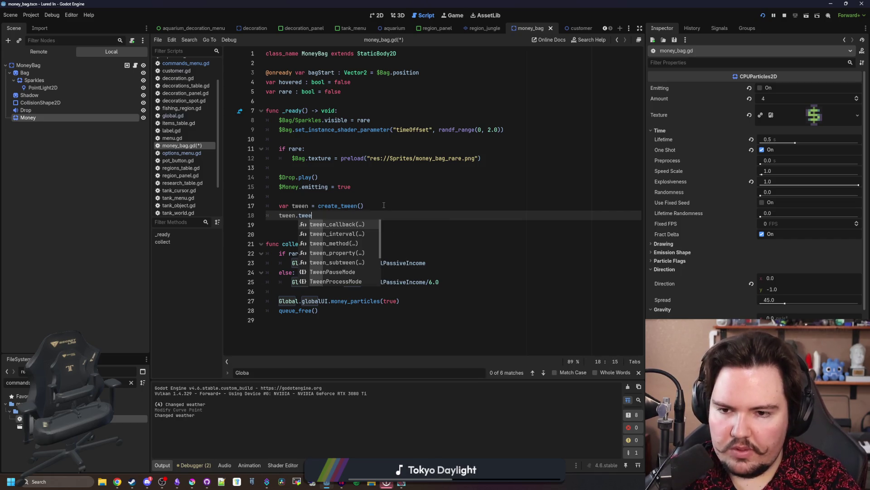
key(Return)
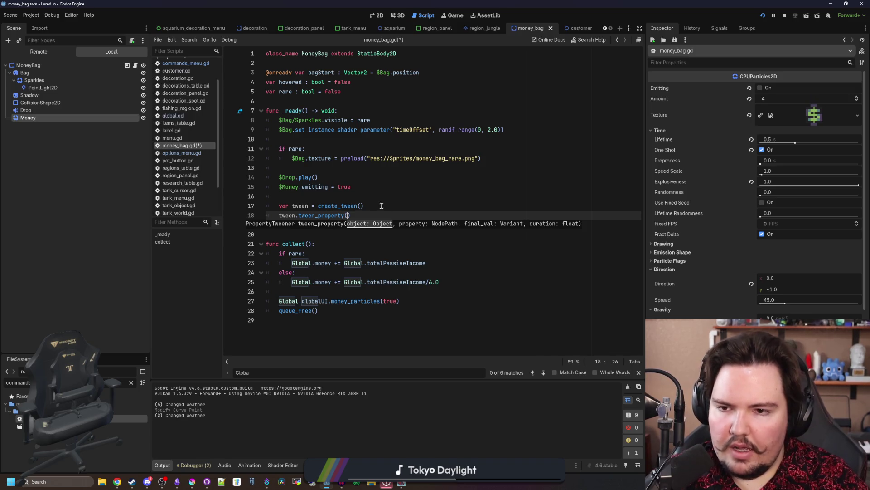
Start the bag at Vector2.ZERO scale and tween "scale" to Vector2.ONE over 0.5 s, then save
click(374, 197)
key(Return)
key(Return)
key(Up)
text(scal)
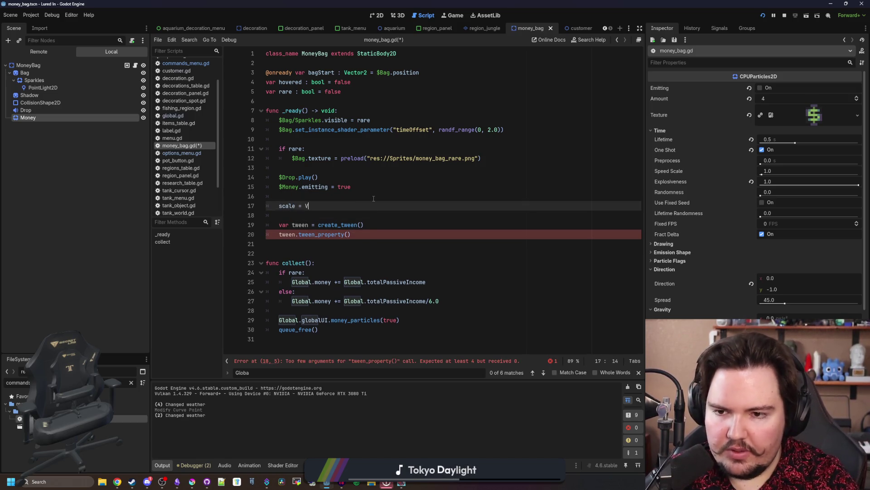
click(348, 235)
text(sc)
key(Return)
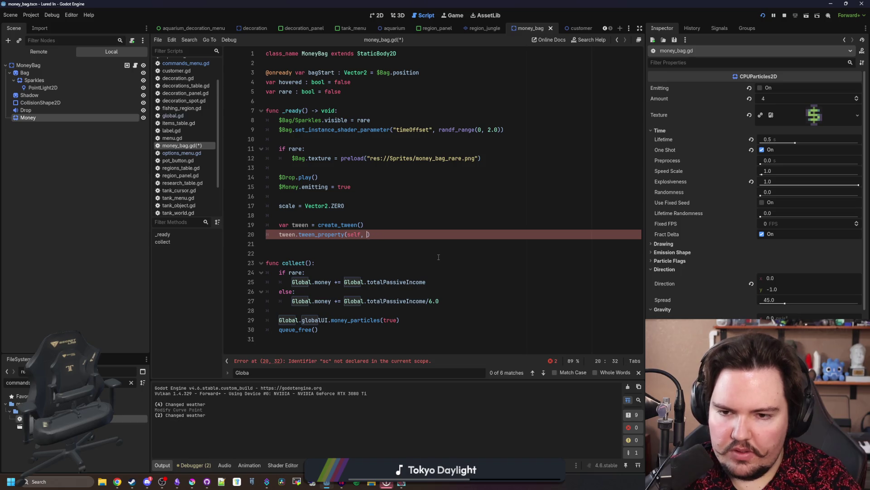
text("sc)
key(Return)
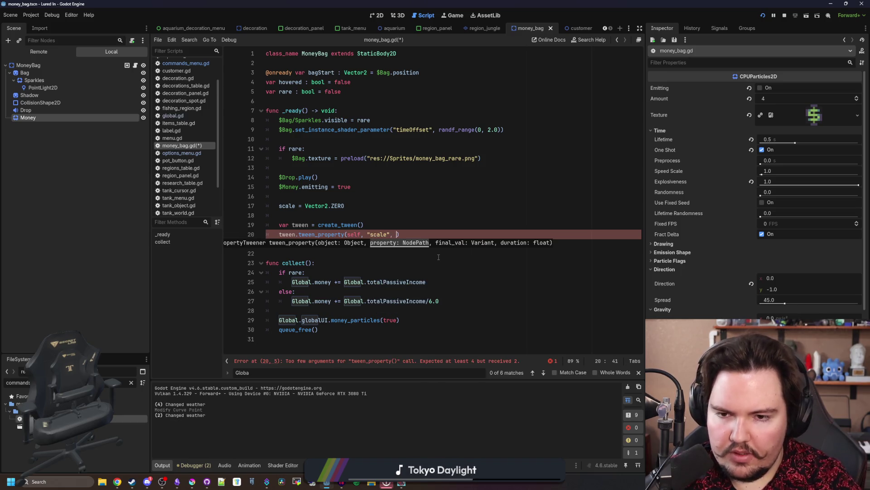
text(, 1)
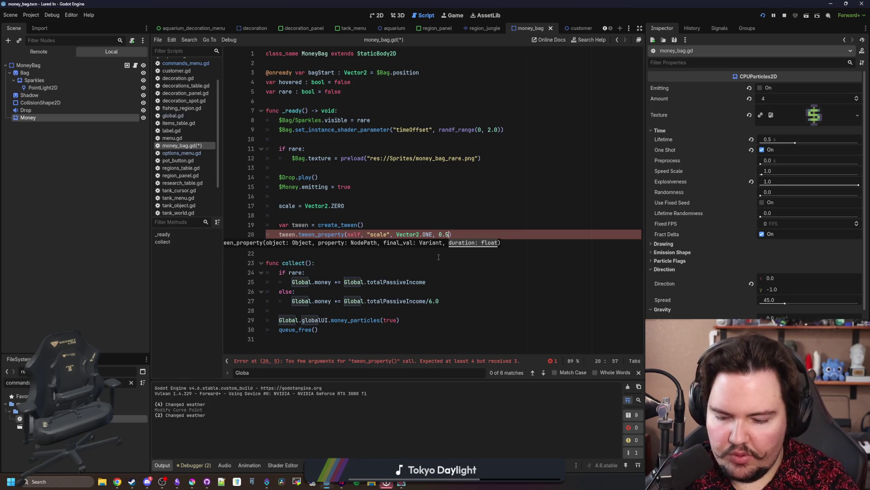
key(Up)
key(Up)
key(Up)
key(ctrl+s)
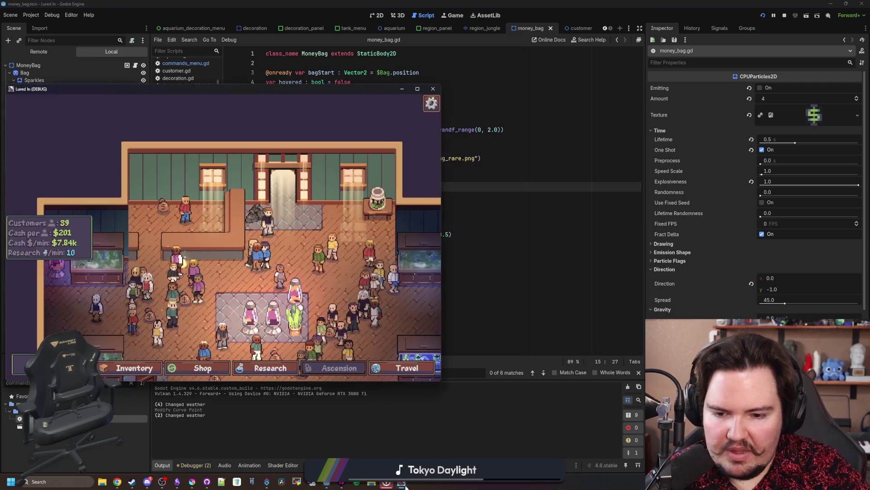
Maximize the running game and try the 'money' debug command, then return to the editor
double_click(374, 95)
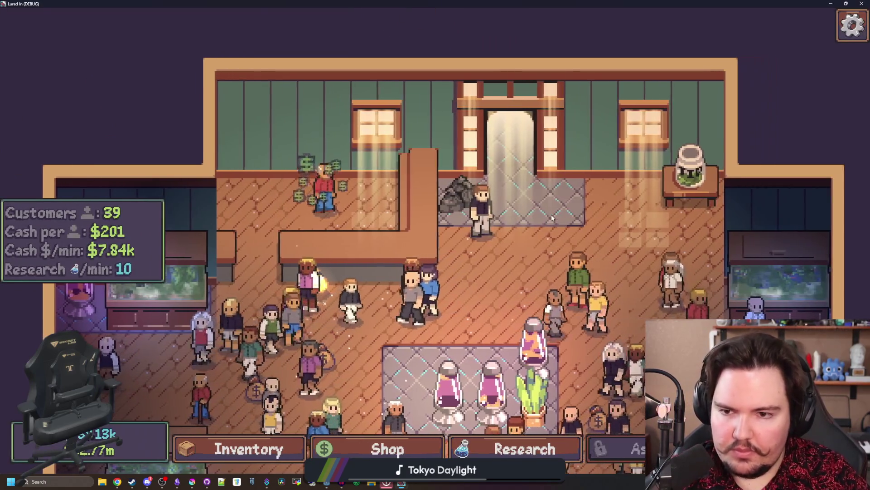
key(grave)
text(money)
key(Return)
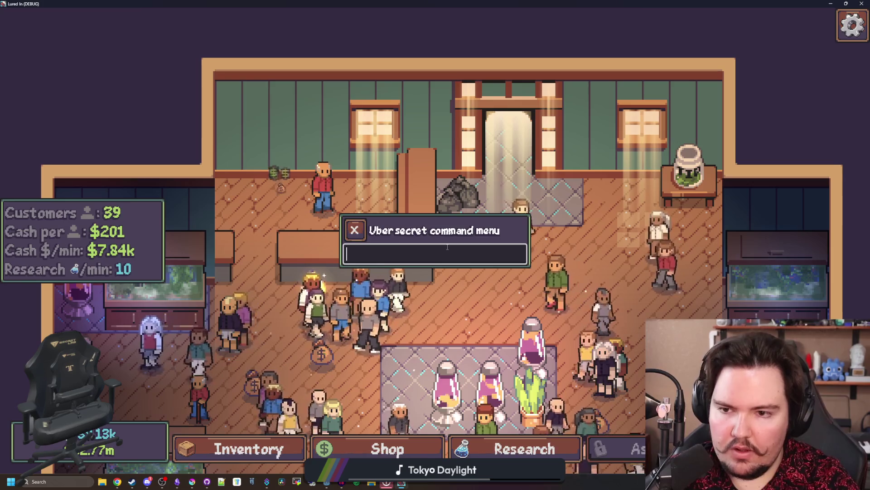
key(alt+Tab)
Give the scale-in tween a set_ease call and a TRANS_CUBIC set_trans transition, then save
click(426, 266)
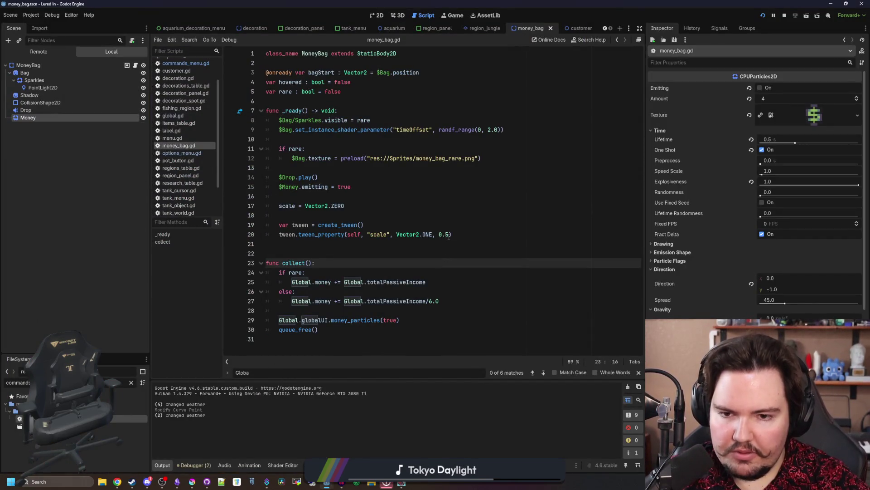
click(447, 234)
key(ctrl+shift+Return)
text(tween.)
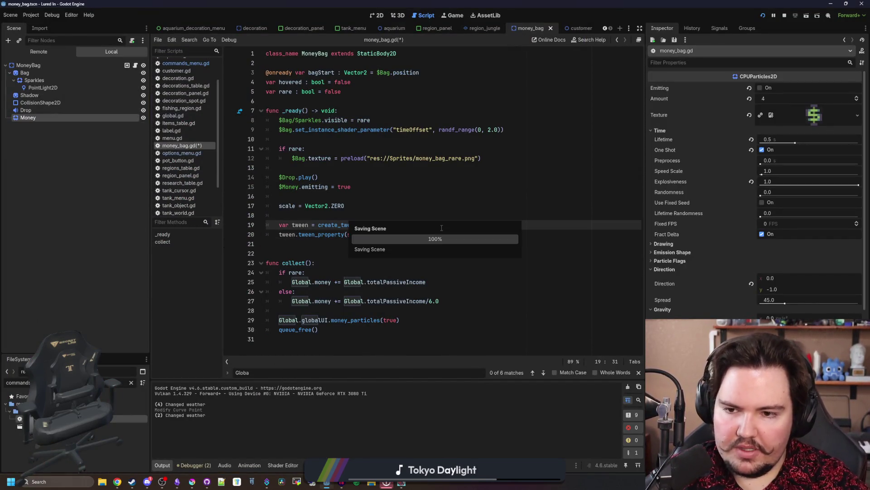
text(set_e)
key(Return)
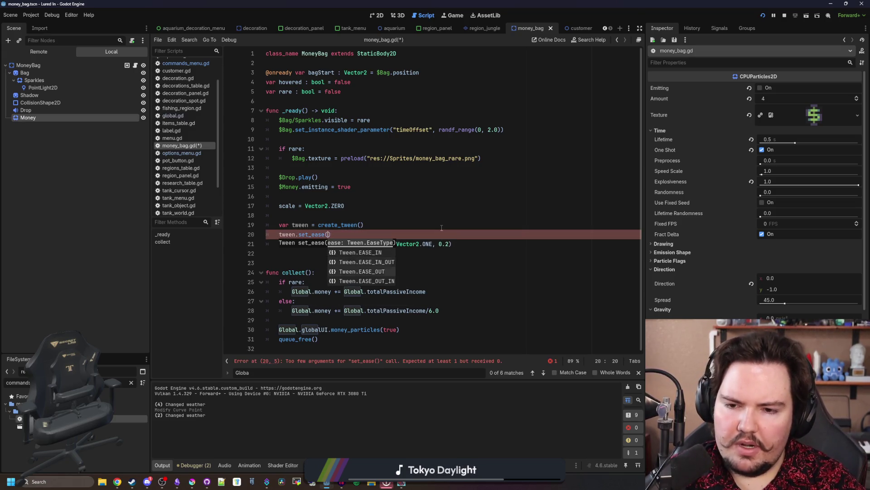
key(Return)
text(tween.set_tr)
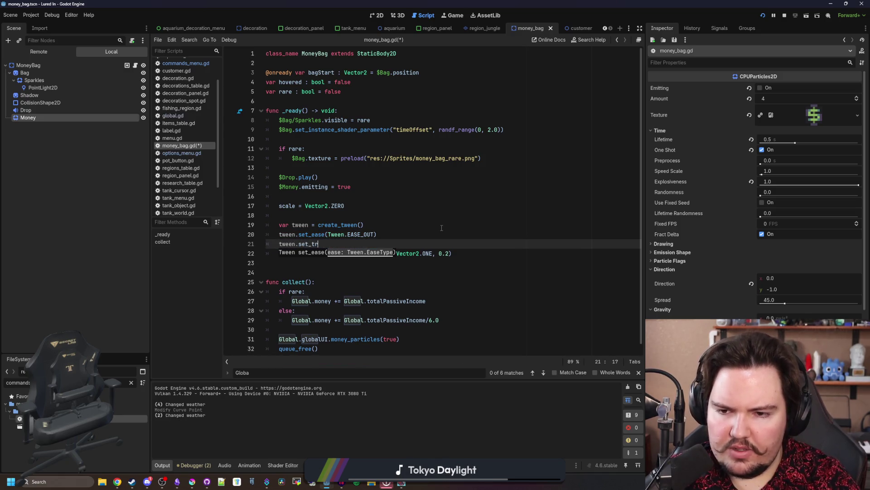
key(Return)
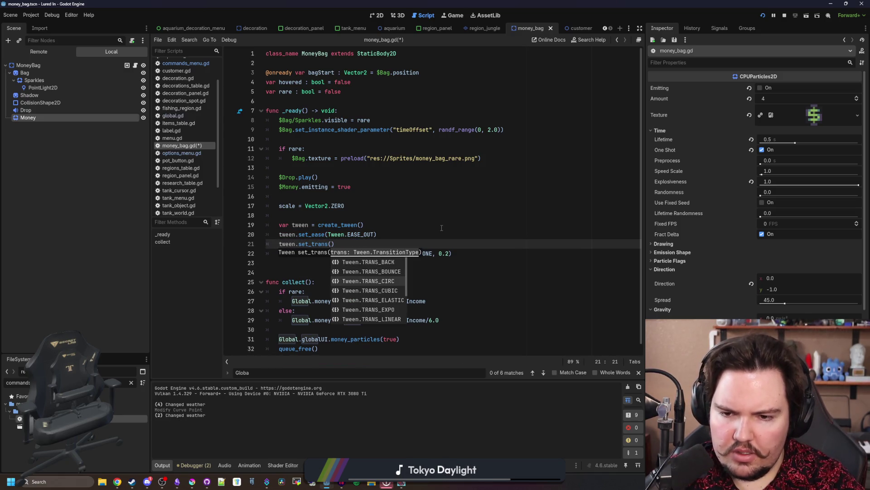
key(Down)
key(Down)
key(Down)
key(Return)
click(364, 225)
key(ctrl+s)
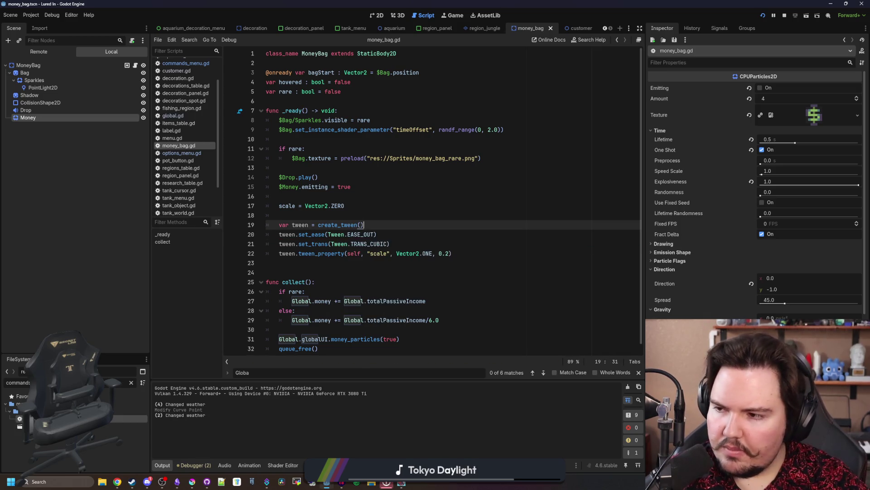
Run the game and spawn two money bags with the 'moneybag' debug command
key(F5)
key(grave)
text(moneybag)
key(Return)
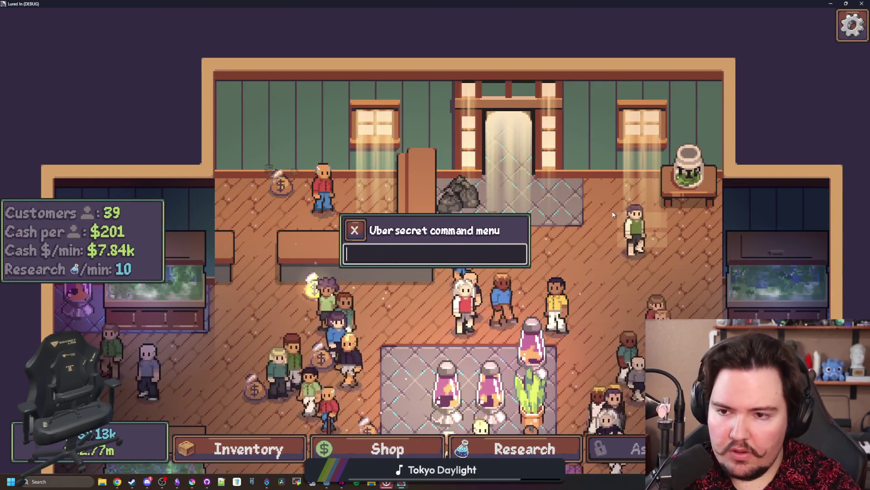
text(moneybag)
key(Return)
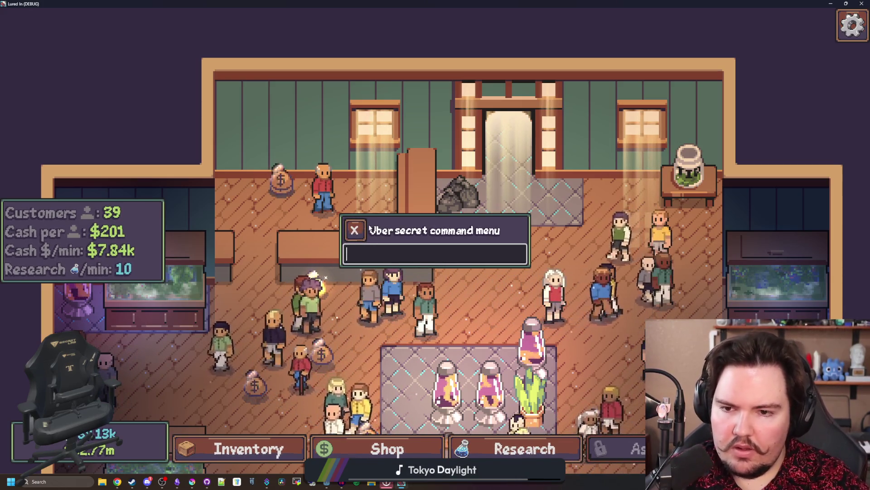
Back in the editor, edit the tween's duration value on line 21 and save
key(alt+Tab)
click(445, 253)
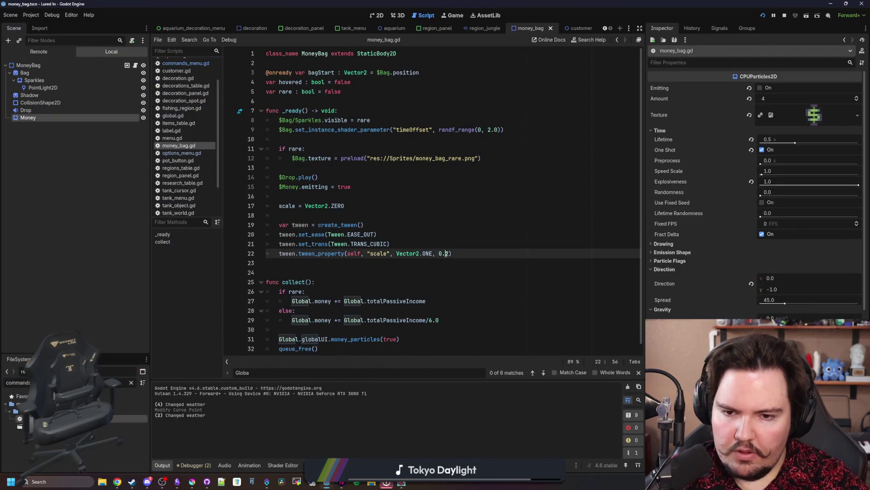
click(451, 249)
key(ctrl+s)
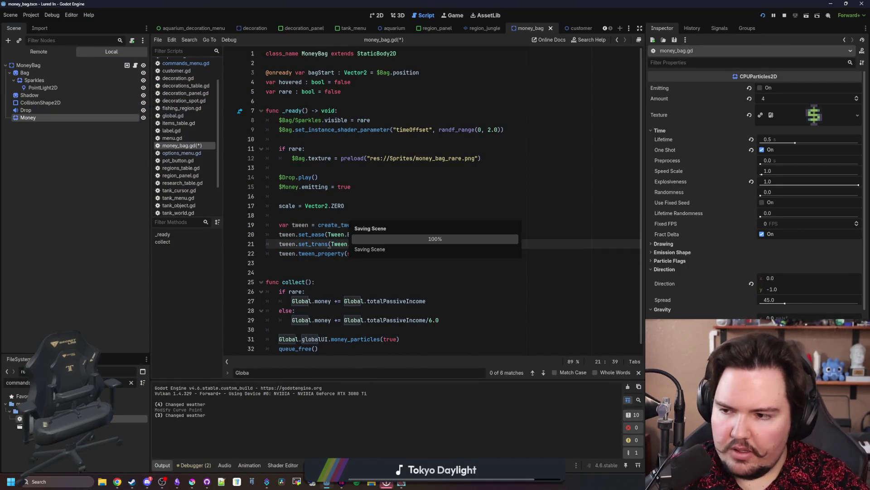
Relaunch the game, submit a money bag spawn command, and look around the shop view
key(alt+Tab)
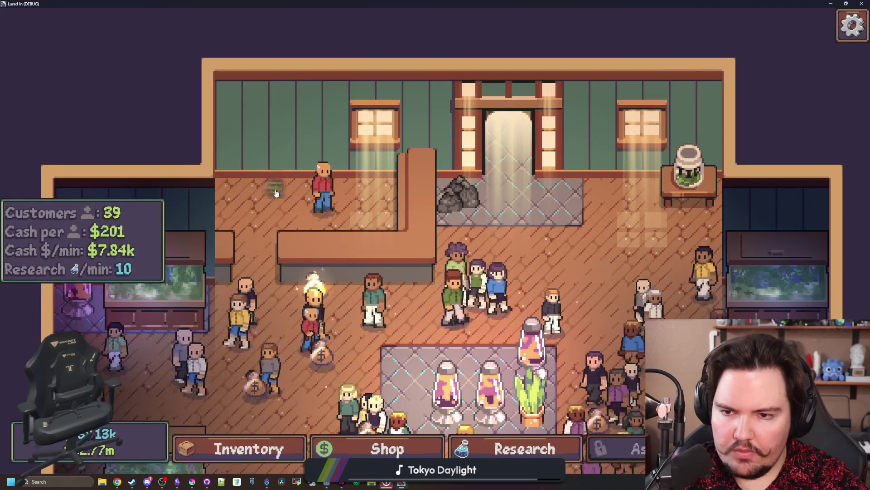
key(grave)
text(mon)
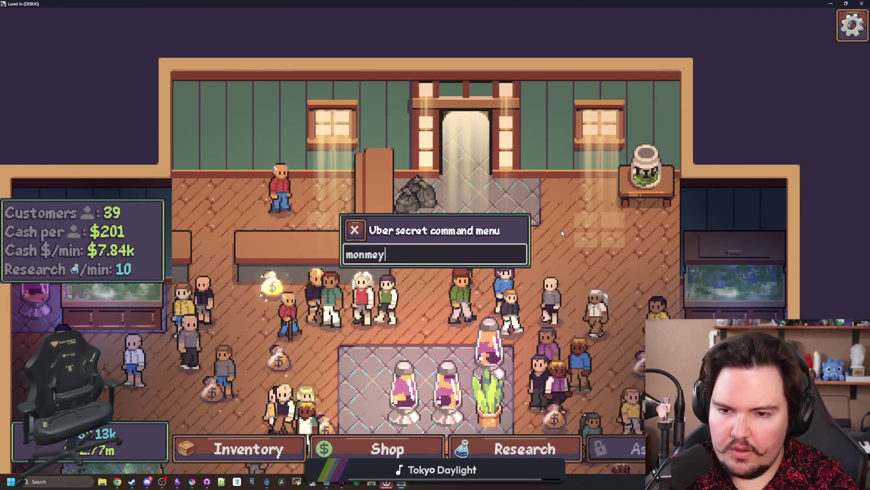
text(eybi)
key(Return)
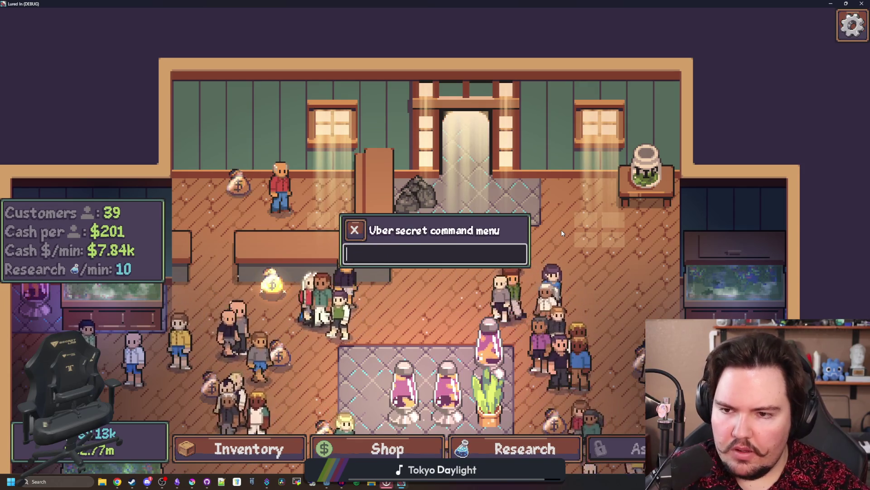
click(355, 230)
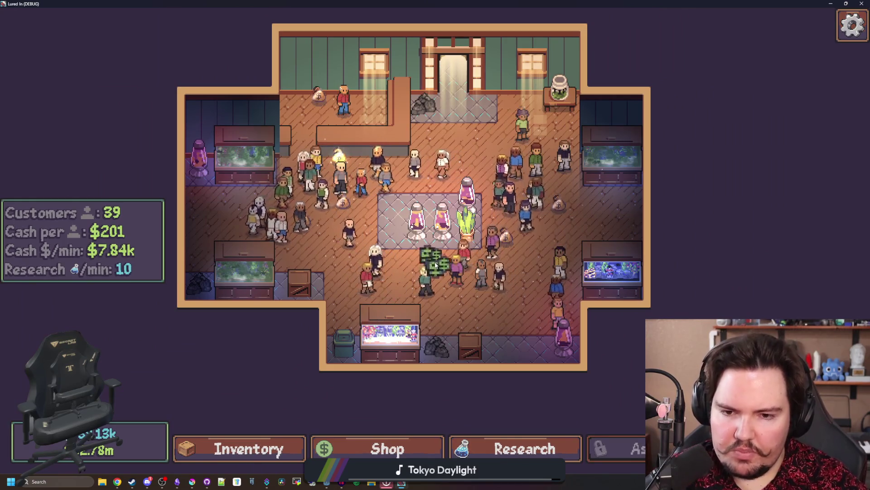
scroll(522, 246, up, 1)
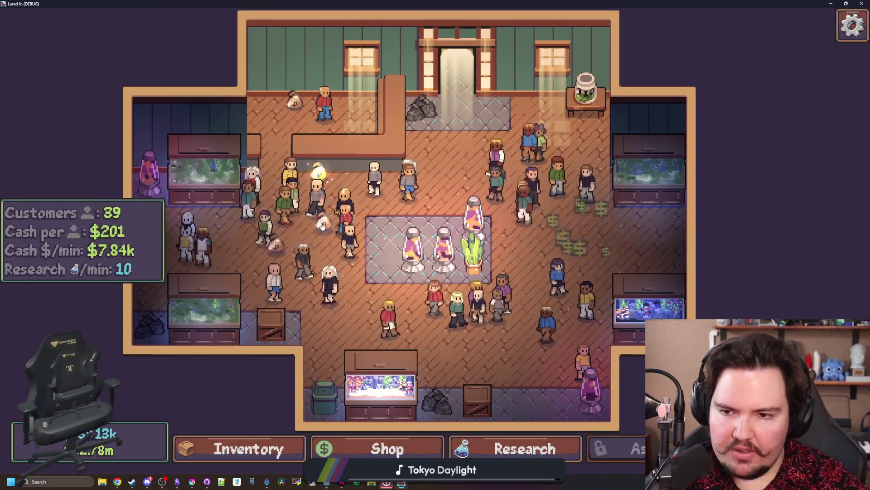
scroll(416, 254, down, 1)
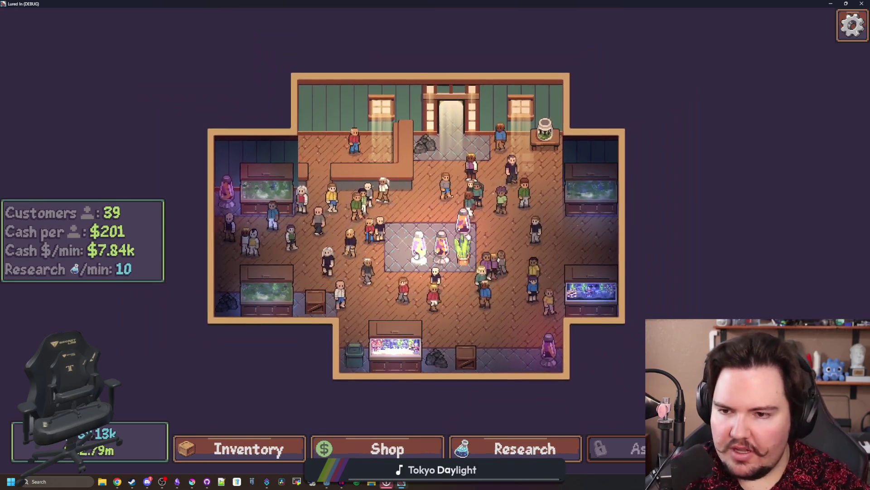
scroll(417, 254, up, 2)
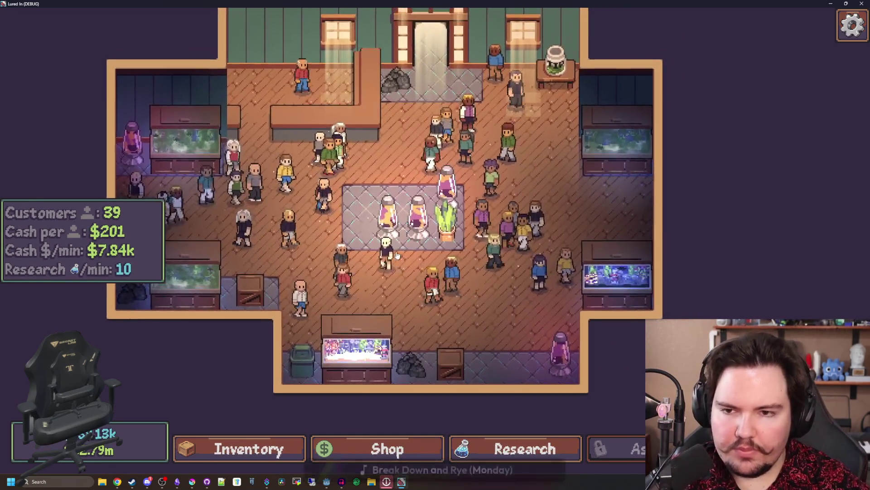
key(a)
key(s)
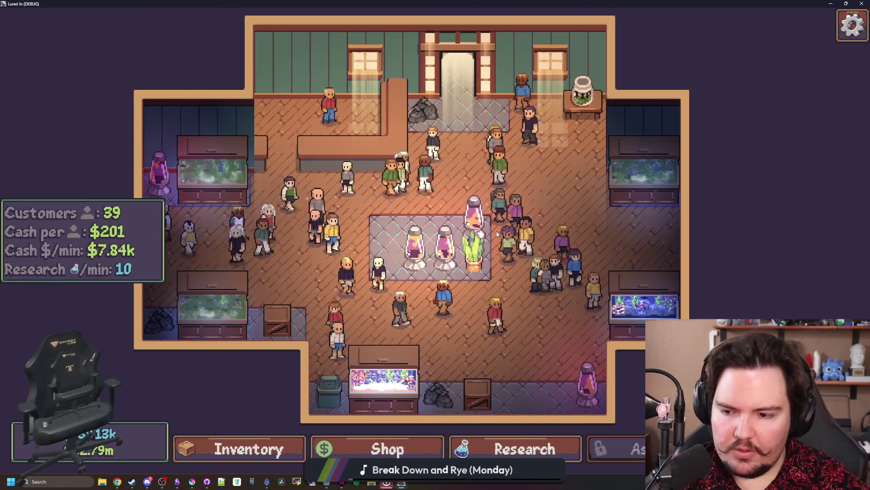
Spawn another bag with the corrected 'moneybag' command, then close the game
key(grave)
key(BackSpace)
key(BackSpace)
key(BackSpace)
text(neybag)
key(Return)
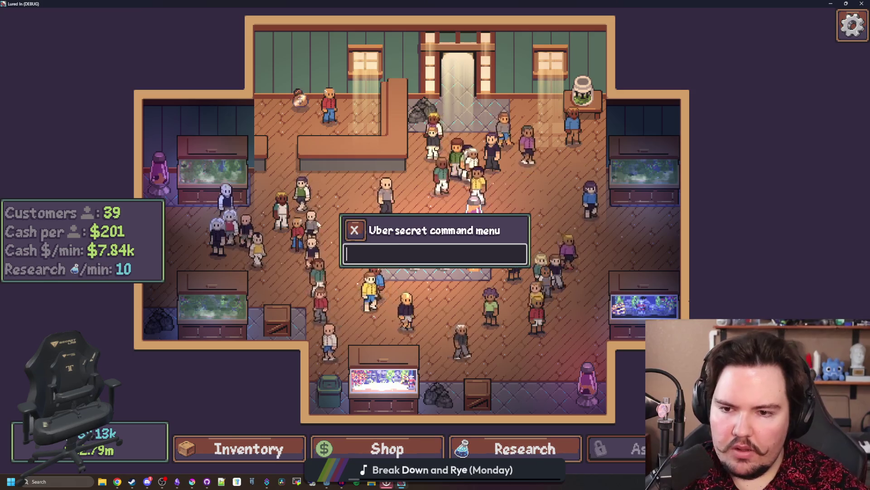
key(Escape)
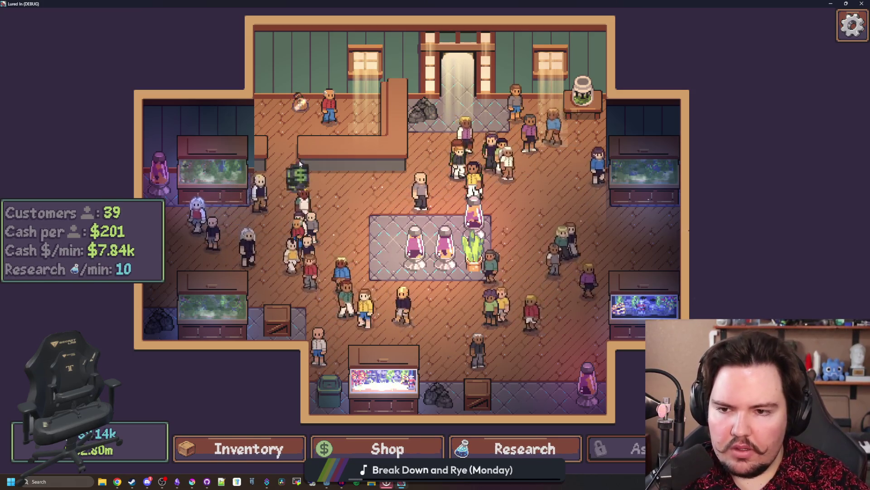
key(super+Down)
click(516, 227)
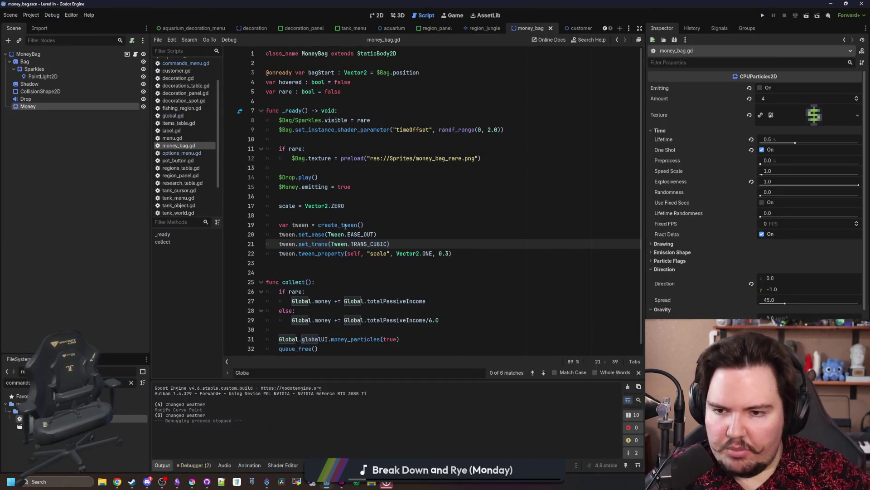
Delete the empty line 18 above the tween and save money_bag.gd
click(378, 210)
click(315, 215)
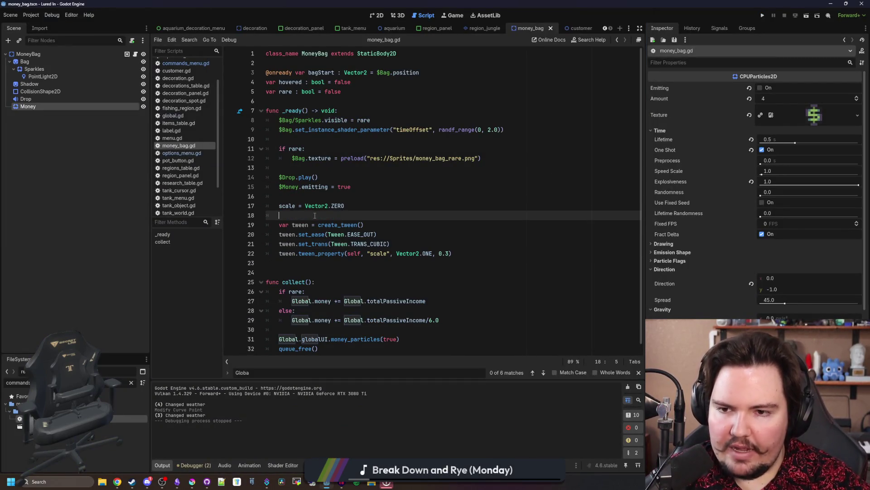
key(BackSpace)
click(318, 194)
key(ctrl+s)
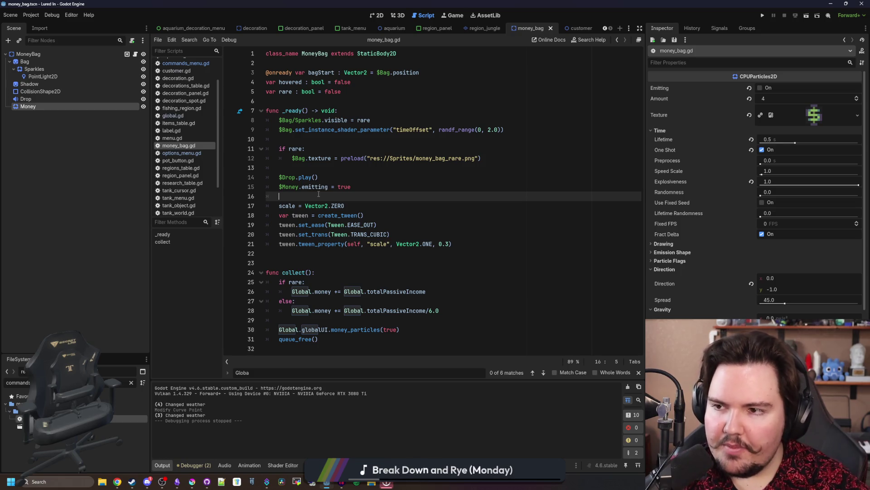
Filter the FileSystem for 'customer' and open customer.gd
click(96, 175)
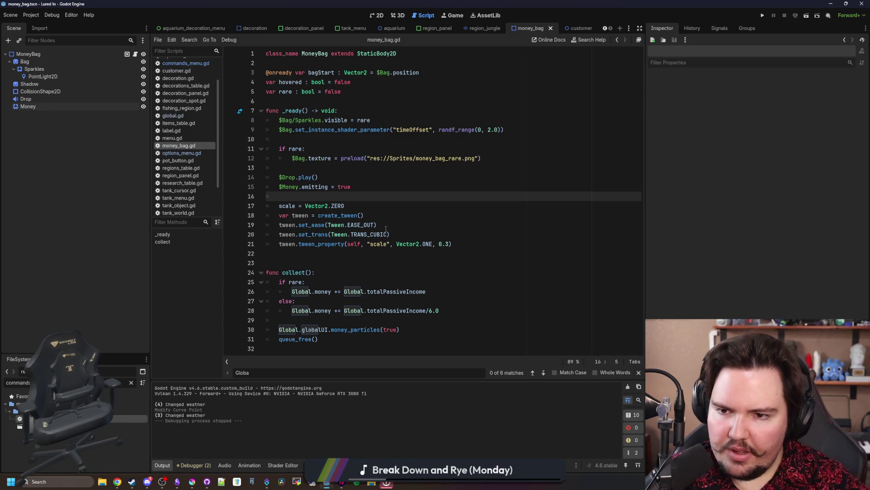
click(131, 383)
text(customer)
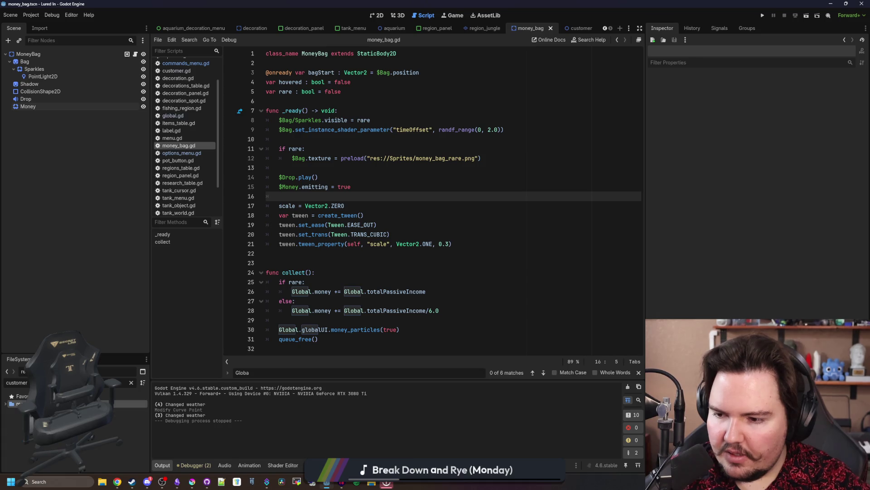
double_click(46, 418)
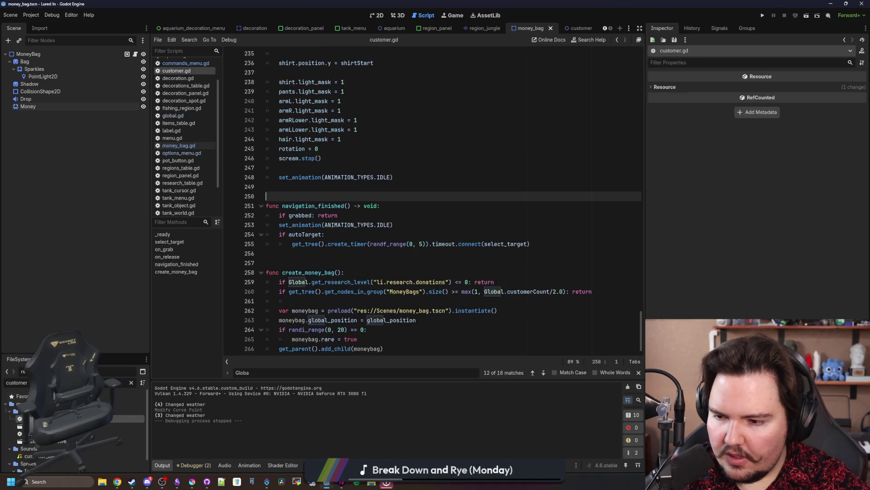
click(526, 219)
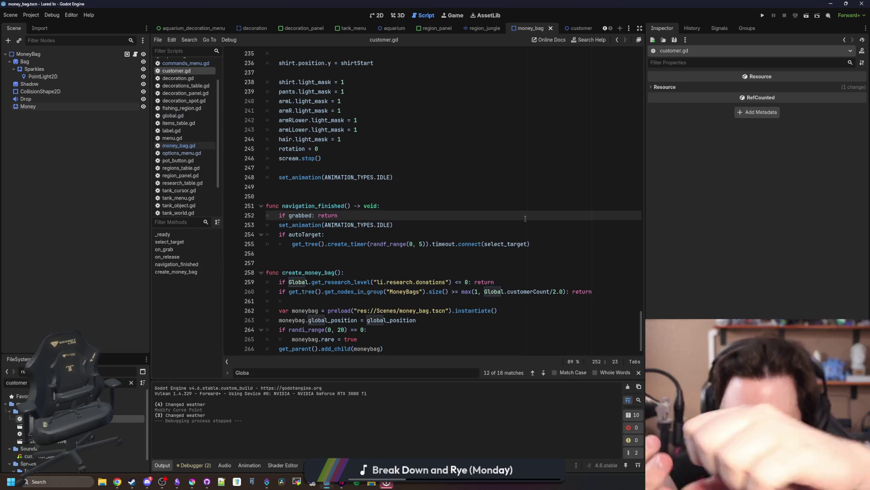
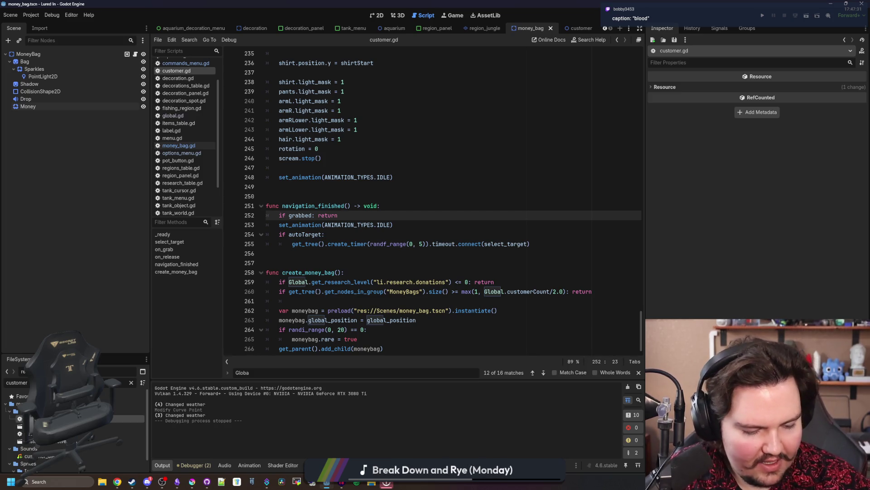
Move the caret around lines 249–255 of customer.gd, ending in the get_tree call
click(322, 199)
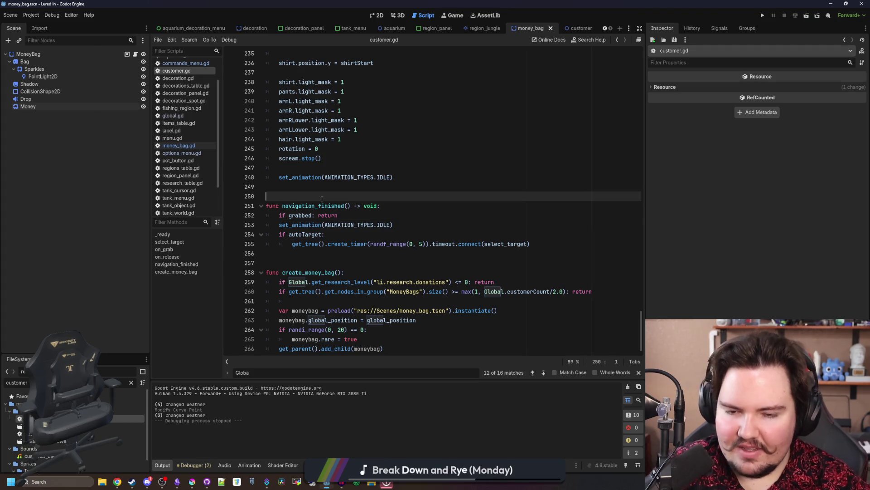
click(373, 190)
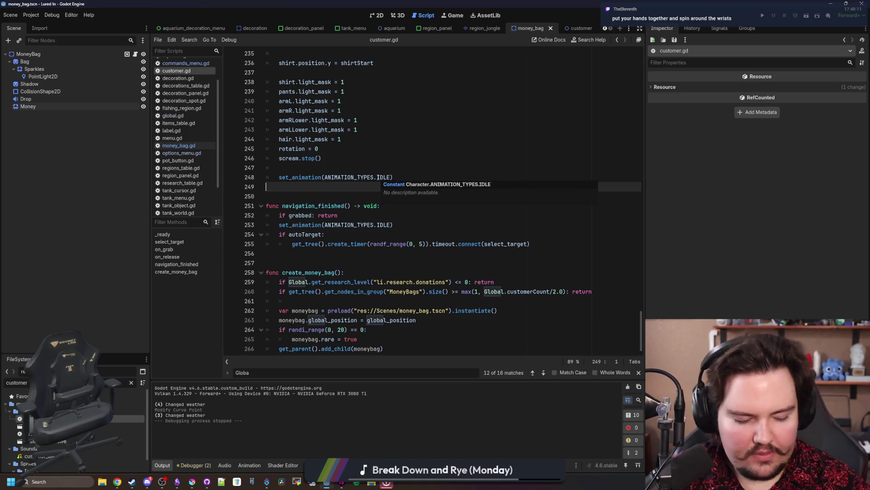
click(380, 198)
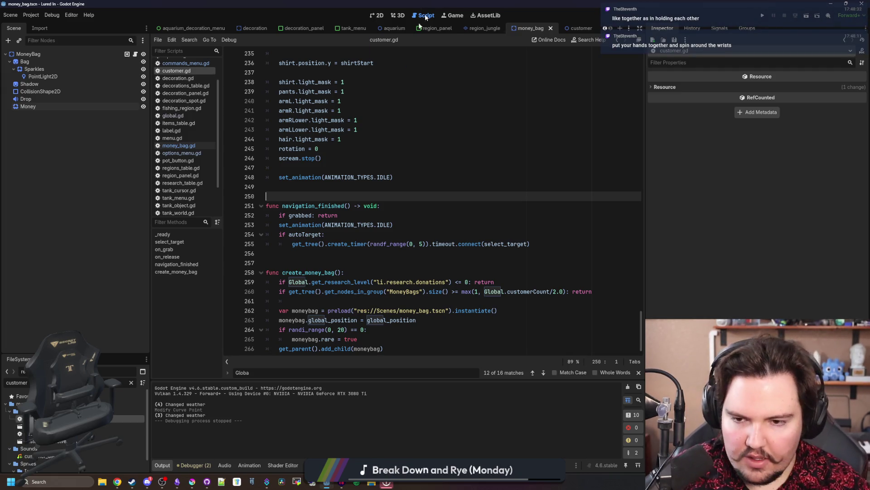
key(Up)
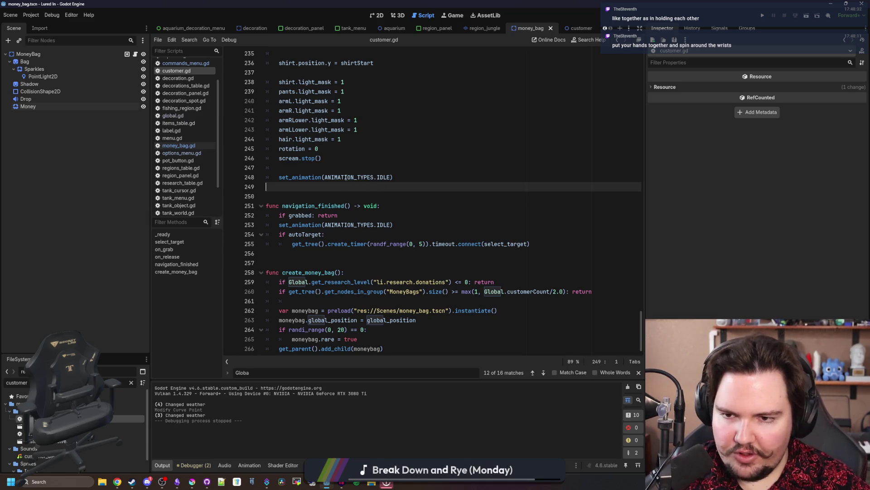
click(333, 192)
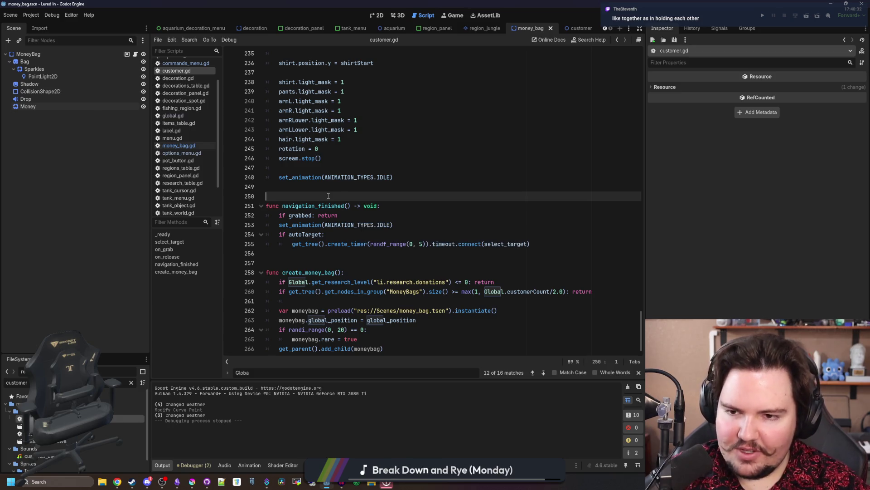
click(313, 245)
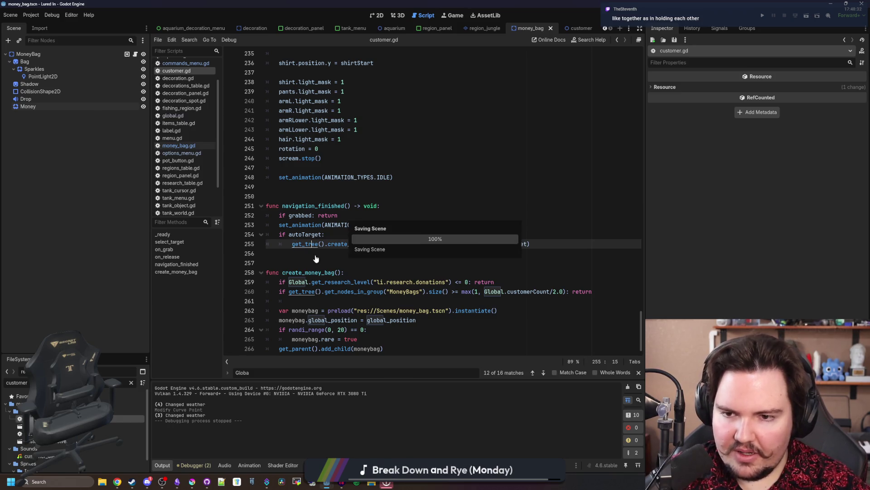
Check the game view and the MoneyBag script, then return to customer.gd line 249
click(453, 20)
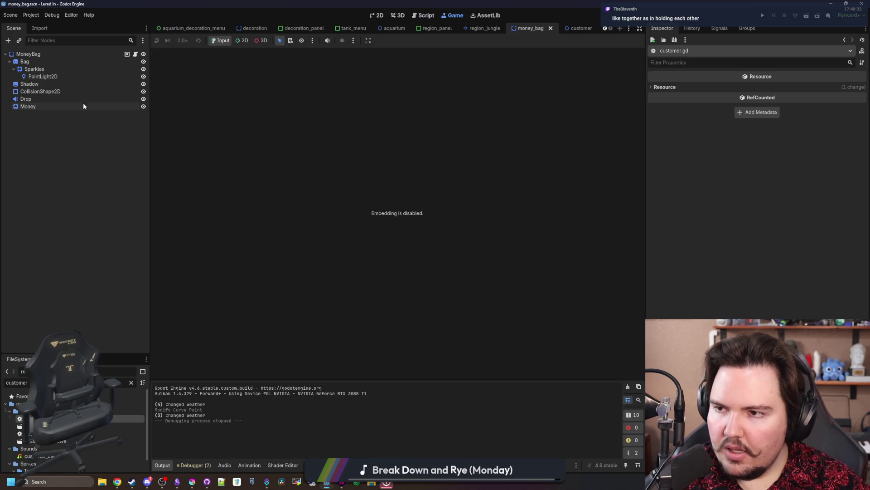
click(135, 54)
click(343, 131)
key(Down)
key(Down)
key(Down)
key(Up)
key(Up)
click(176, 71)
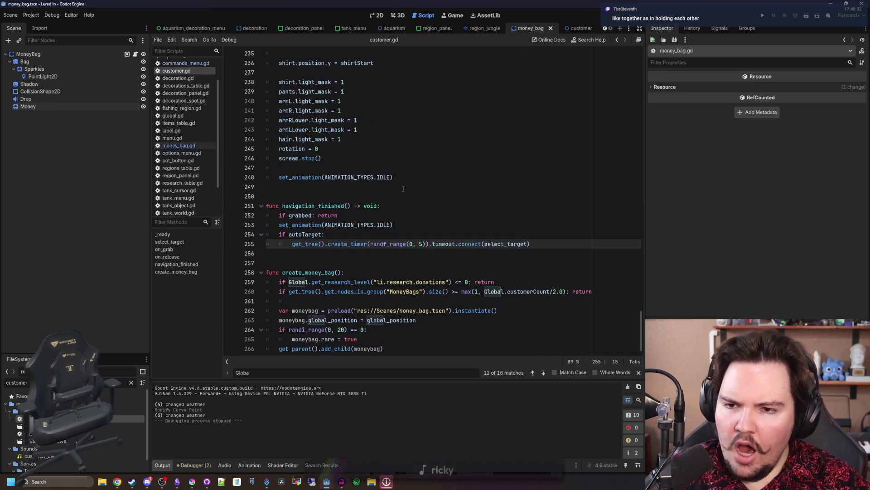
click(403, 187)
Scroll through customer.gd, checking lines 214 to 237
scroll(404, 181, up, 4)
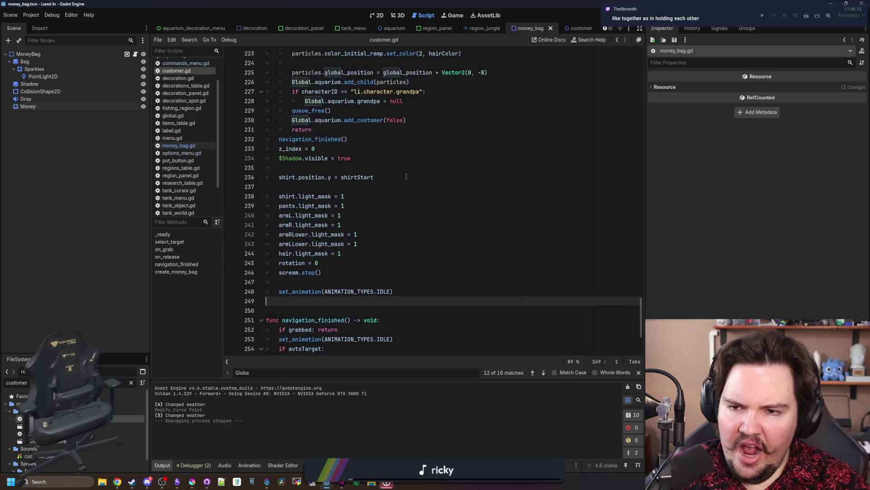
click(414, 181)
click(421, 190)
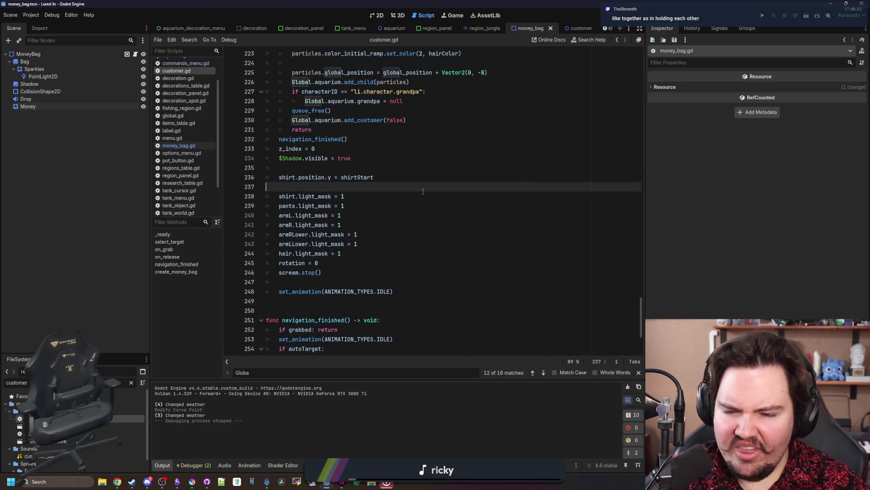
scroll(423, 192, up, 5)
click(313, 111)
scroll(389, 197, down, 9)
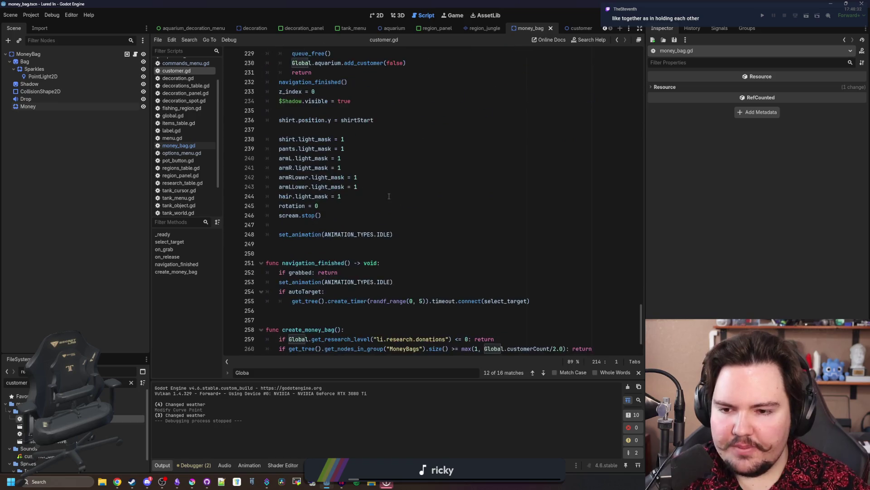
scroll(318, 226, up, 6)
click(348, 196)
scroll(358, 195, up, 2)
scroll(359, 194, up, 18)
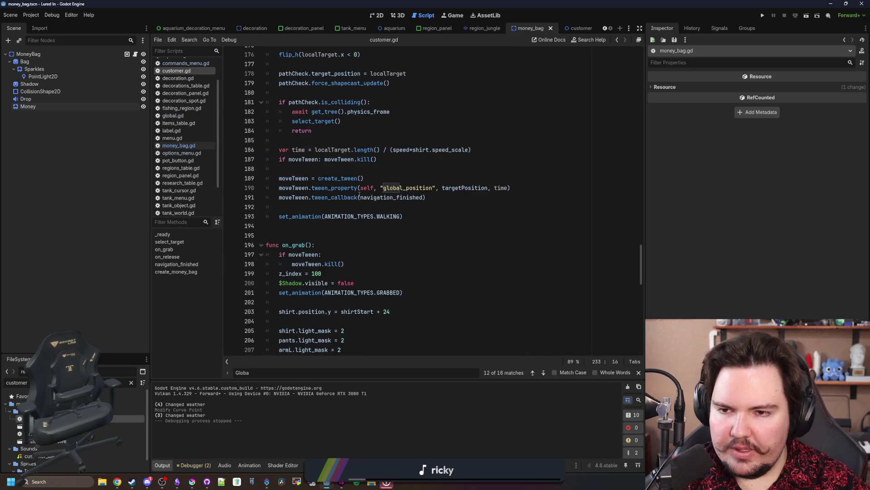
scroll(360, 194, up, 16)
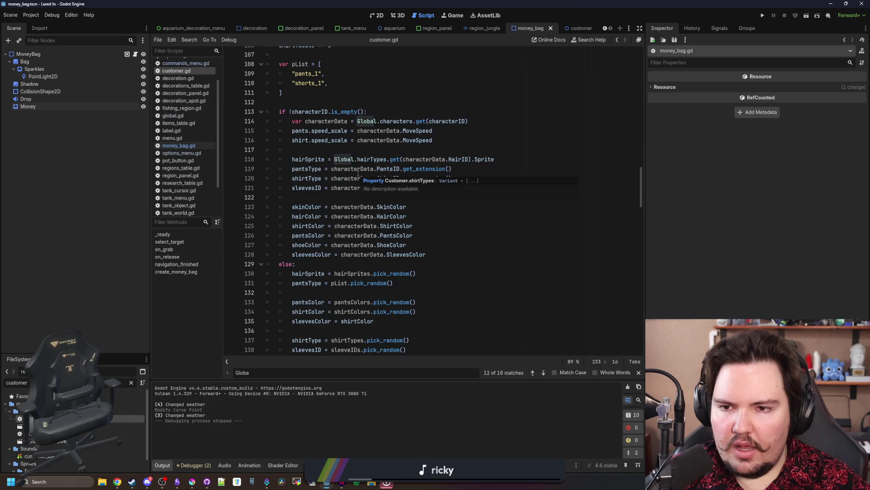
scroll(358, 172, up, 5)
scroll(358, 173, down, 8)
scroll(358, 174, down, 5)
scroll(358, 174, down, 20)
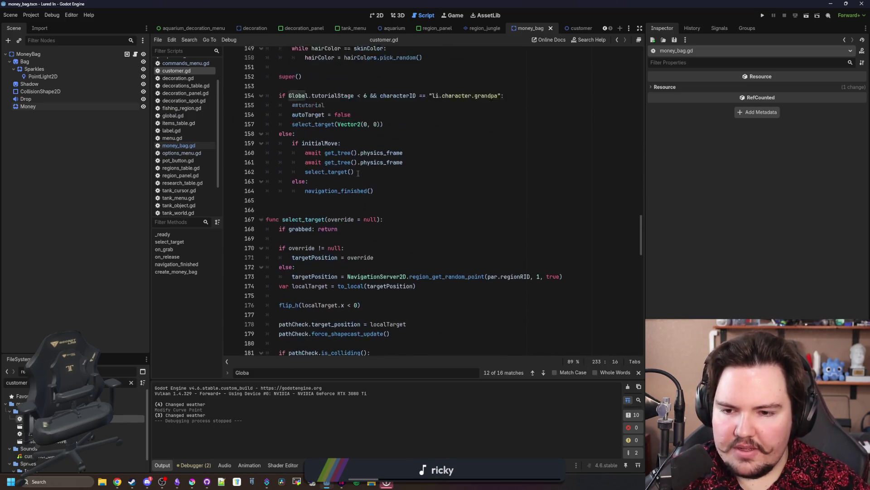
scroll(359, 174, down, 2)
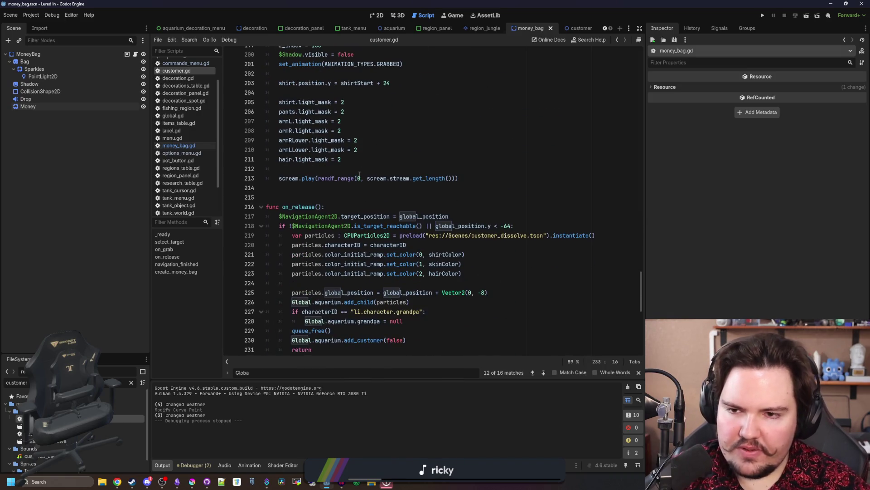
scroll(359, 174, down, 2)
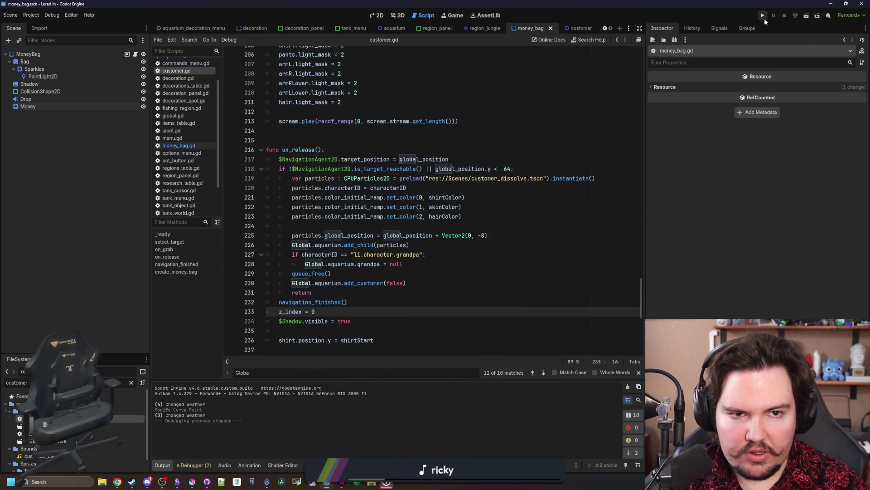
Debug-run Lured In into the shop, dismissing Feedback and Welcome Back, then return to customer.gd
click(764, 16)
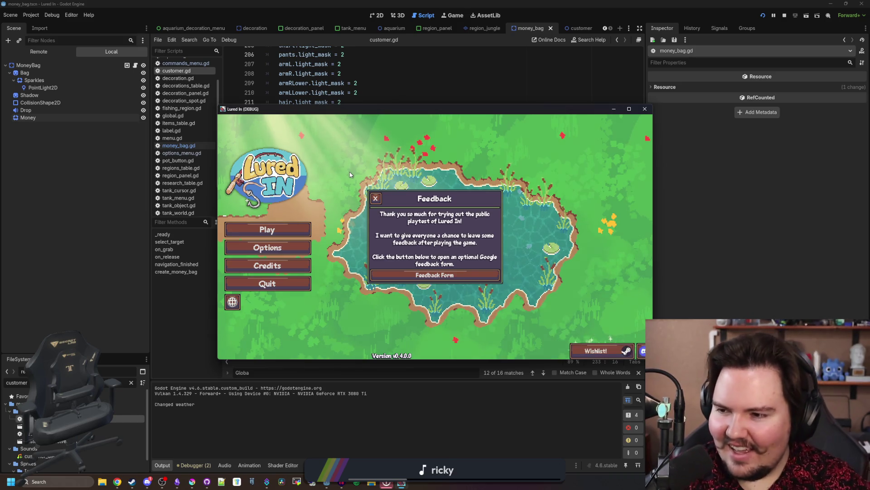
click(376, 199)
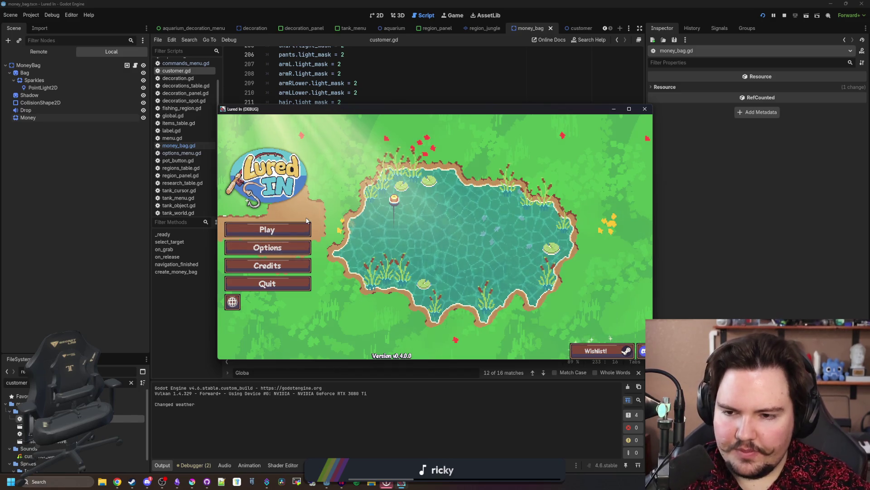
click(297, 229)
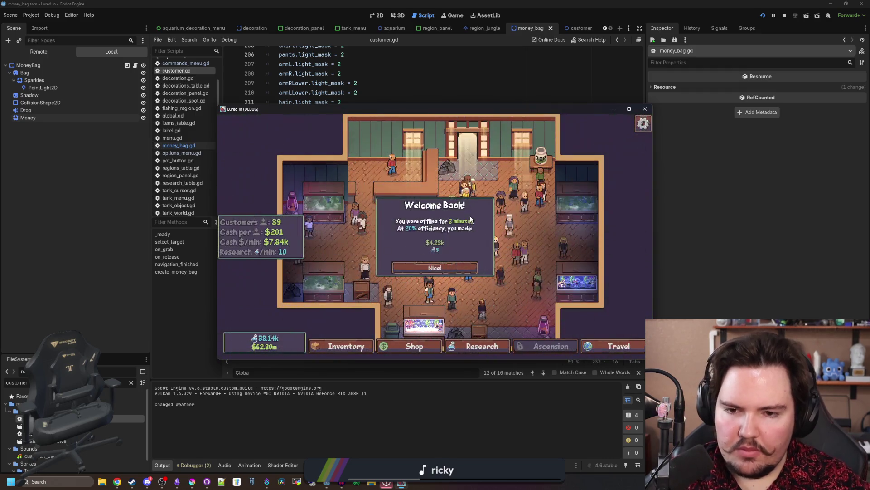
click(744, 216)
click(317, 140)
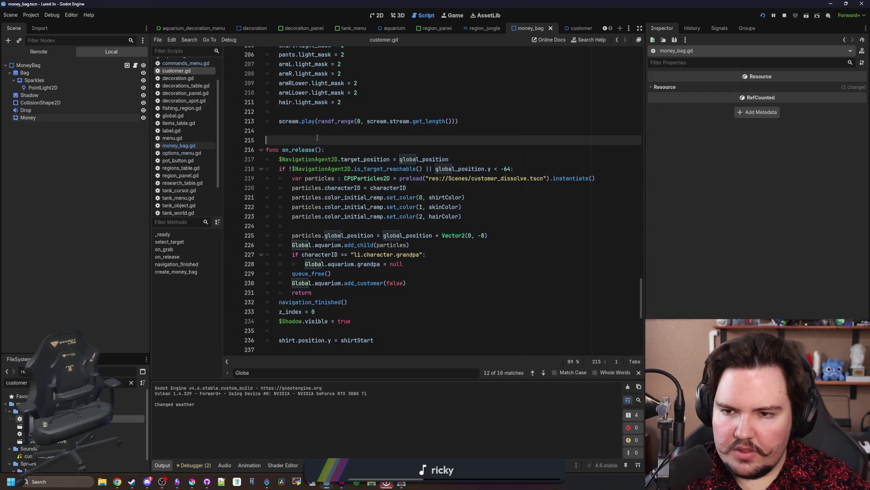
scroll(317, 138, down, 5)
scroll(486, 201, down, 5)
scroll(360, 237, up, 16)
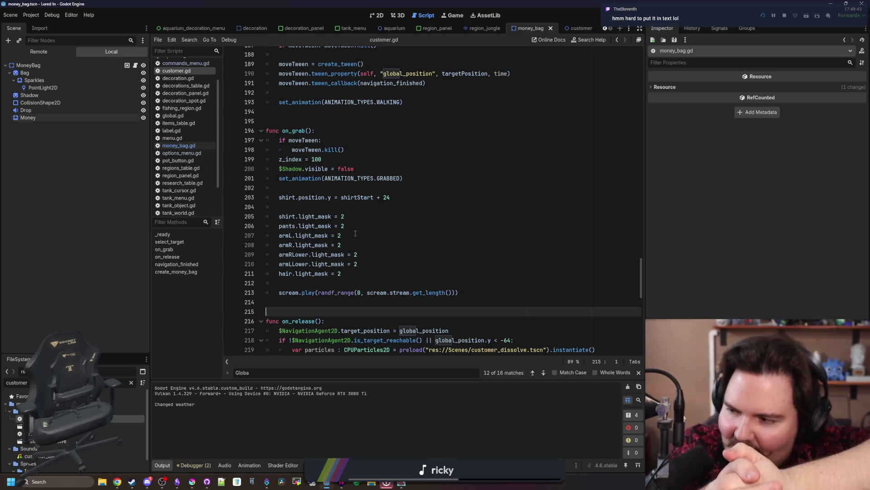
click(402, 482)
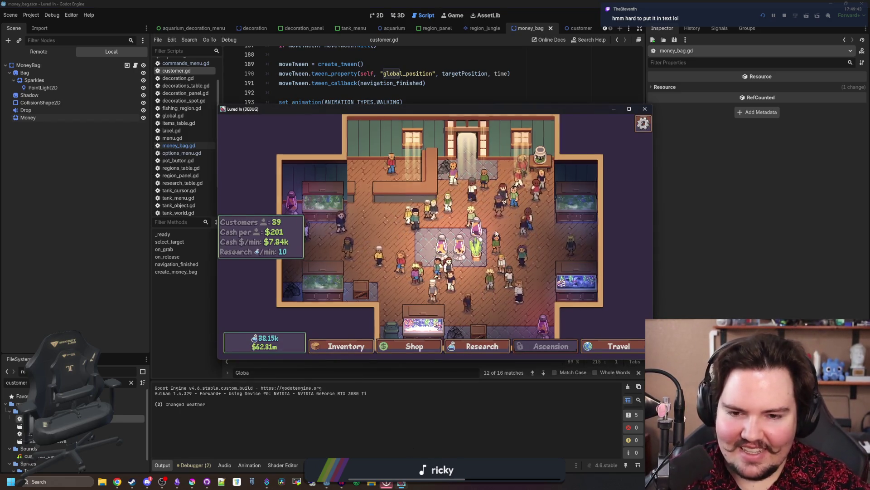
scroll(483, 285, up, 3)
scroll(497, 234, down, 2)
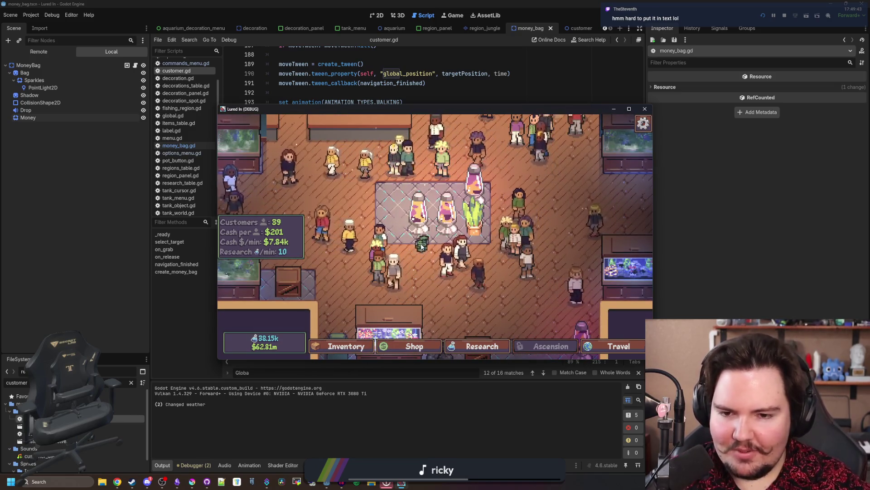
scroll(435, 221, up, 2)
scroll(435, 221, down, 3)
click(306, 200)
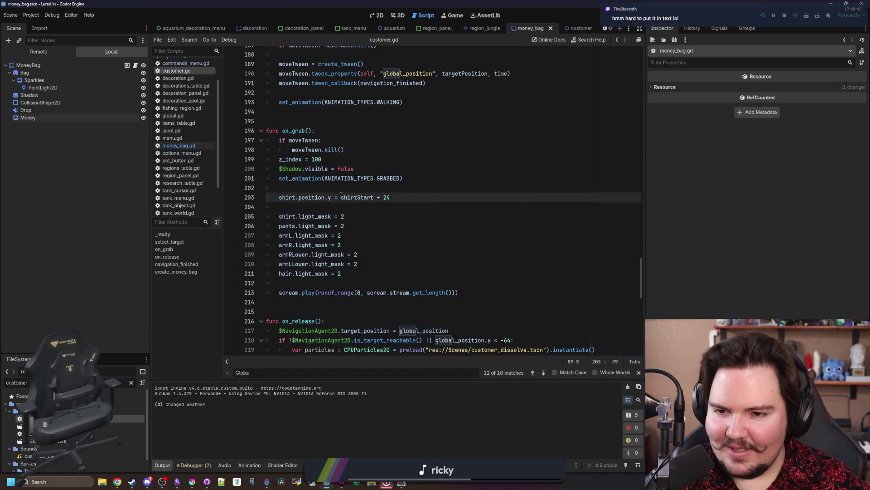
click(306, 205)
scroll(374, 217, up, 15)
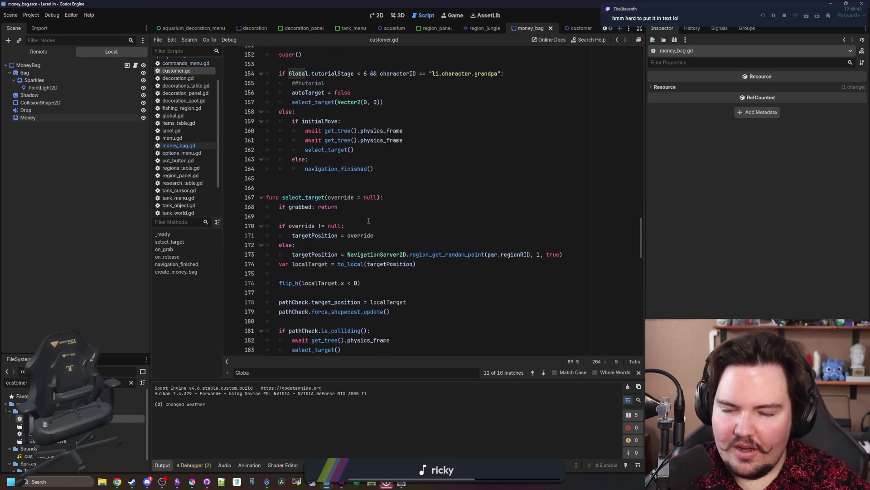
scroll(370, 212, up, 5)
click(348, 213)
scroll(349, 213, up, 8)
scroll(349, 208, up, 11)
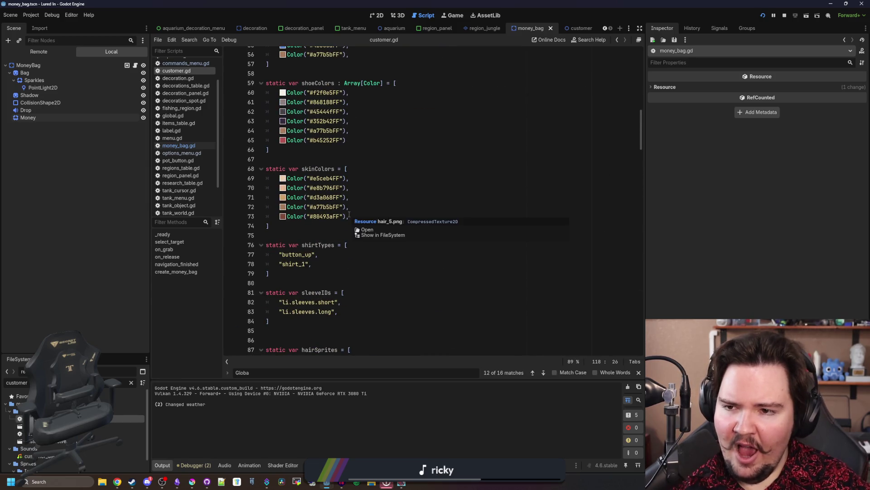
scroll(355, 201, up, 5)
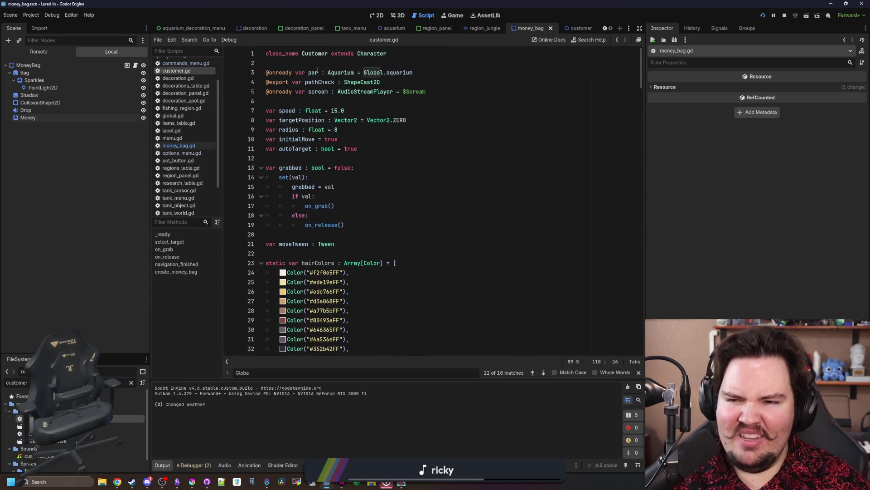
click(316, 54)
ctrl+click(316, 54)
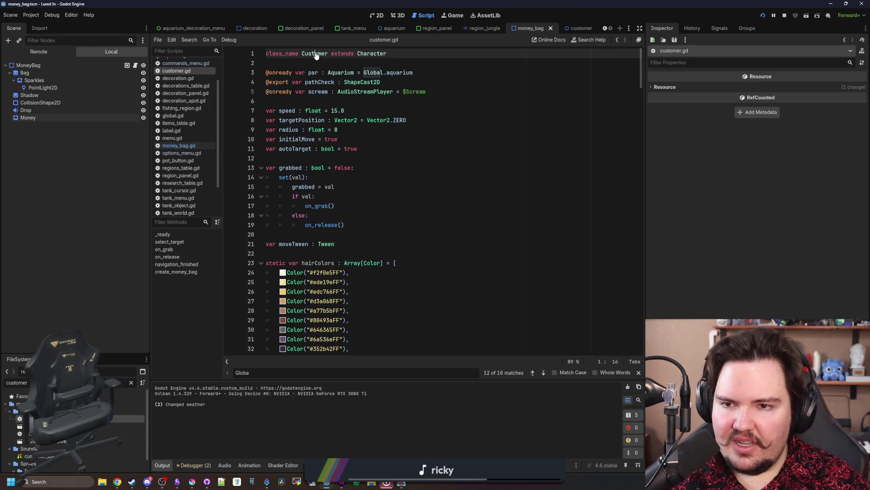
click(327, 54)
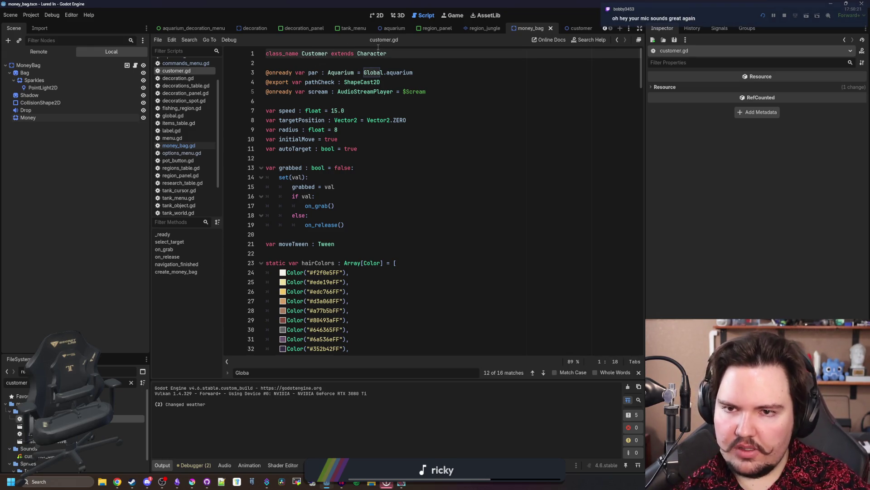
Open the Character base class script character.gd and scroll down past line 45
ctrl+click(377, 54)
scroll(334, 214, down, 4)
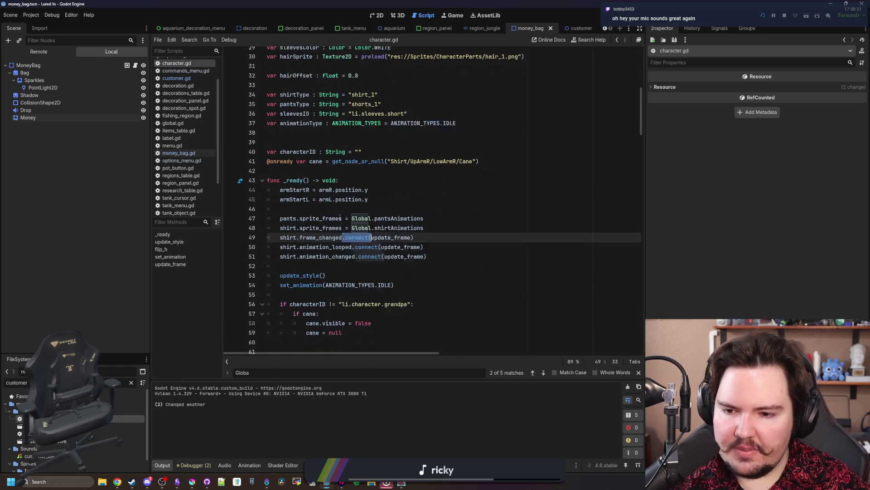
click(400, 192)
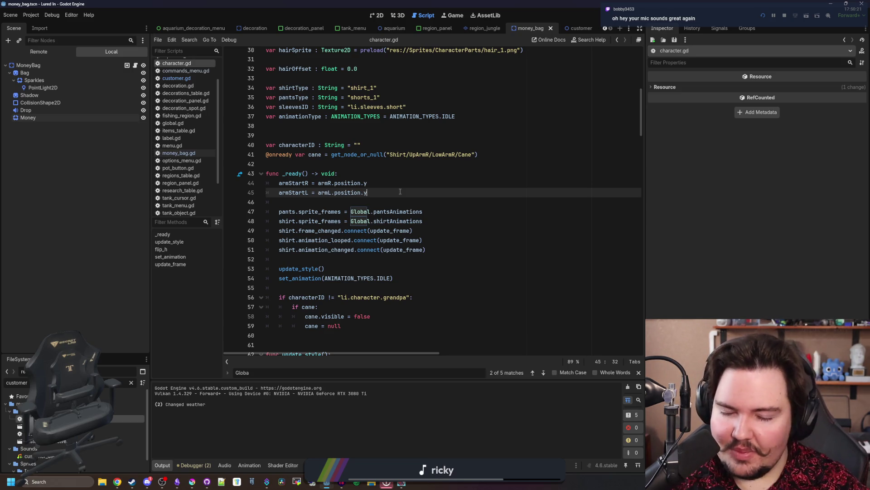
scroll(400, 192, down, 16)
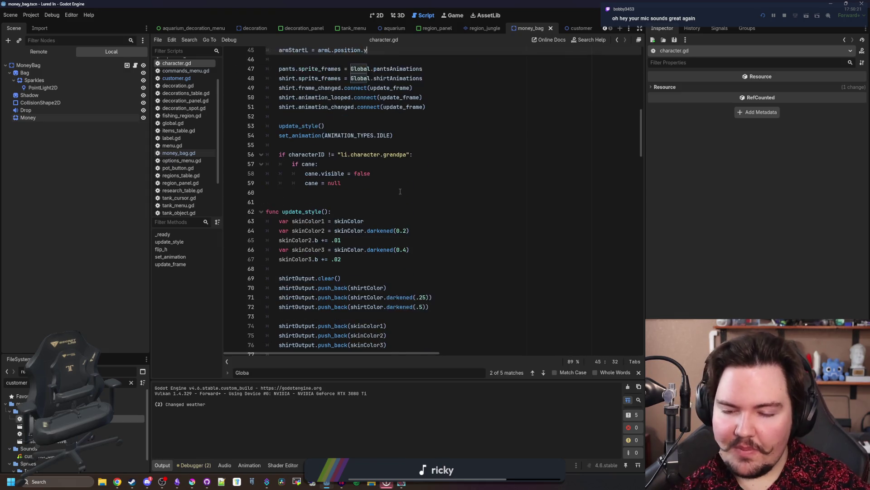
scroll(400, 191, down, 12)
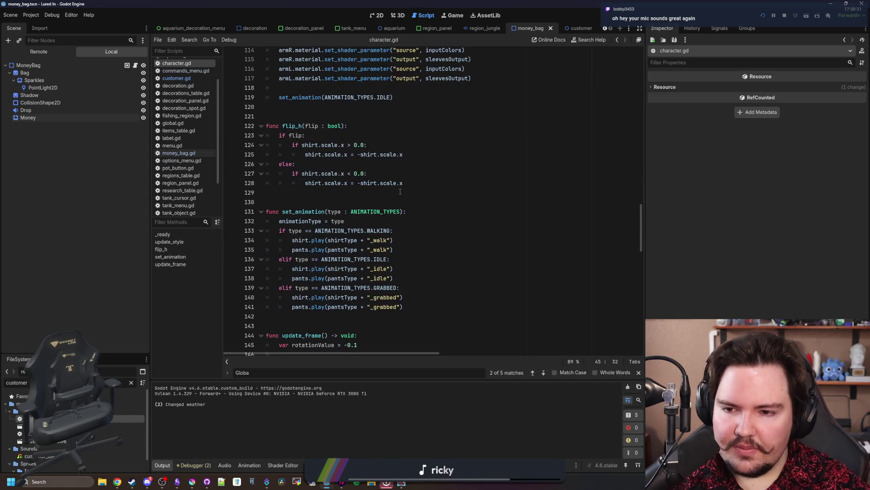
scroll(322, 216, down, 7)
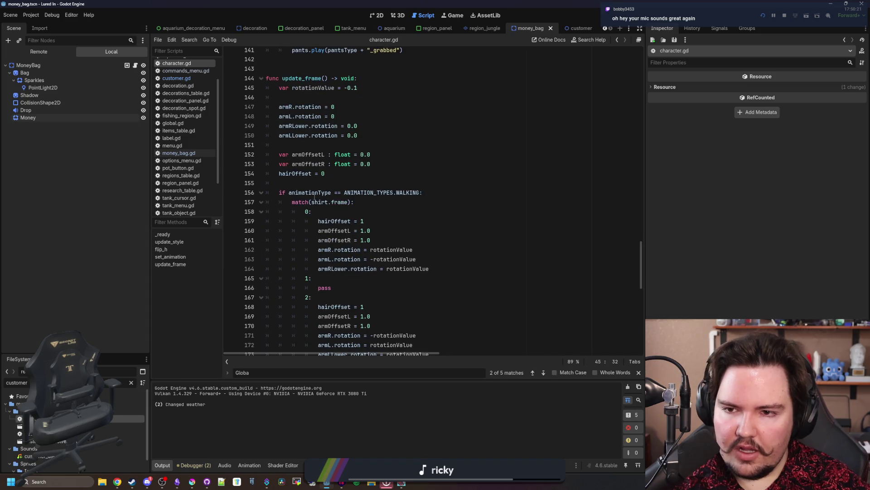
Inspect update_frame's arm rotation reset lines, ending after the armLLower reset
click(336, 174)
drag(335, 174, 279, 164)
click(311, 154)
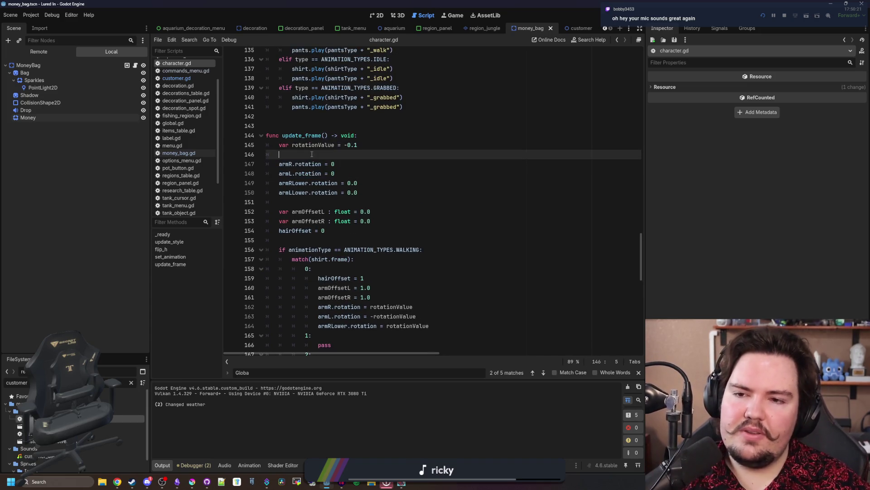
key(ctrl+z)
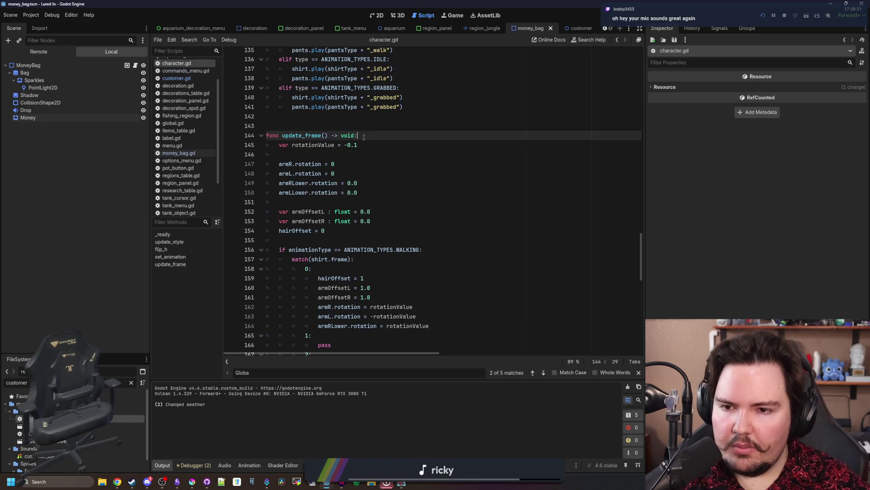
click(363, 193)
Scroll to the IDLE frame 3 case, then open the wrist exercise link from chat
scroll(363, 187, down, 5)
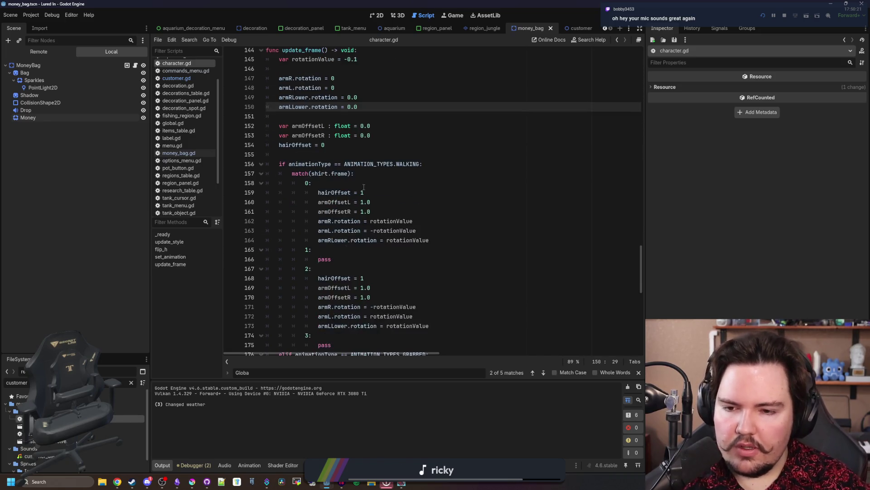
scroll(363, 187, down, 12)
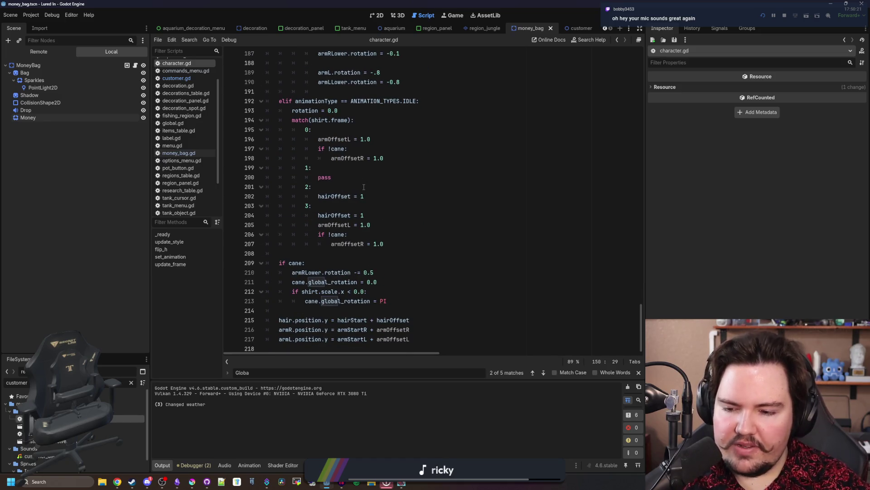
click(405, 210)
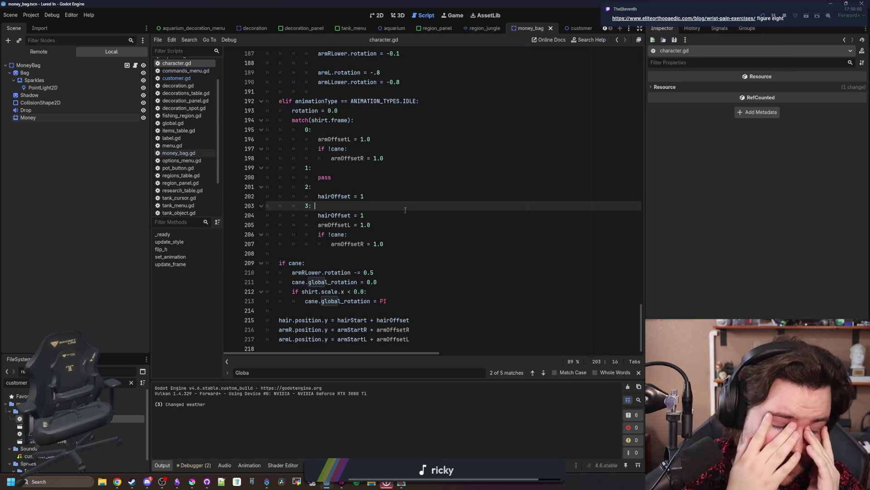
scroll(405, 210, right, 1)
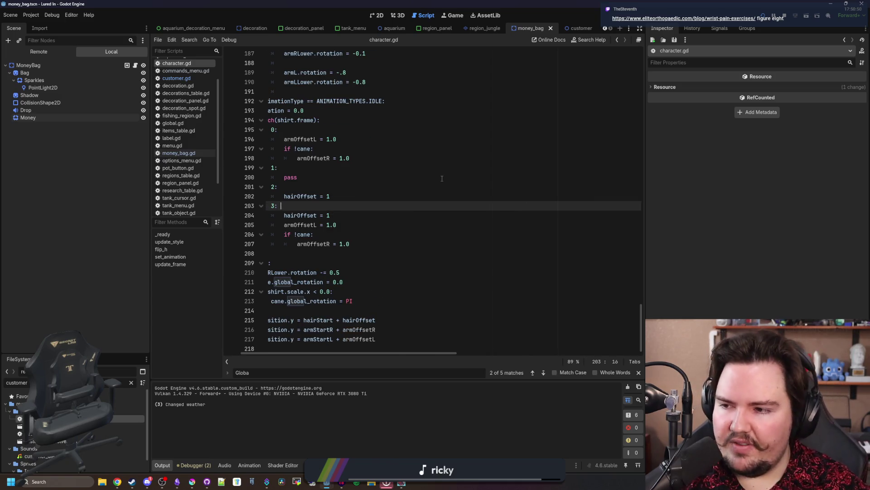
click(684, 18)
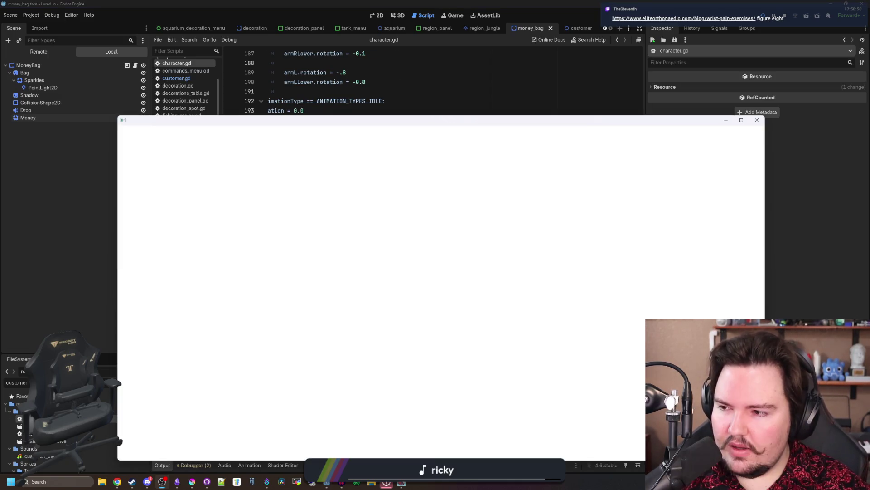
Skim the Exercises for Wrist Pain article and dismiss the Oura Ring giveaway popup
scroll(405, 270, down, 1)
scroll(405, 270, down, 7)
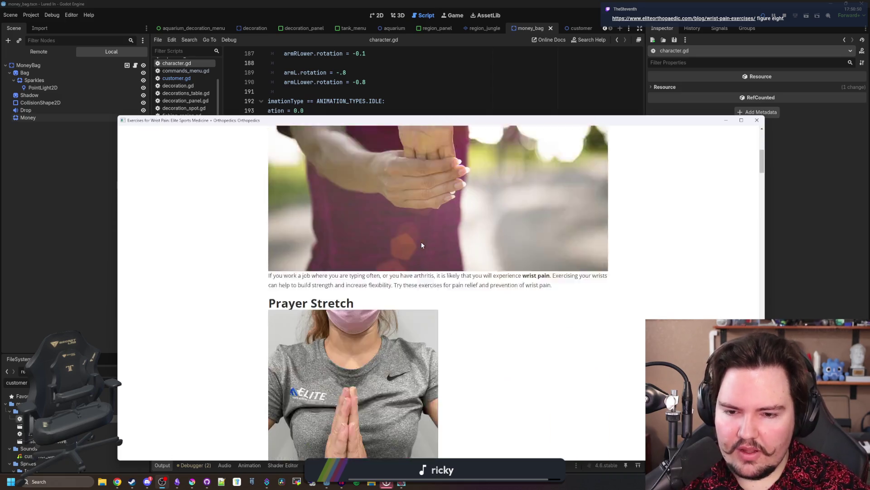
click(625, 169)
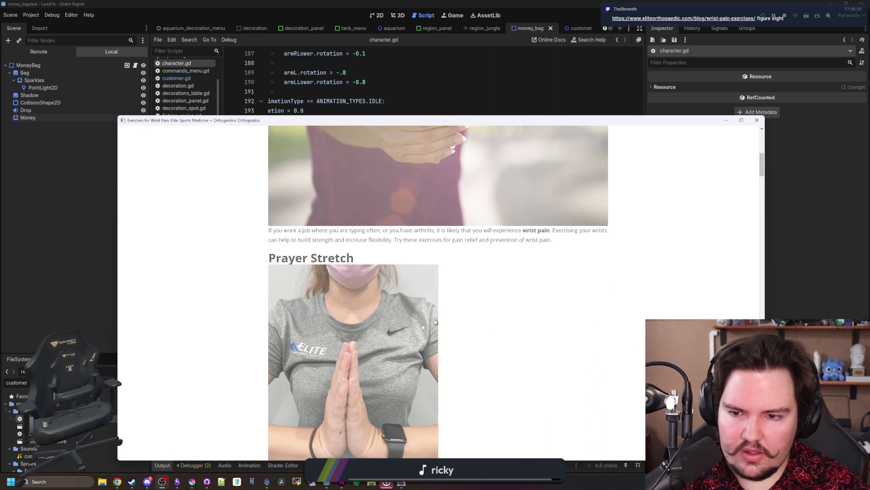
scroll(293, 331, down, 10)
scroll(293, 332, down, 16)
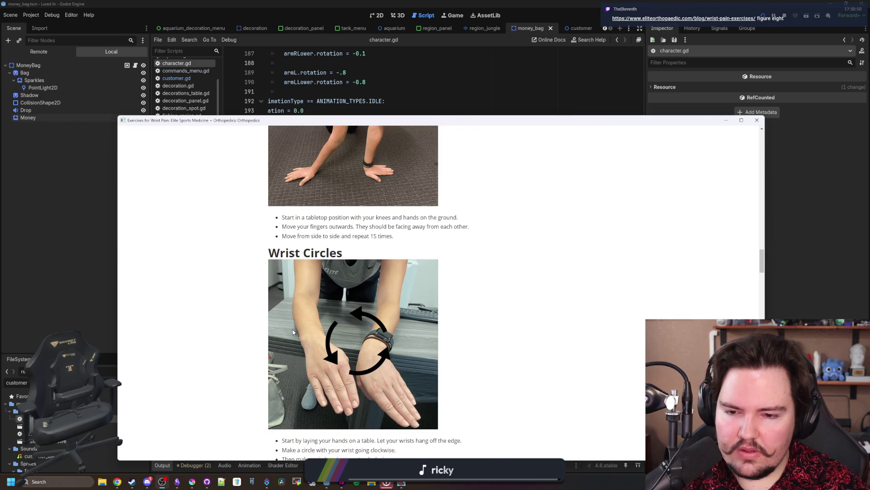
scroll(292, 332, down, 18)
scroll(292, 332, down, 14)
scroll(292, 332, up, 4)
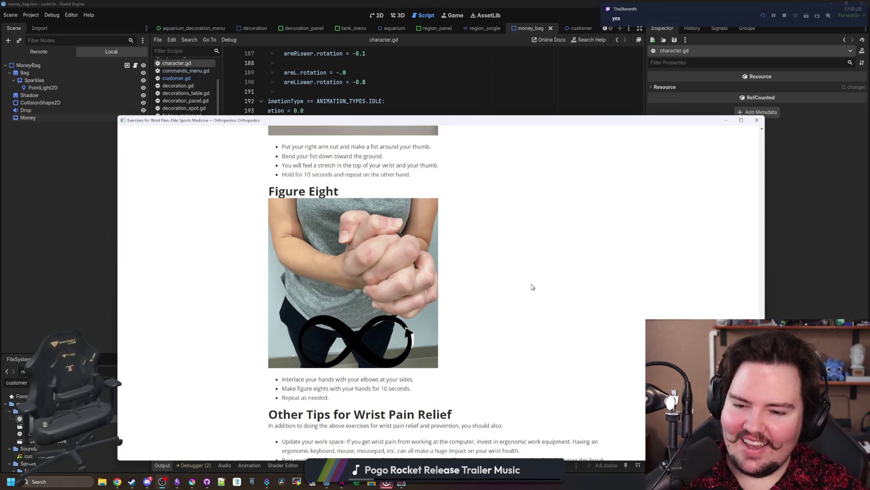
Read to the article's end, close it, and put the caret on the if cane line
scroll(532, 286, down, 6)
scroll(380, 320, down, 4)
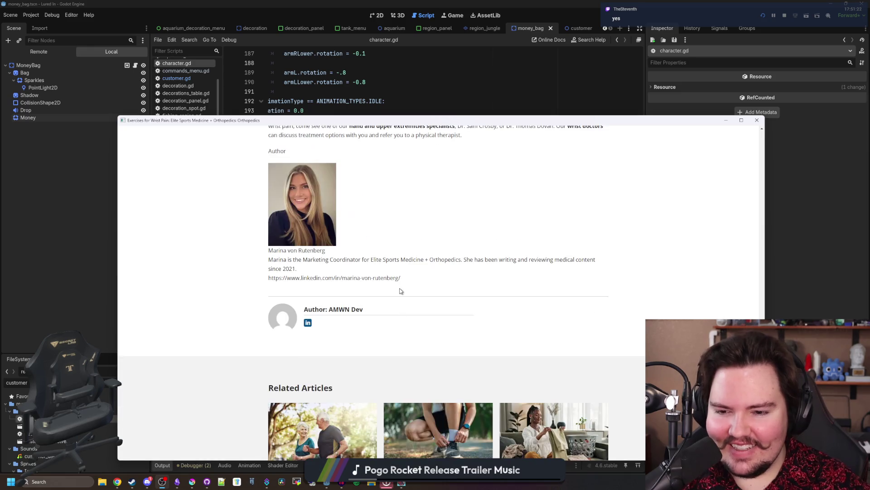
scroll(401, 291, down, 3)
scroll(457, 189, down, 4)
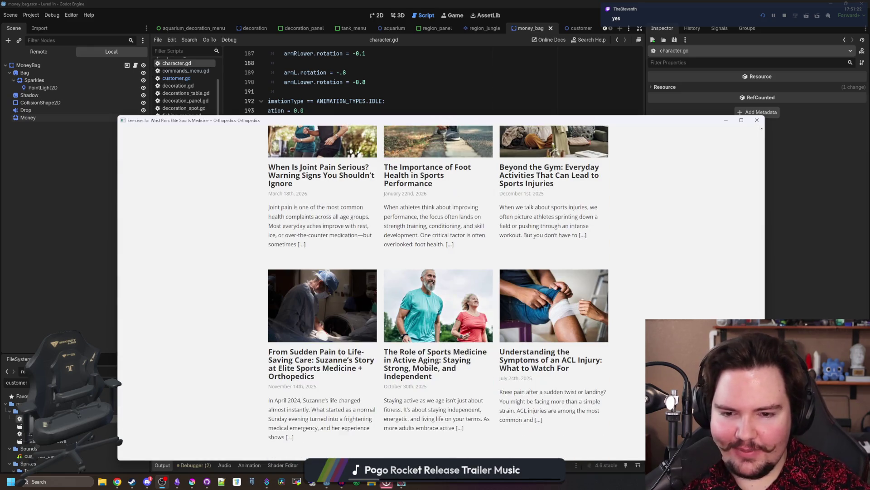
scroll(472, 211, down, 5)
scroll(466, 231, up, 15)
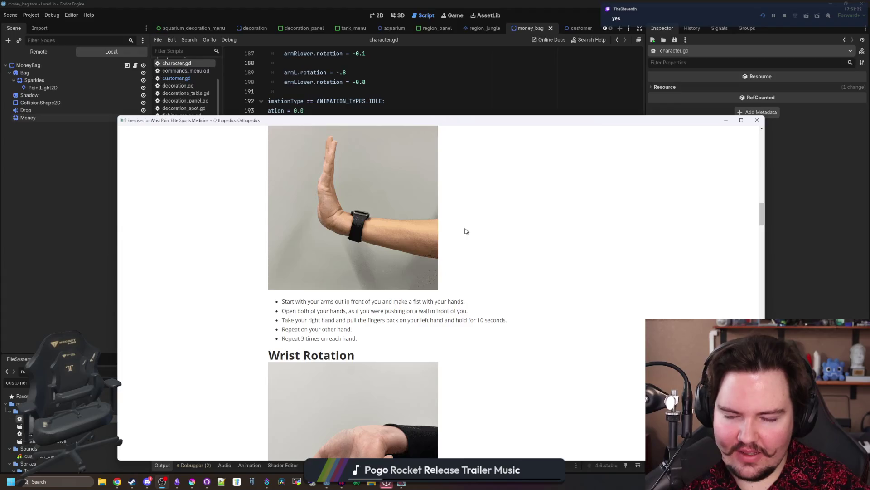
scroll(466, 231, up, 10)
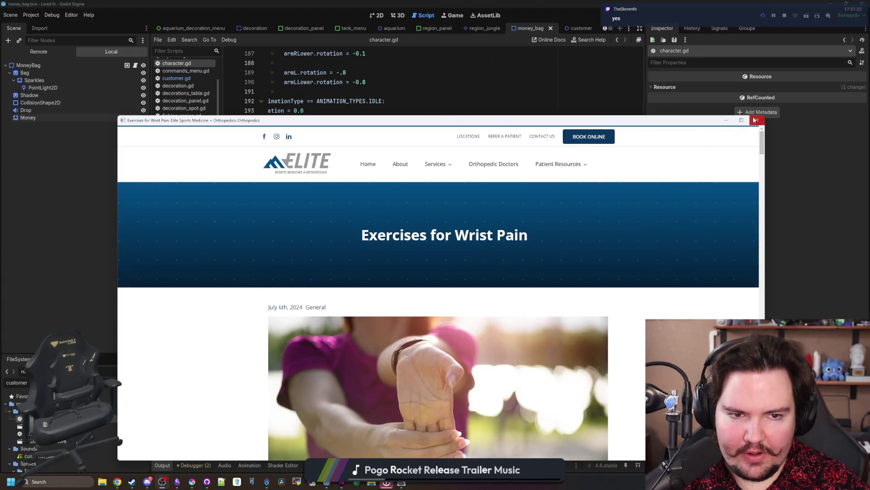
click(755, 120)
click(337, 263)
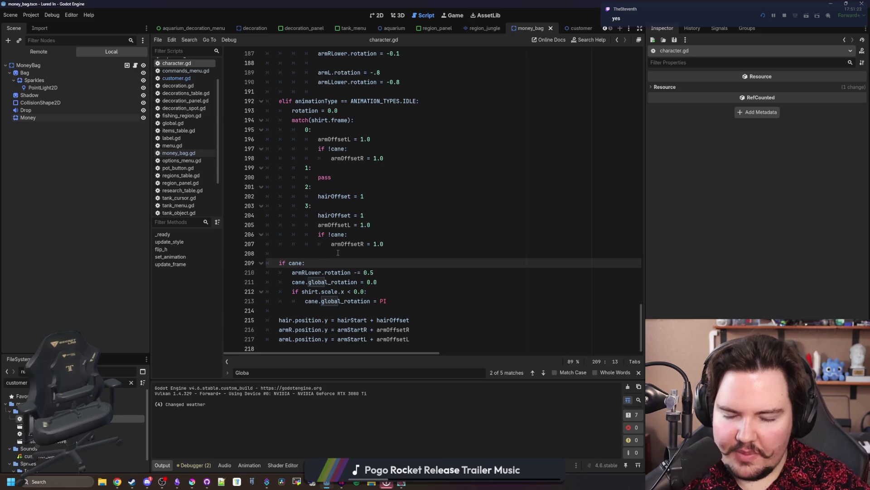
click(338, 253)
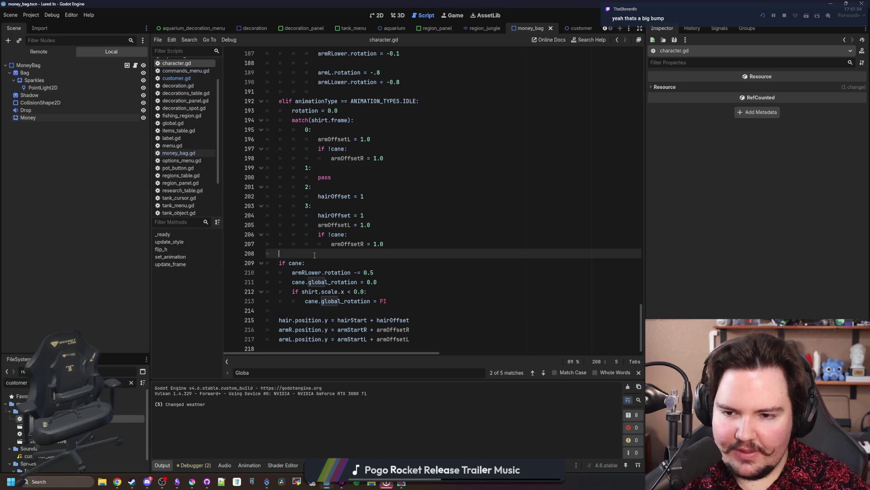
scroll(337, 255, up, 3)
scroll(375, 229, up, 6)
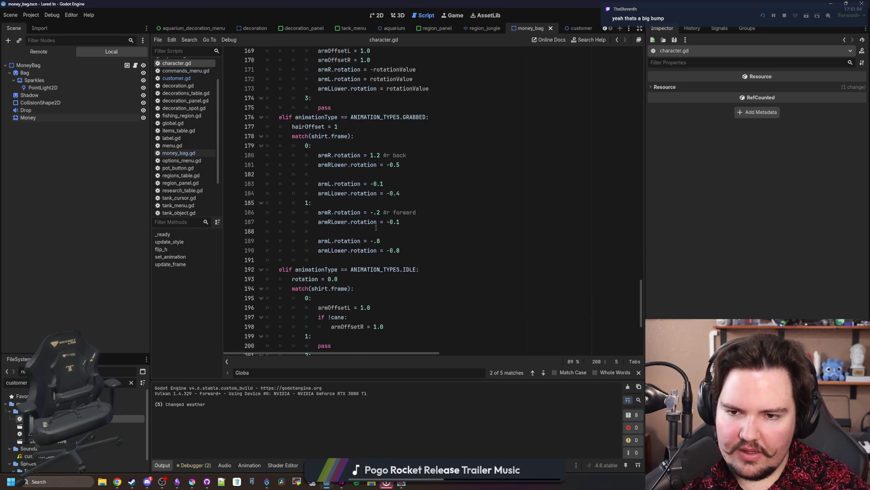
click(377, 230)
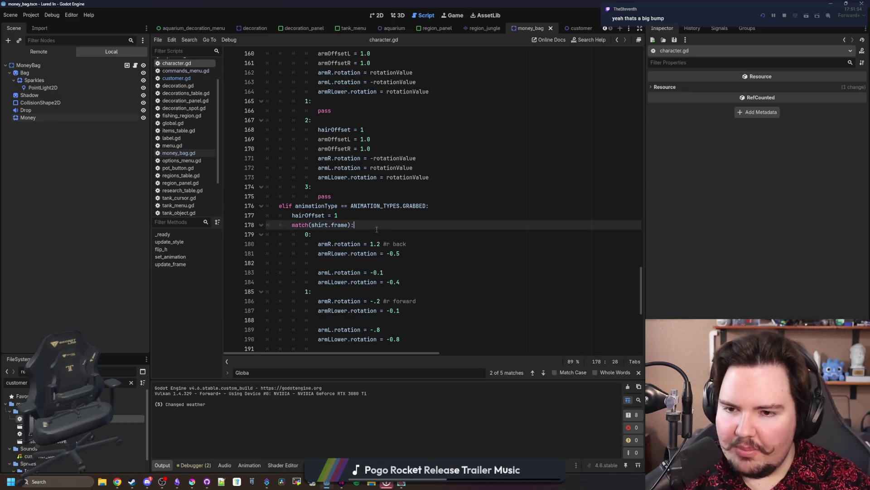
click(362, 233)
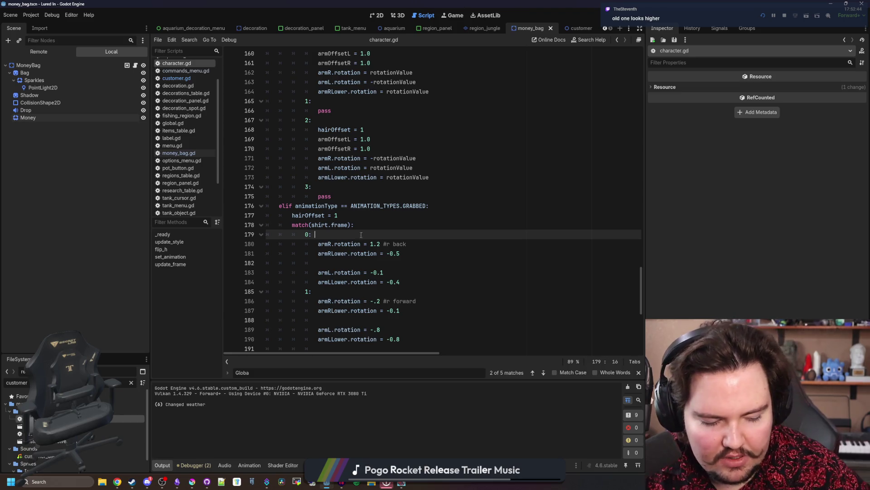
click(390, 221)
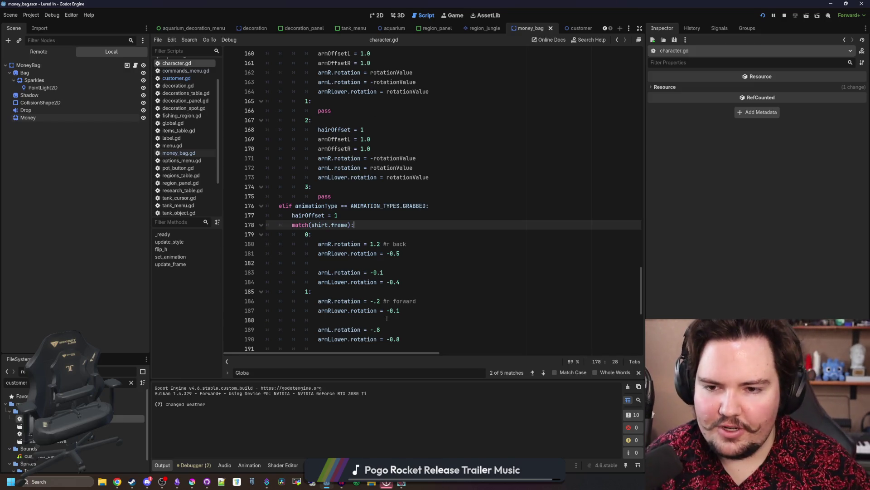
click(443, 242)
Review the grabbed-frame lines 177–180 in character.gd, then switch to the Lured In (DEBUG) window
click(395, 226)
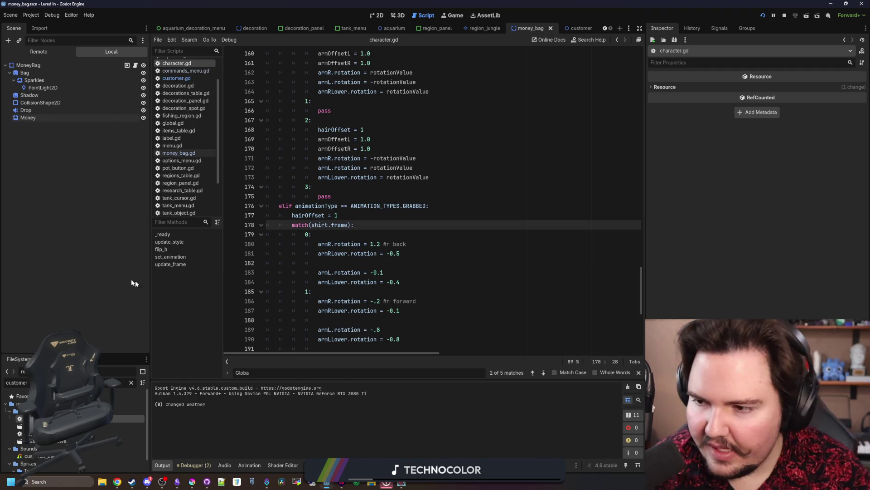
click(404, 244)
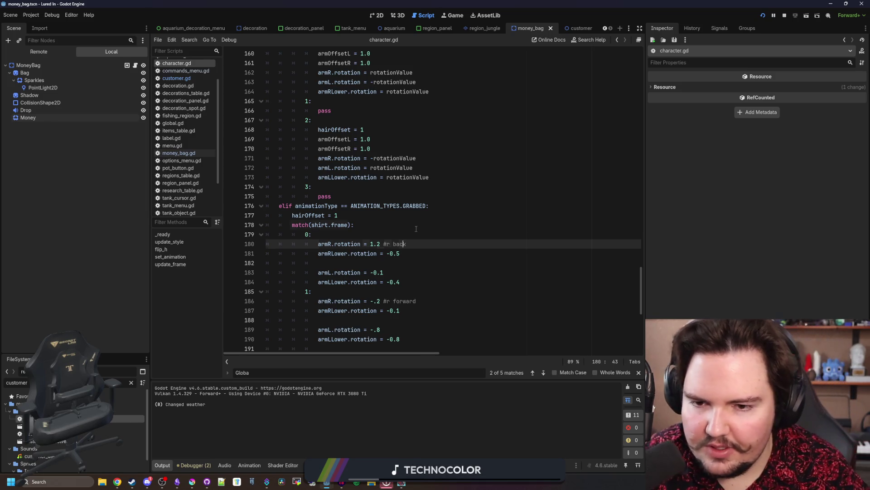
click(416, 228)
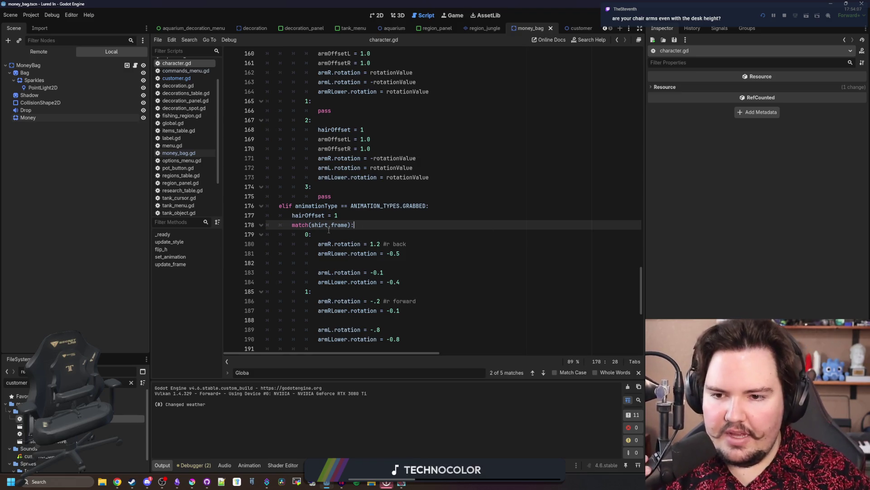
click(362, 215)
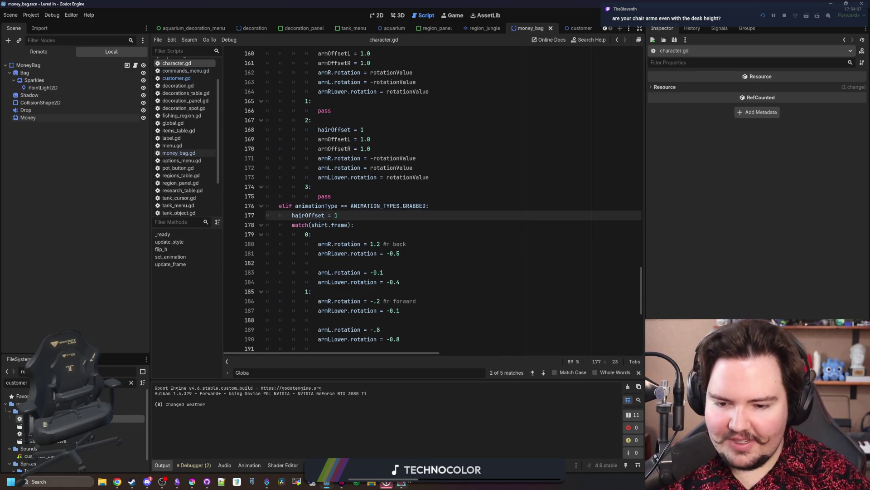
key(alt+Tab)
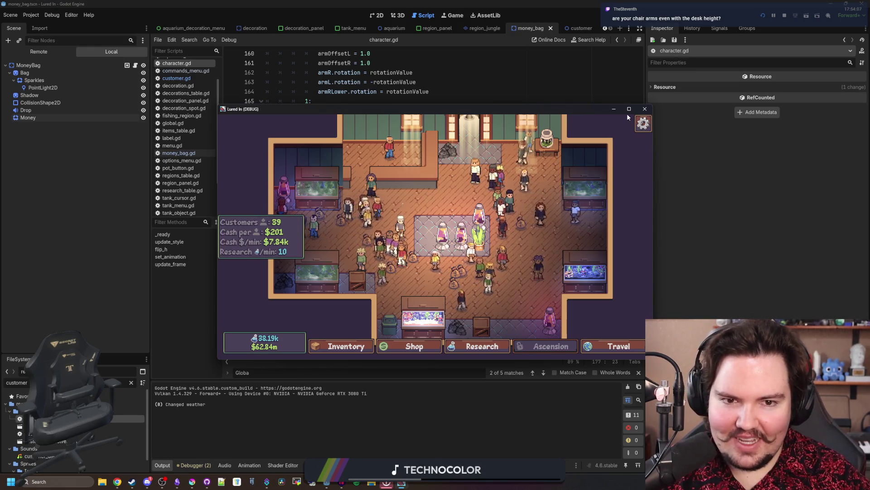
Maximize the game, collect the green money bag, pan the shop, and check Fish Tank 4
click(629, 110)
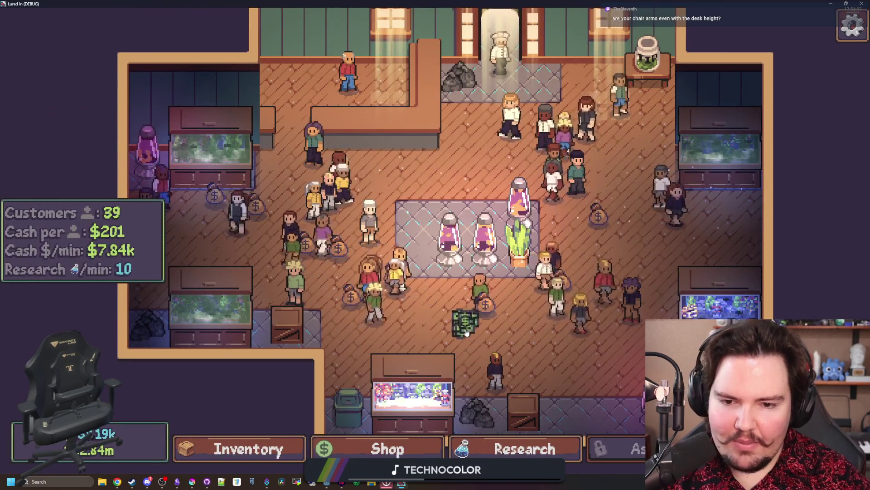
click(466, 323)
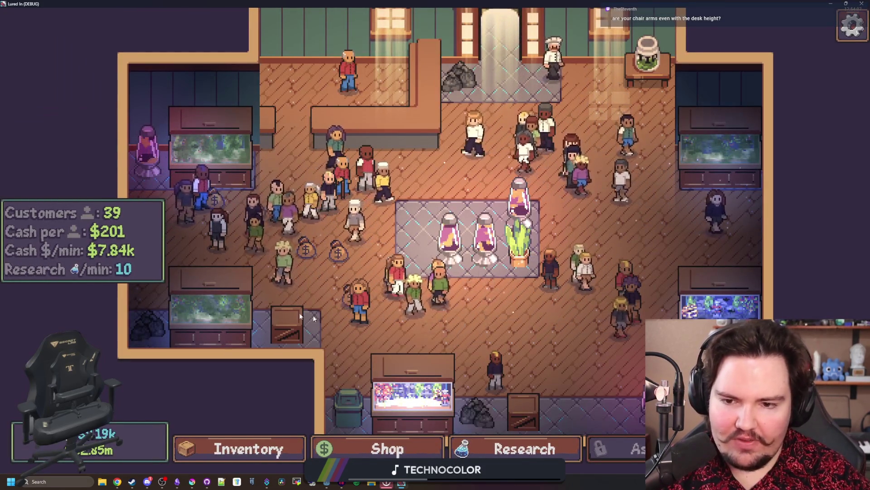
key(a)
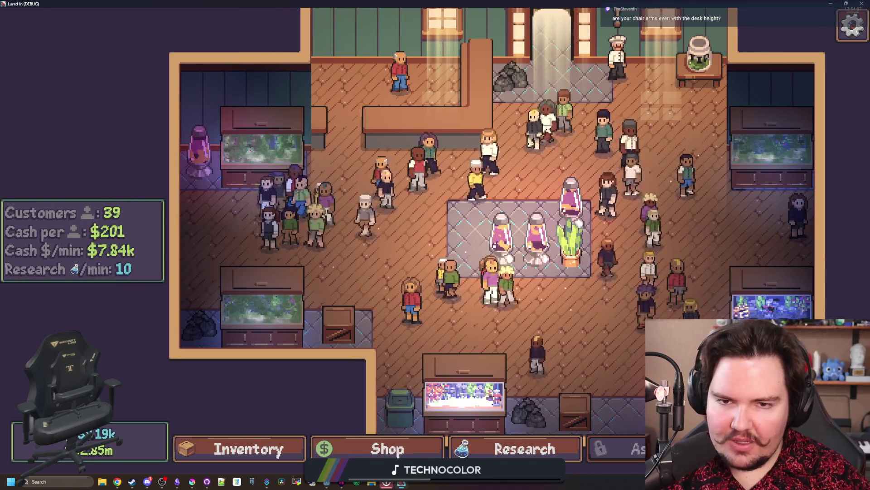
key(d)
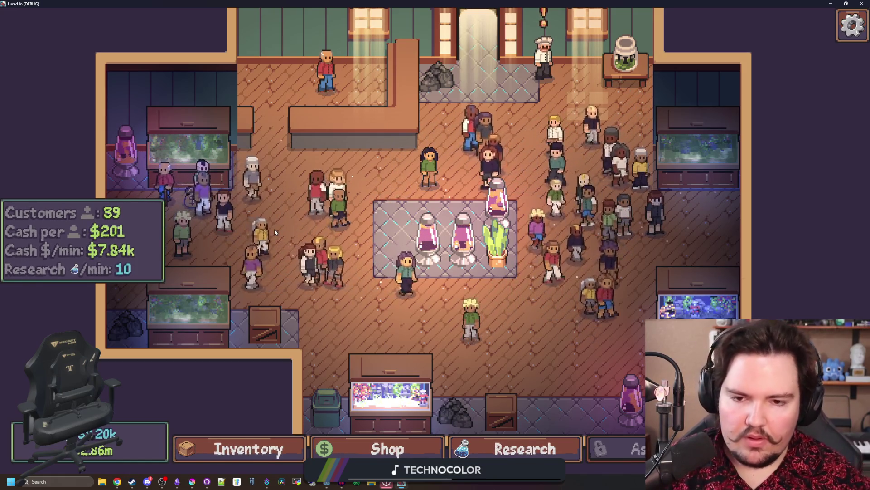
click(698, 305)
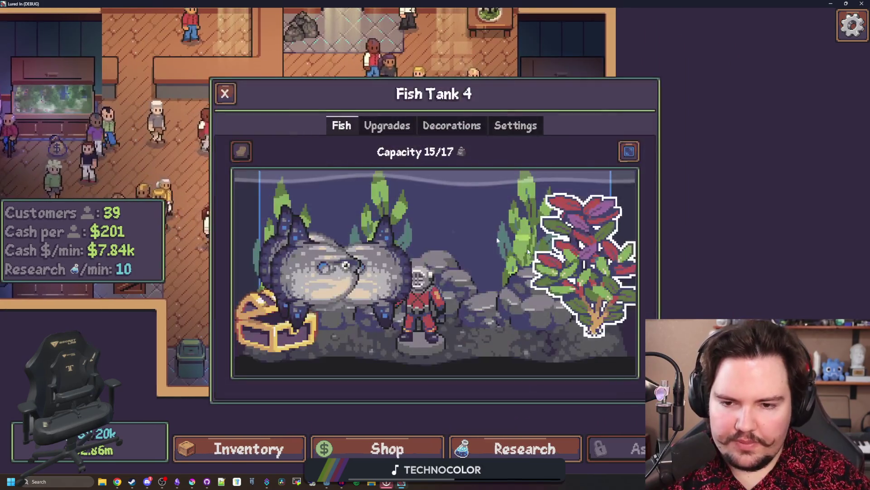
key(Escape)
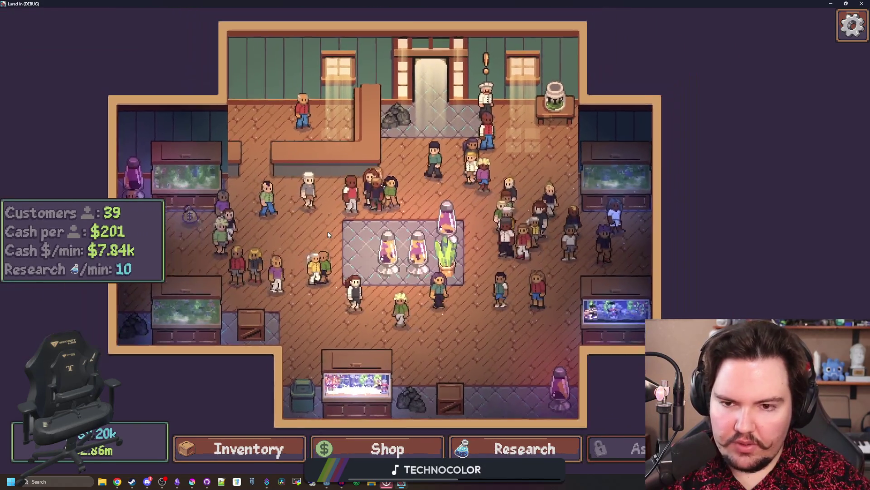
key(F8)
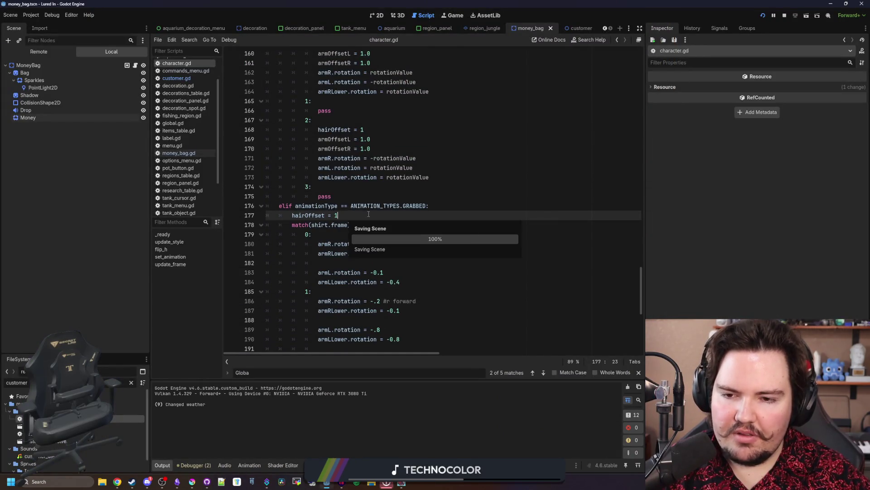
click(401, 485)
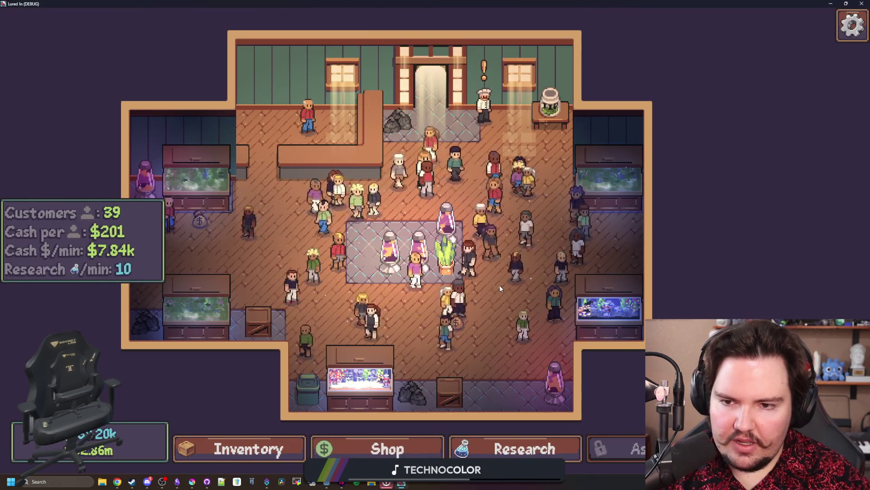
Collect the money bags by the left tank and among customers, view Options, then stop the run
click(191, 226)
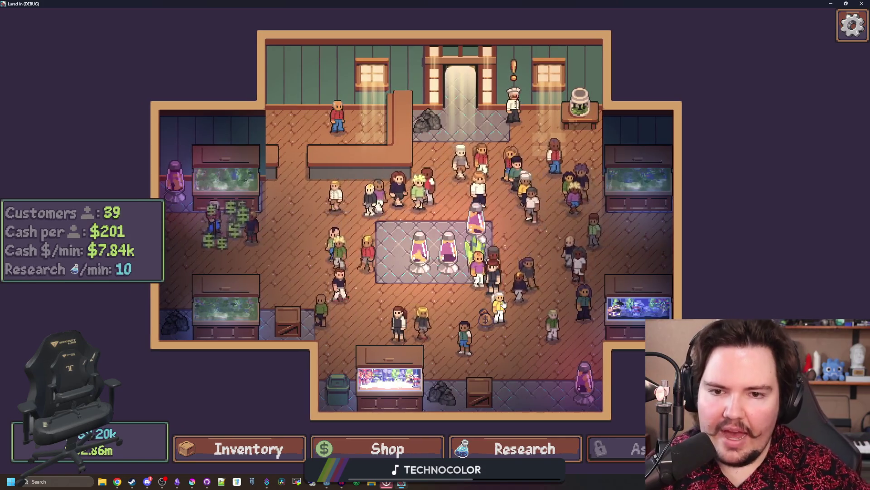
click(487, 319)
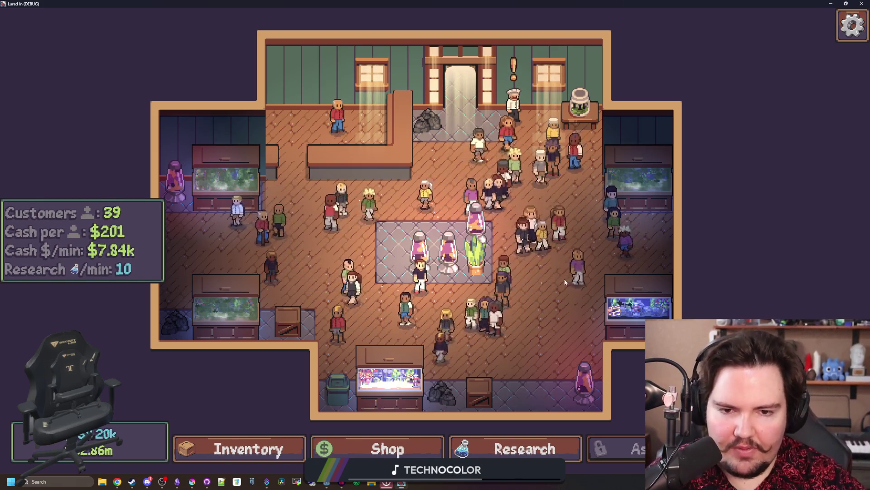
scroll(565, 257, up, 2)
scroll(565, 258, down, 2)
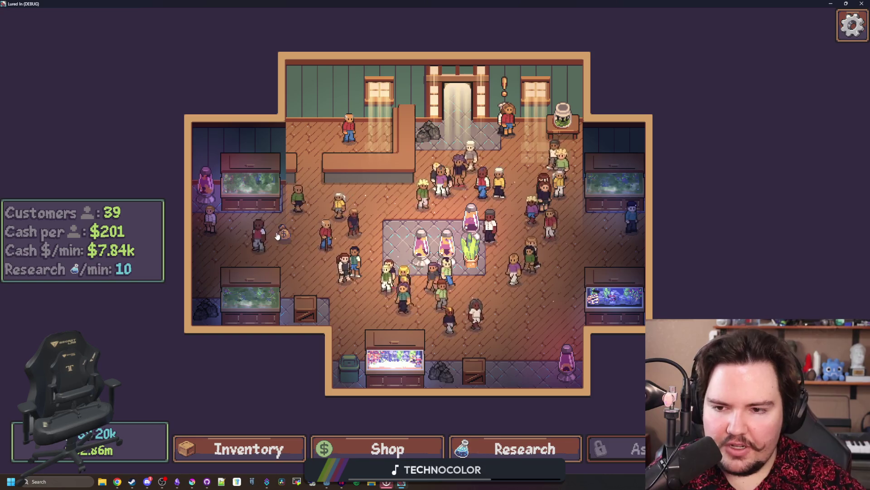
key(Escape)
click(490, 258)
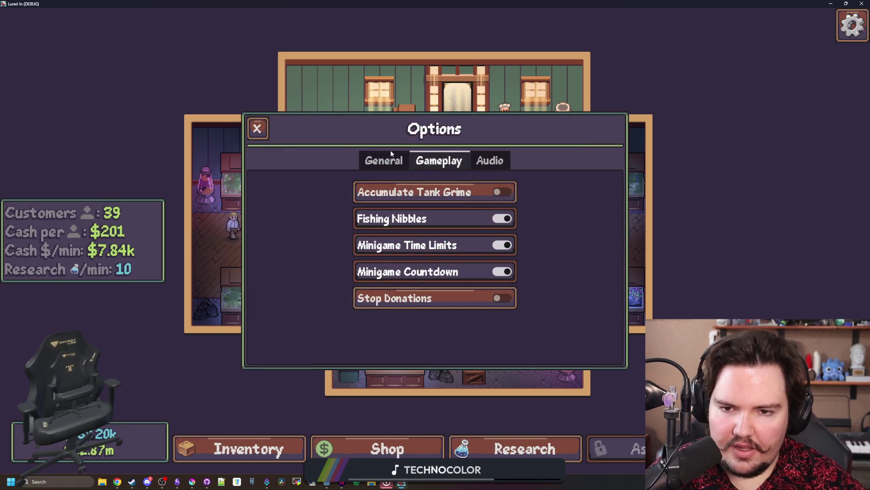
key(Escape)
key(super+Down)
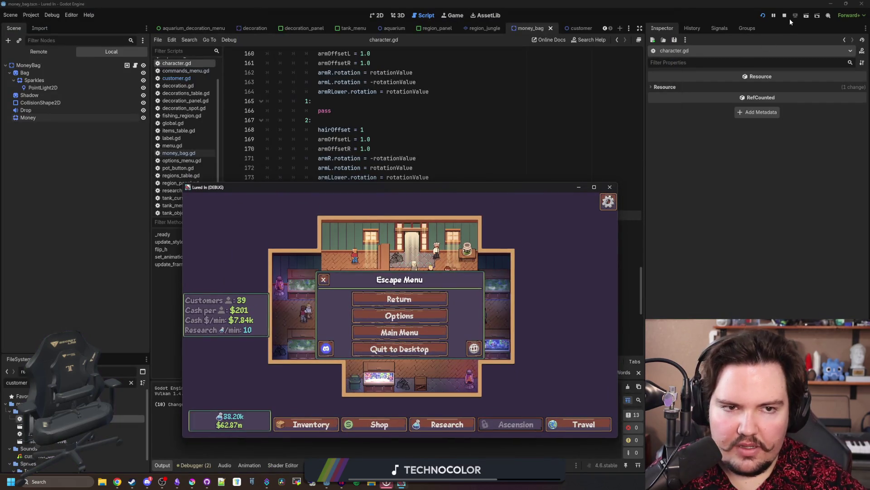
click(785, 15)
Select customer.gd in the script list and save with Ctrl+S
click(371, 148)
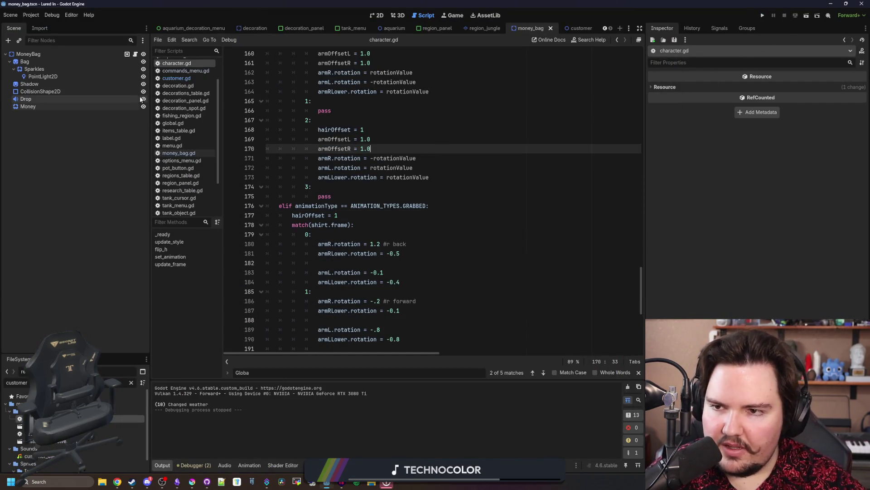
click(176, 78)
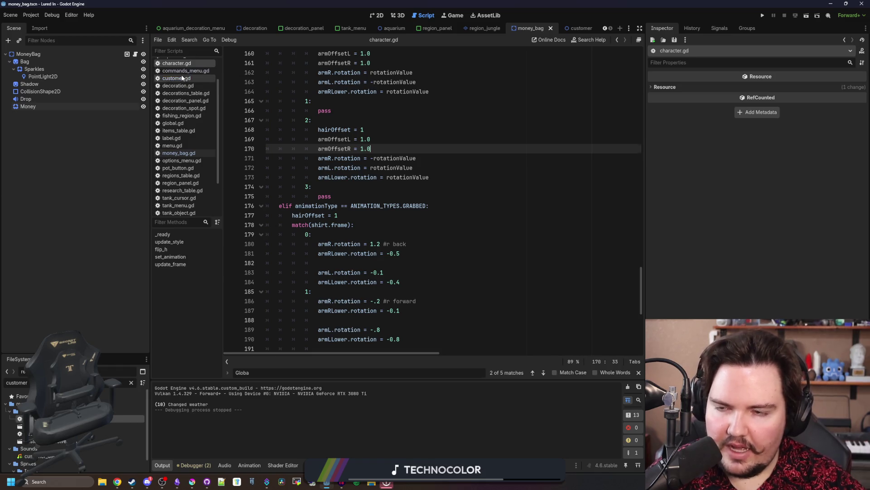
key(ctrl+s)
click(347, 163)
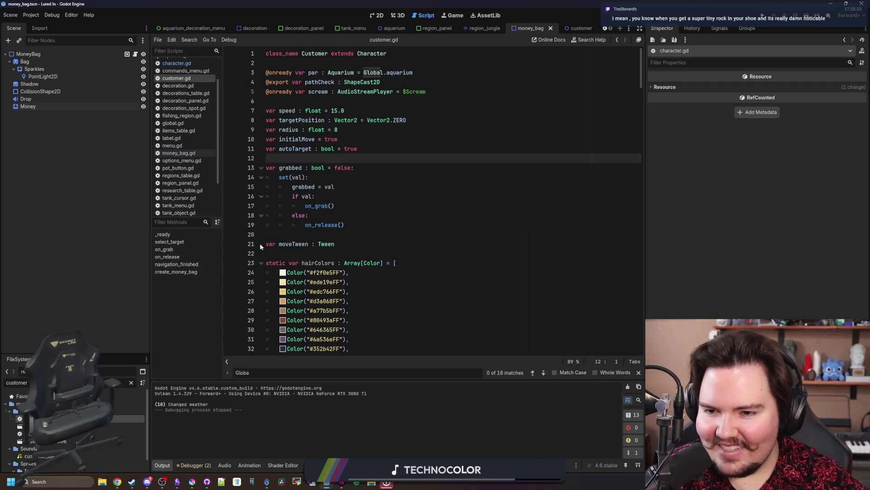
click(298, 238)
key(ctrl+s)
Scroll past the pantsColors list and pList to _ready's shirt.scale line
scroll(308, 233, down, 10)
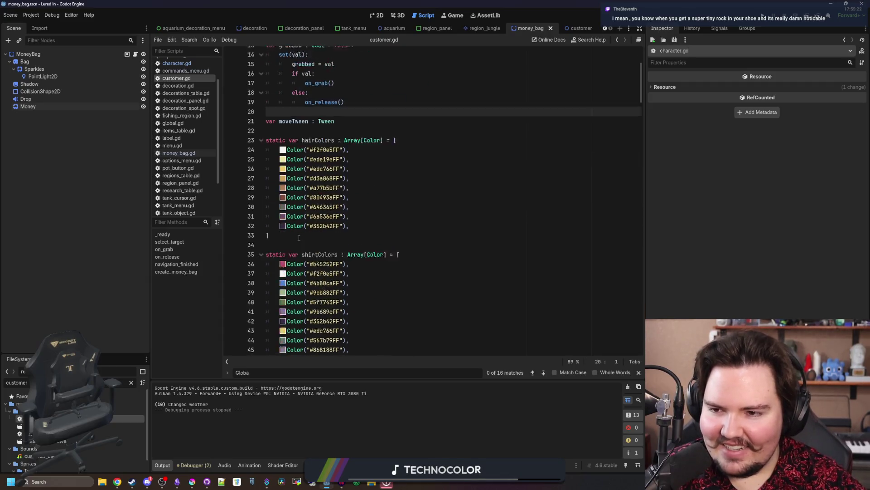
click(449, 206)
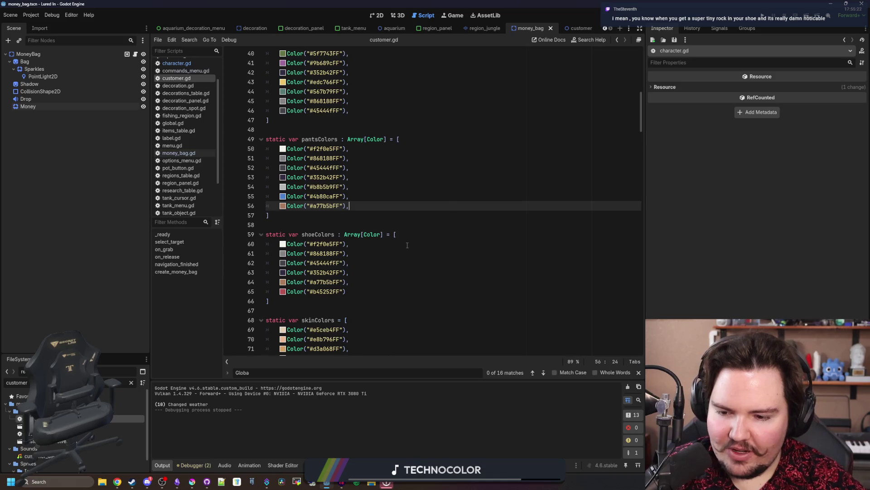
scroll(449, 198, down, 10)
scroll(449, 198, down, 5)
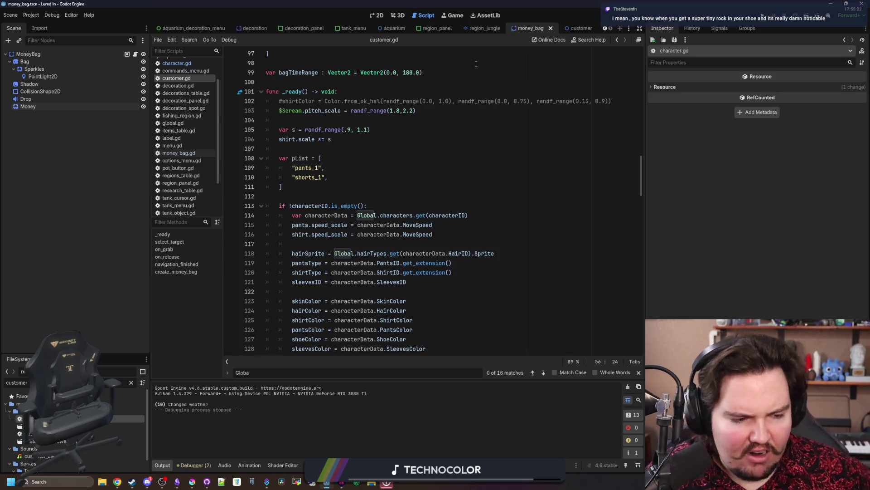
click(356, 161)
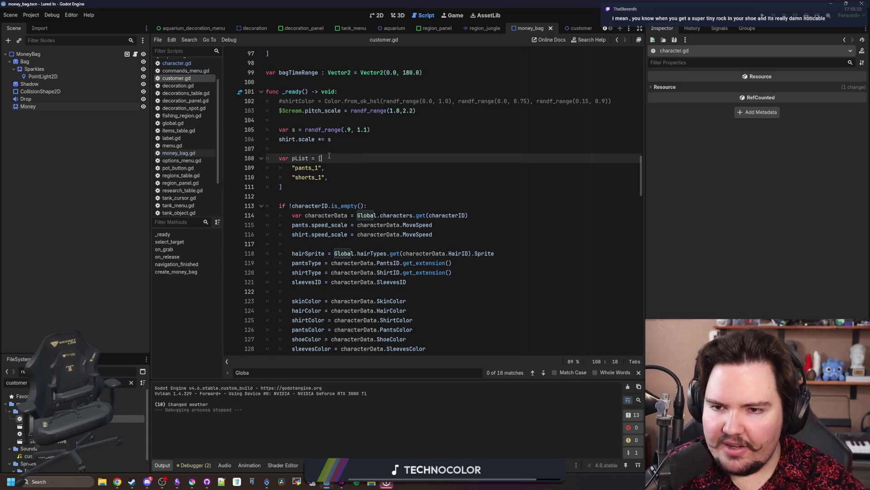
click(339, 143)
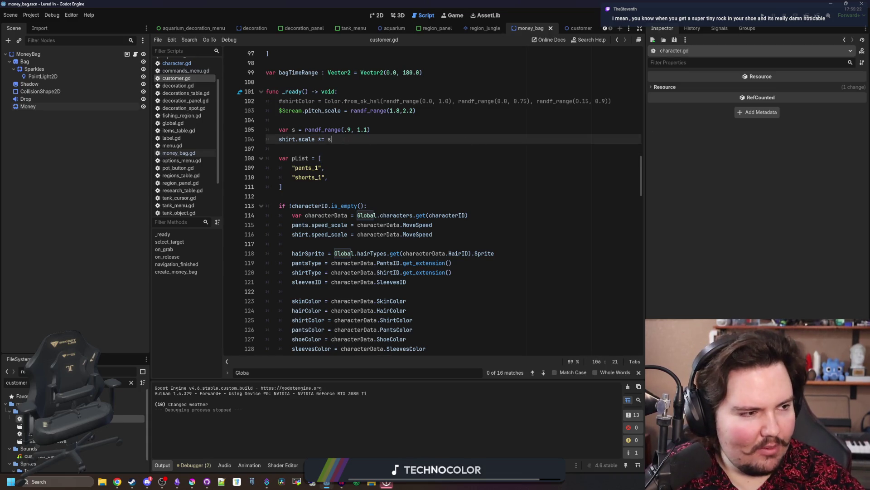
Search Google for 'herman miller embody gaming chair' and open the Herman Miller store listing from images
key(super+2)
text(her)
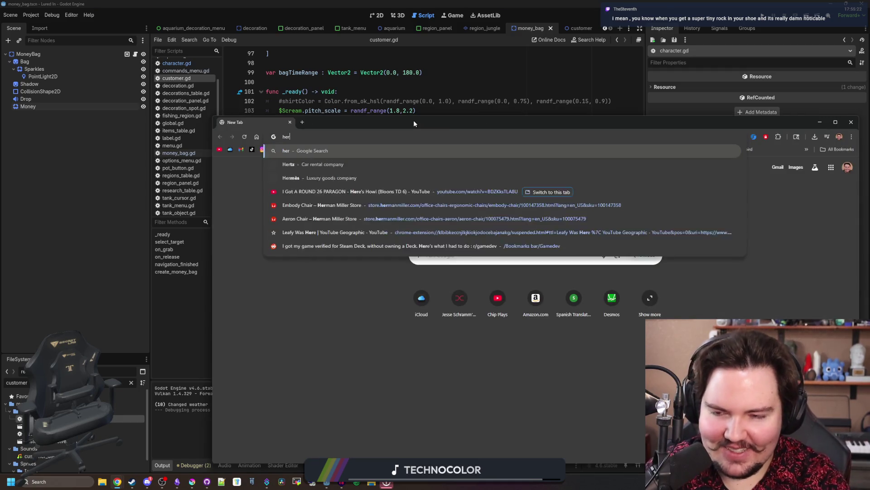
text(man miller embo)
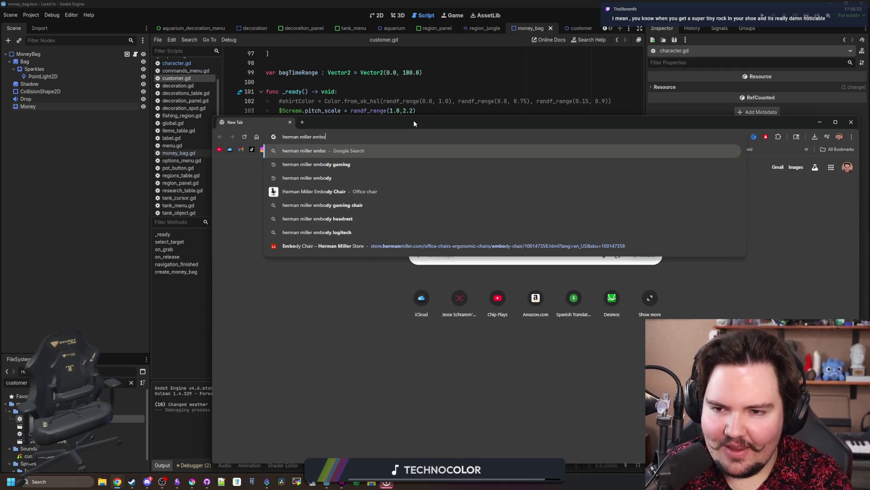
text(dy gaming chair)
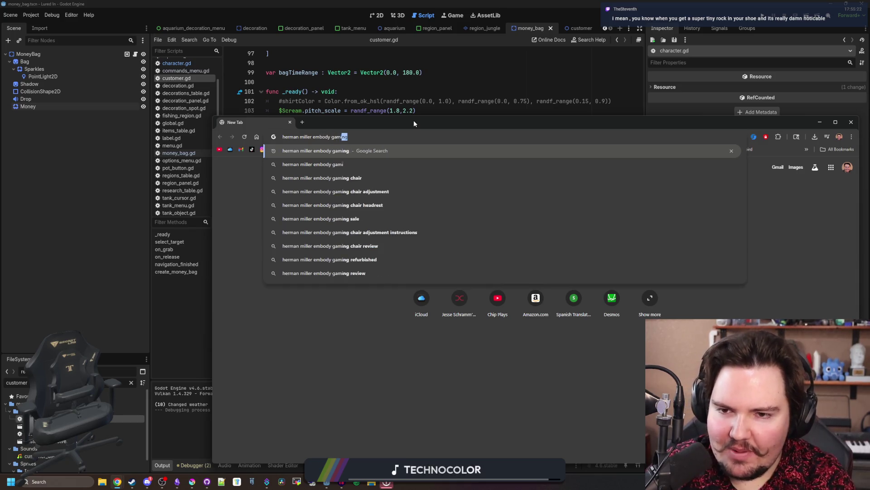
key(Return)
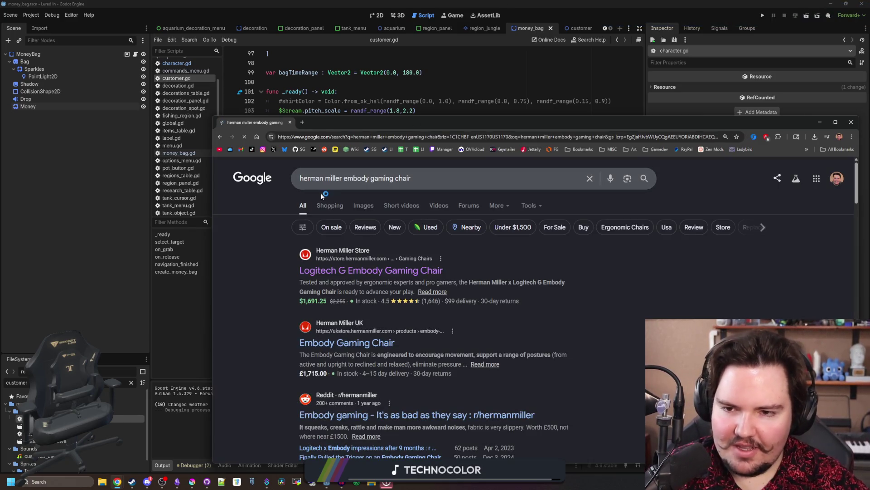
click(362, 202)
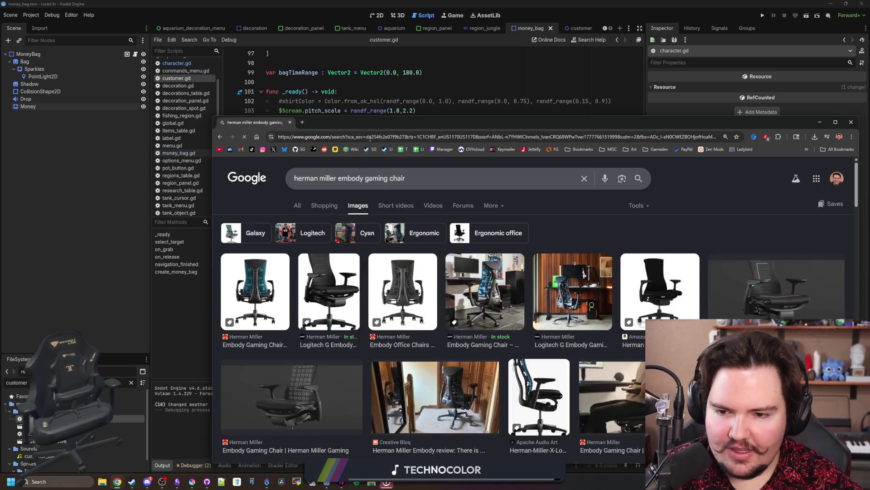
click(257, 282)
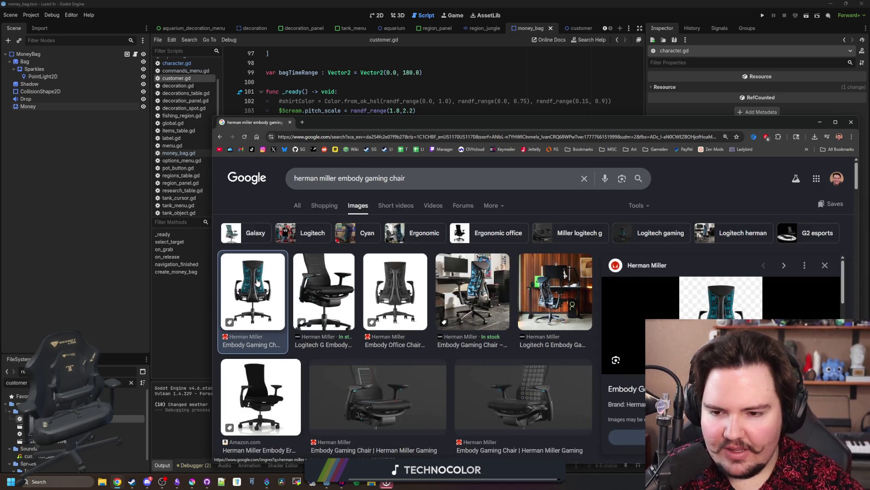
click(302, 293)
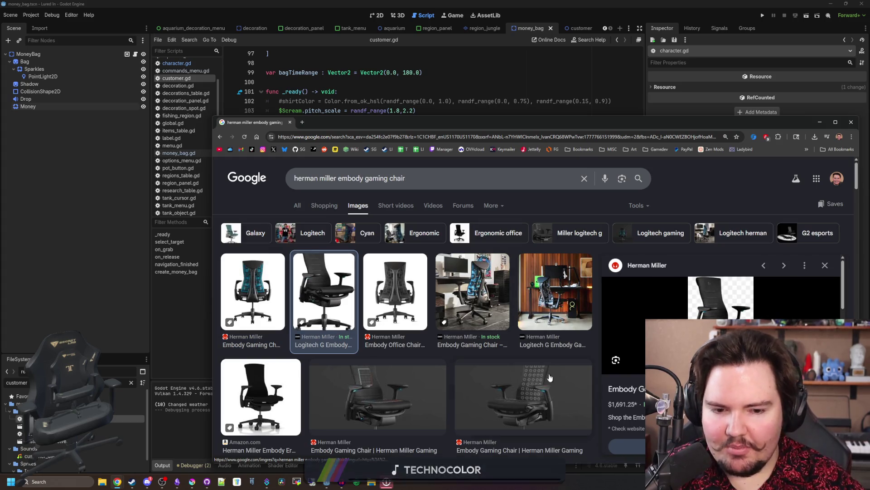
click(298, 212)
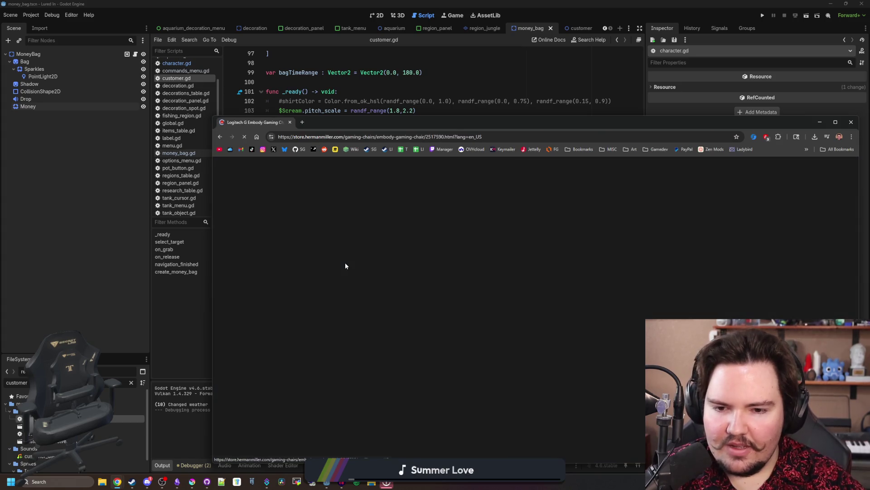
Maximize the browser and view the chair's back and front images on the product page
drag(508, 119, 508, 113)
double_click(508, 116)
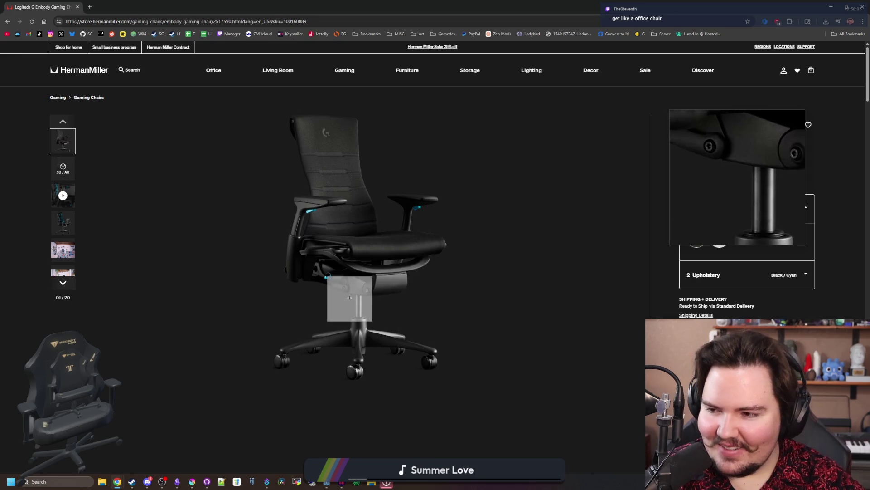
click(75, 221)
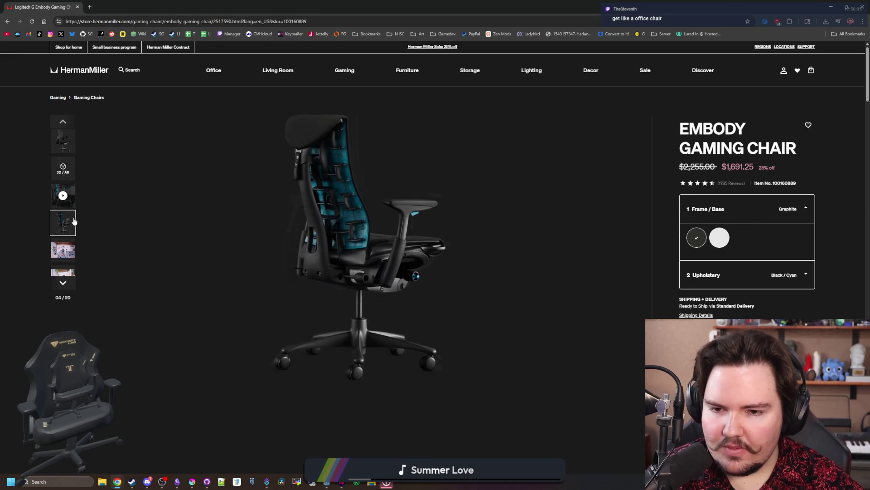
click(62, 136)
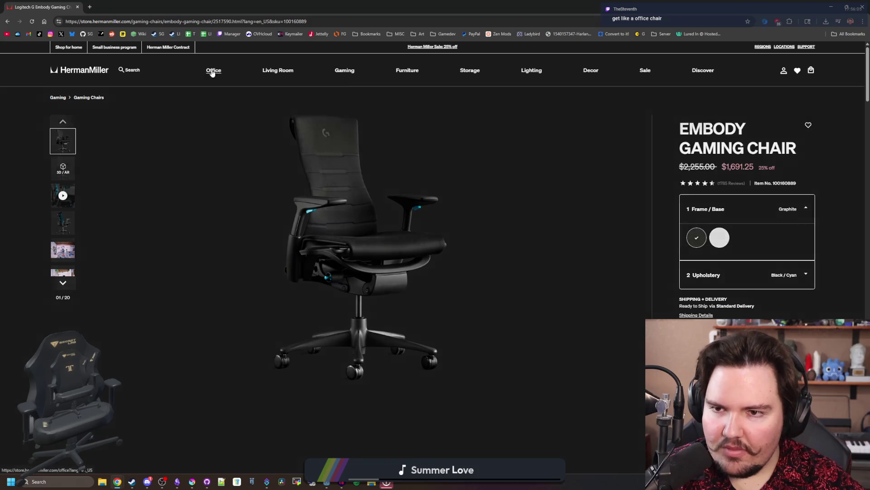
mouse_move(213, 73)
scroll(798, 306, down, 5)
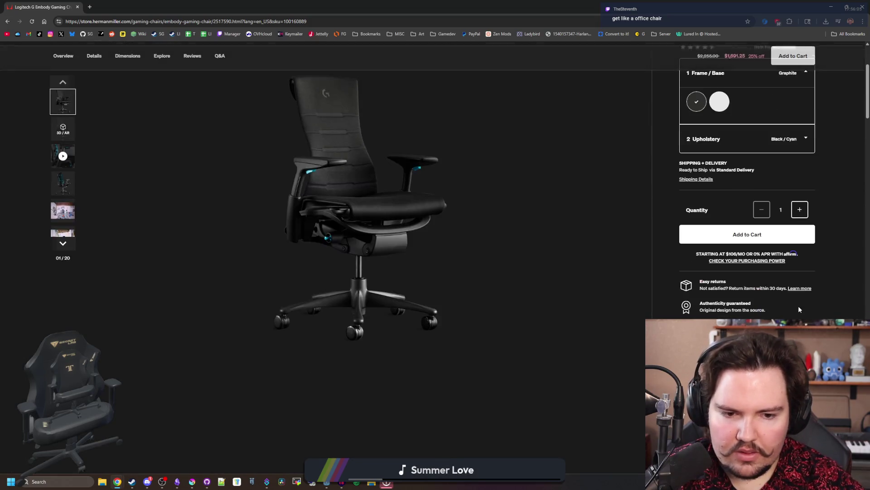
scroll(180, 285, down, 10)
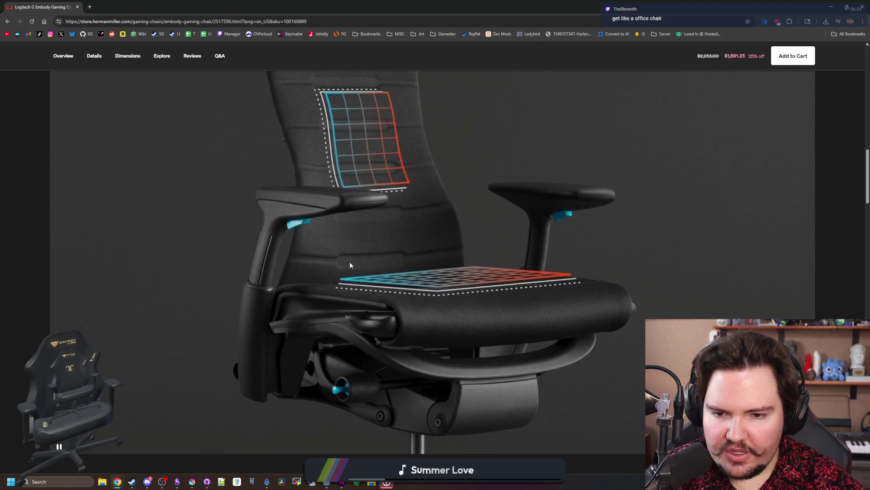
scroll(429, 263, down, 5)
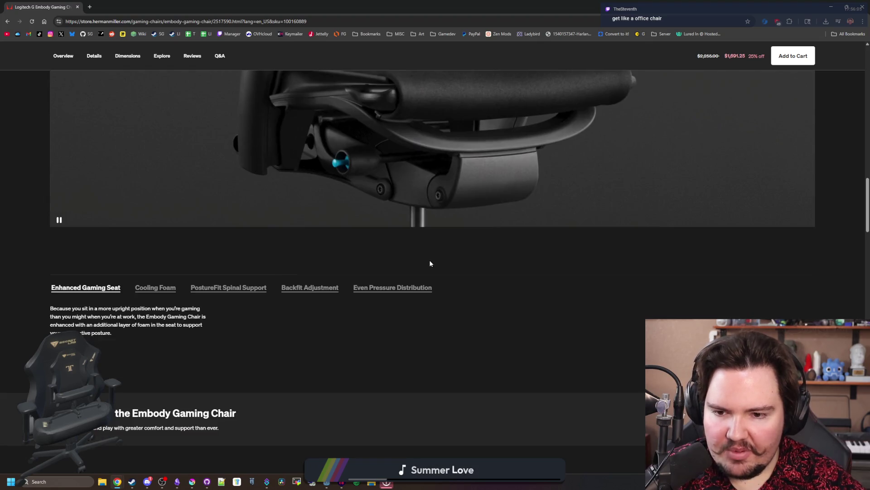
Read the Cooling Foam feature details, then go back to the search results
click(140, 287)
scroll(481, 298, up, 6)
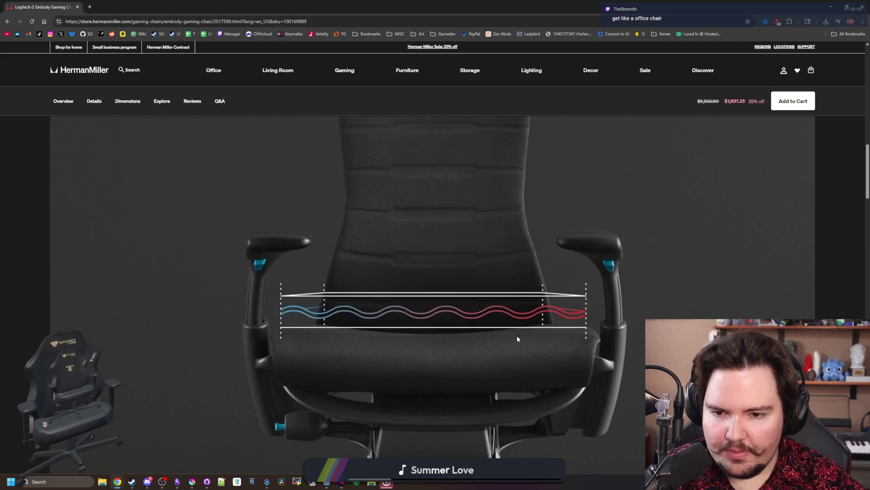
scroll(494, 300, down, 15)
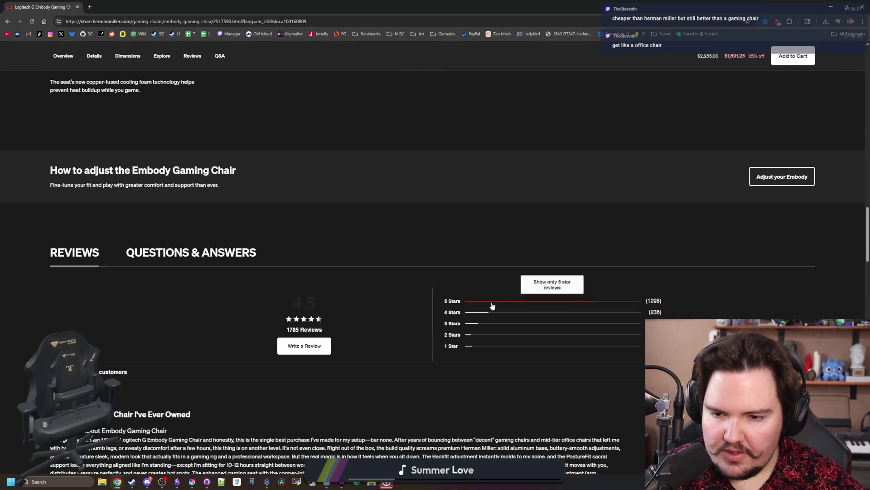
scroll(363, 283, up, 15)
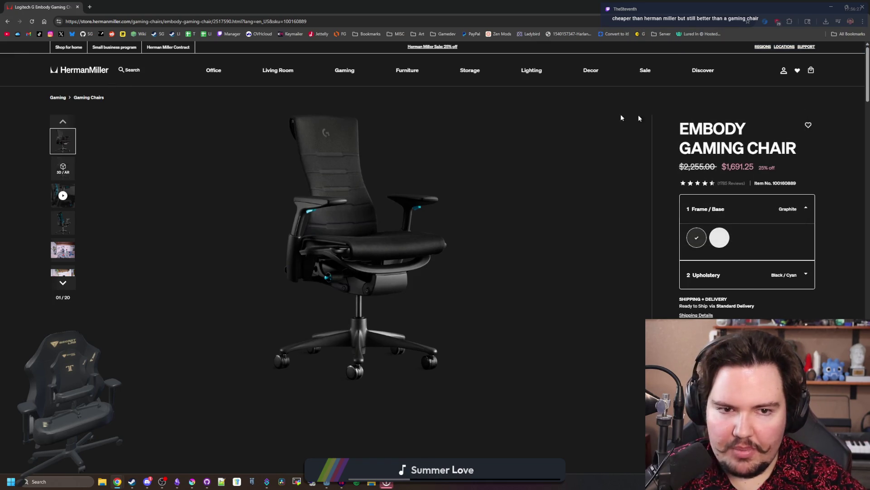
key(alt+Left)
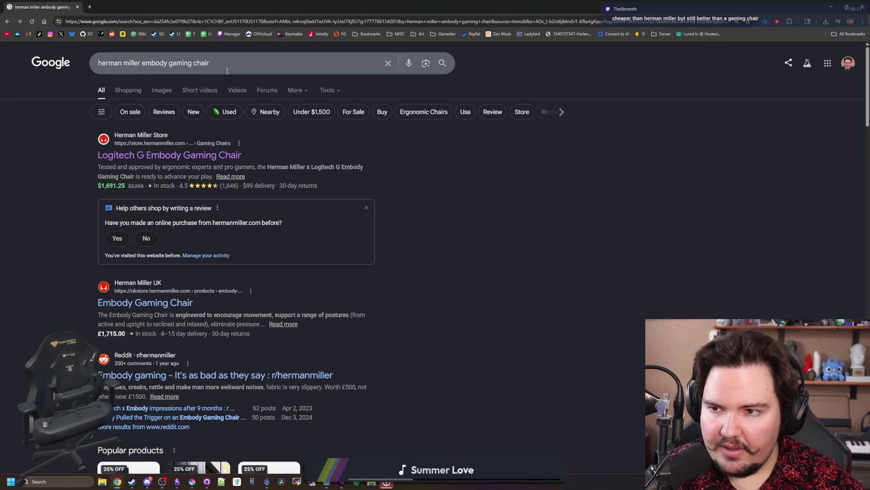
Search 'herman miller embody' and view the Embody Office Chairs listing's rear and front images
key(BackSpace)
key(Return)
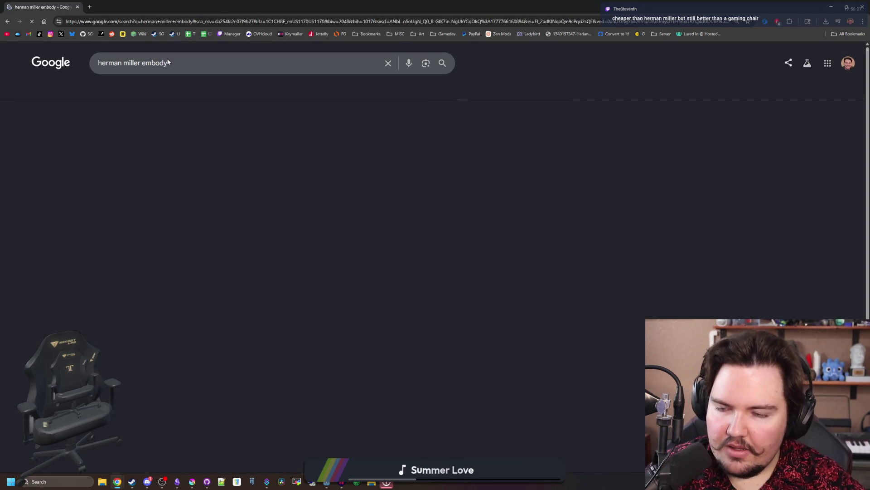
click(179, 137)
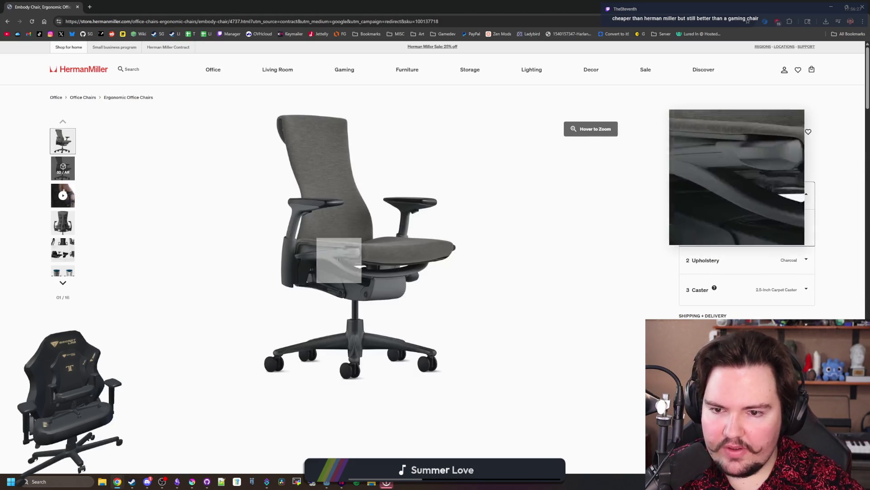
click(54, 214)
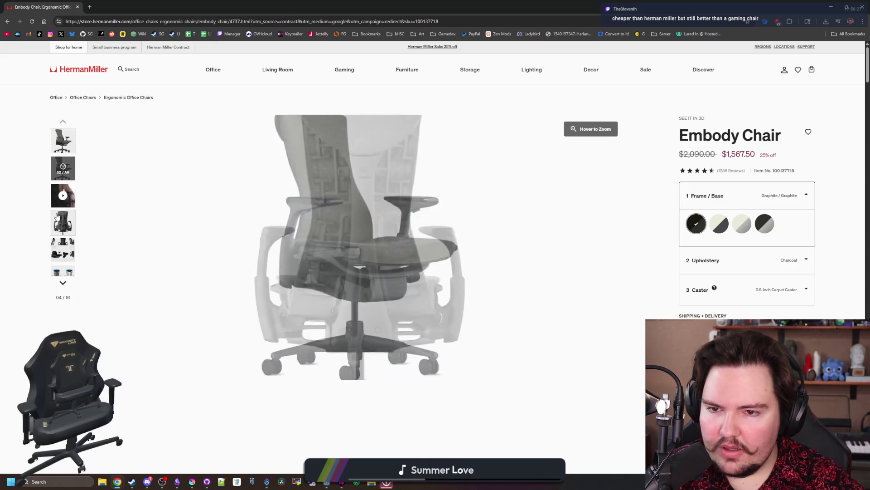
click(63, 150)
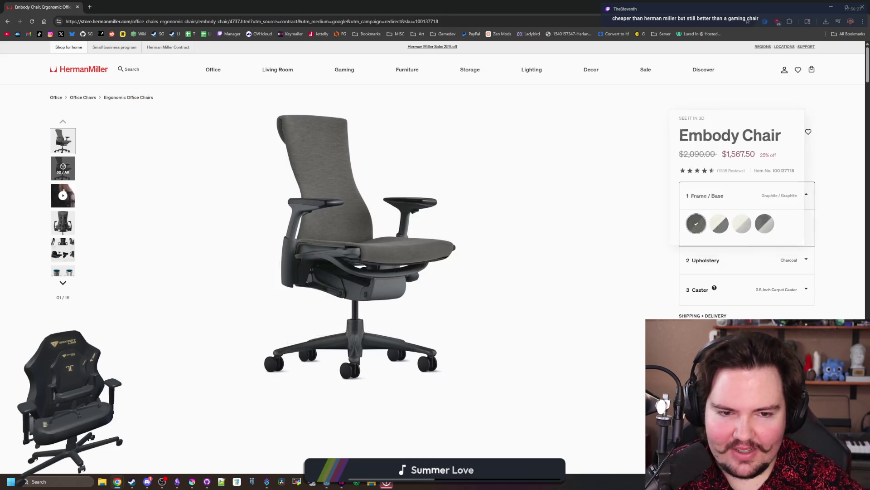
Note the $1,567.50 price, then go back and switch to Shopping results
double_click(741, 154)
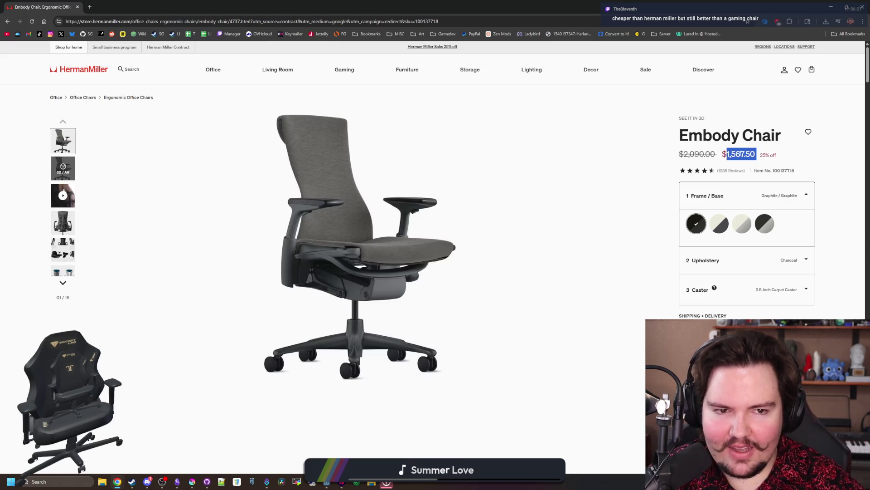
key(alt+Left)
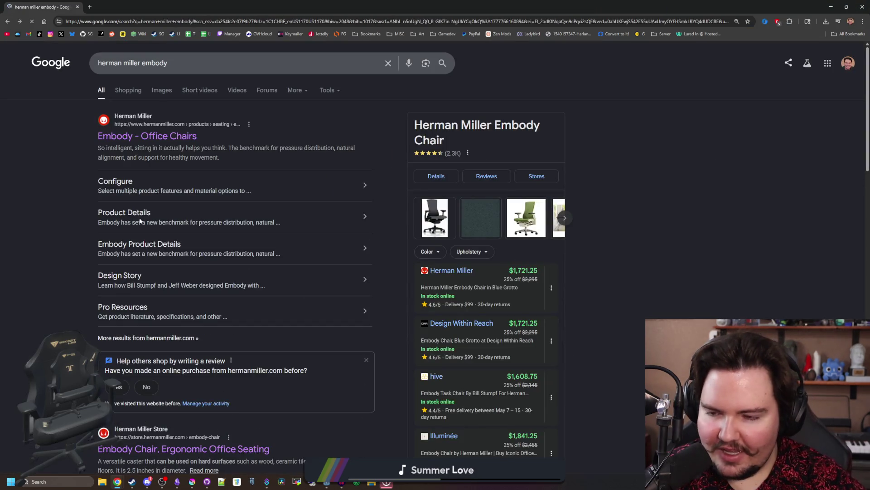
click(132, 92)
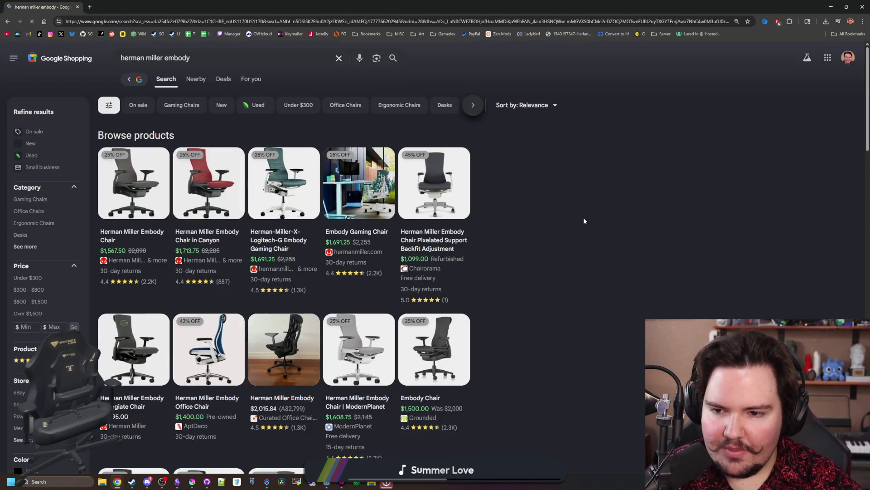
Scroll through the herman miller embody listings, including the $1,713.75 Canyon and $1,567.50 Embody Chairs
mouse_move(402, 183)
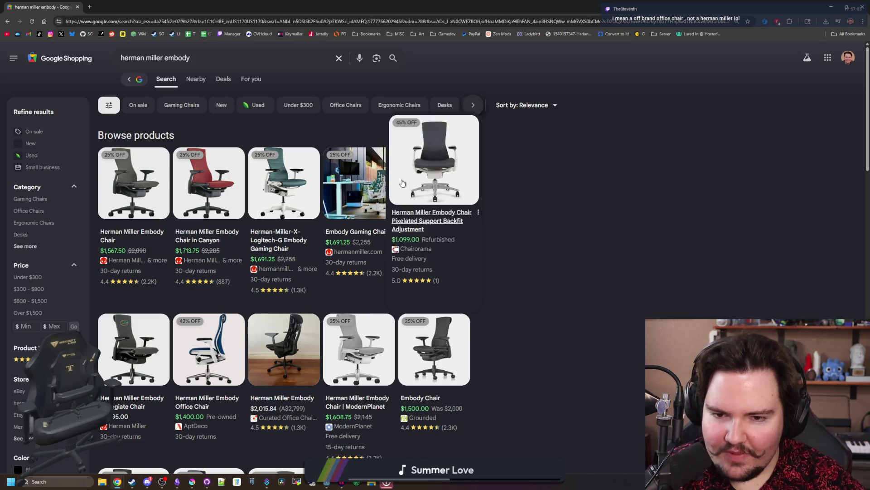
scroll(610, 259, down, 1)
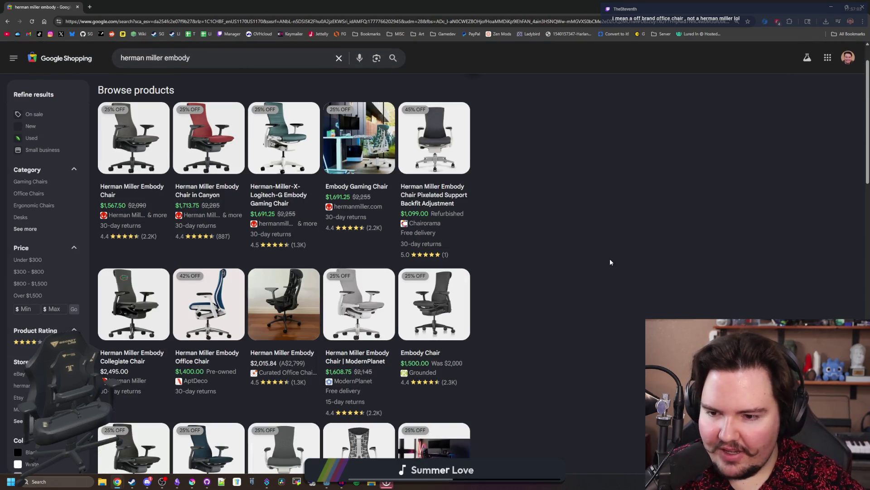
scroll(605, 258, down, 3)
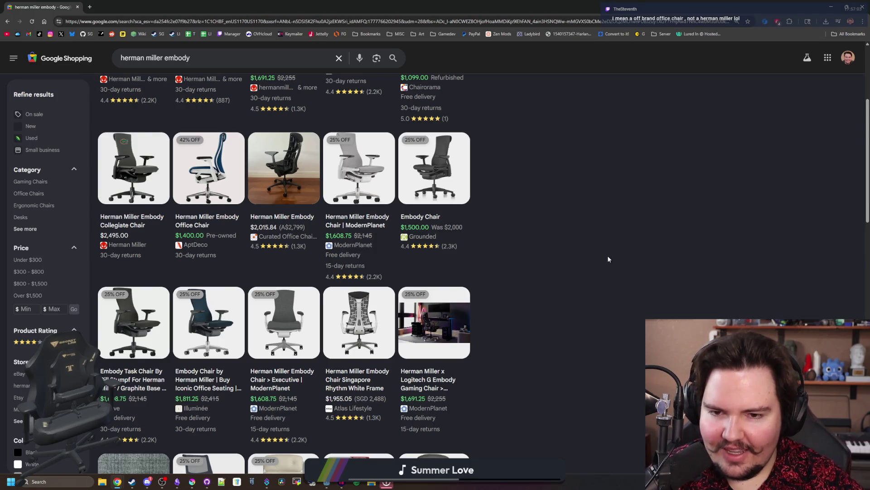
scroll(609, 259, down, 4)
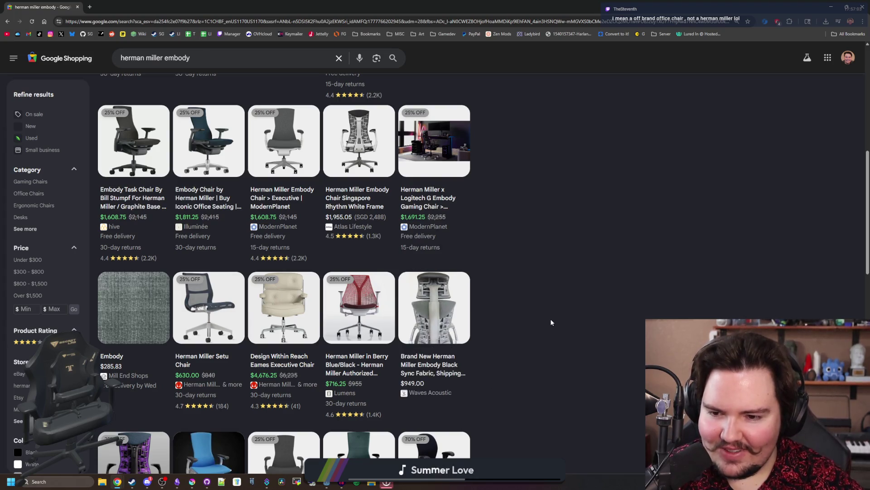
scroll(551, 323, down, 3)
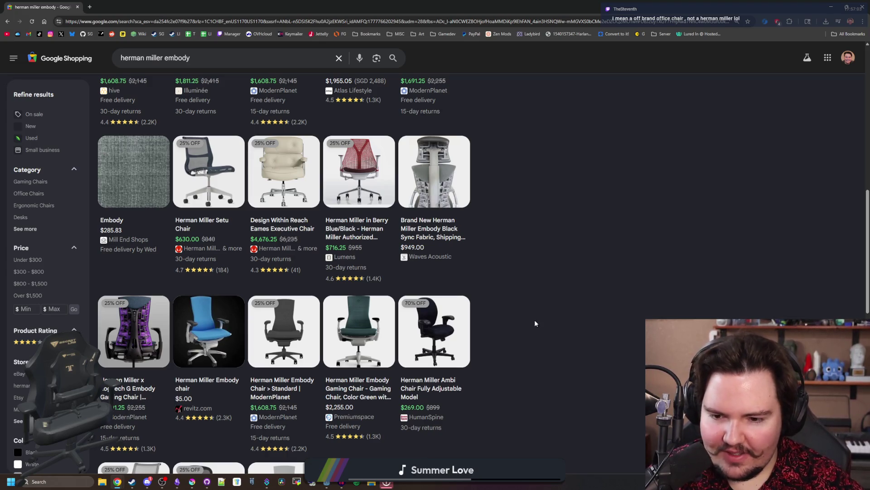
scroll(535, 323, down, 3)
scroll(536, 324, down, 3)
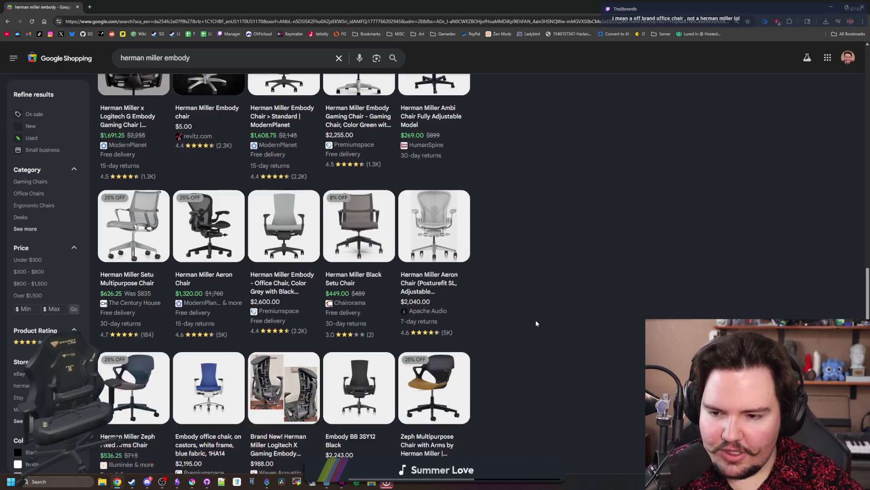
scroll(535, 323, down, 1)
scroll(536, 323, down, 1)
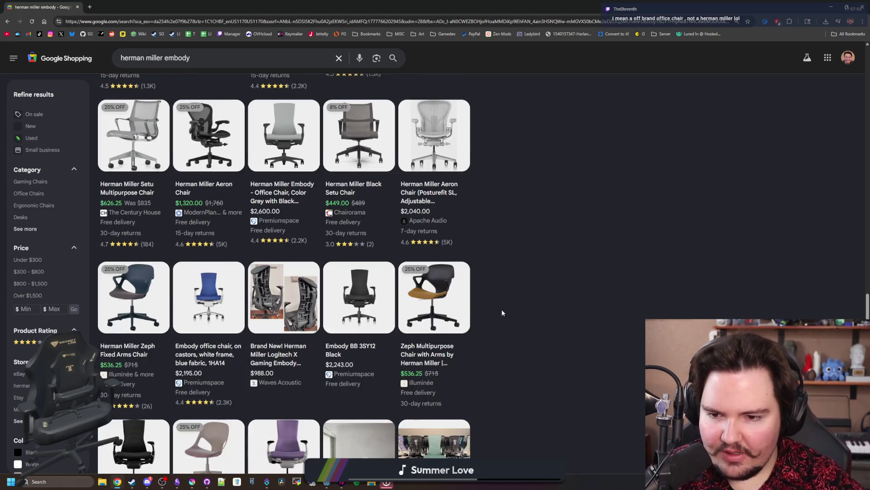
Scroll to the Shopping footer and shrink the Chrome window to reveal Godot behind it
mouse_move(334, 332)
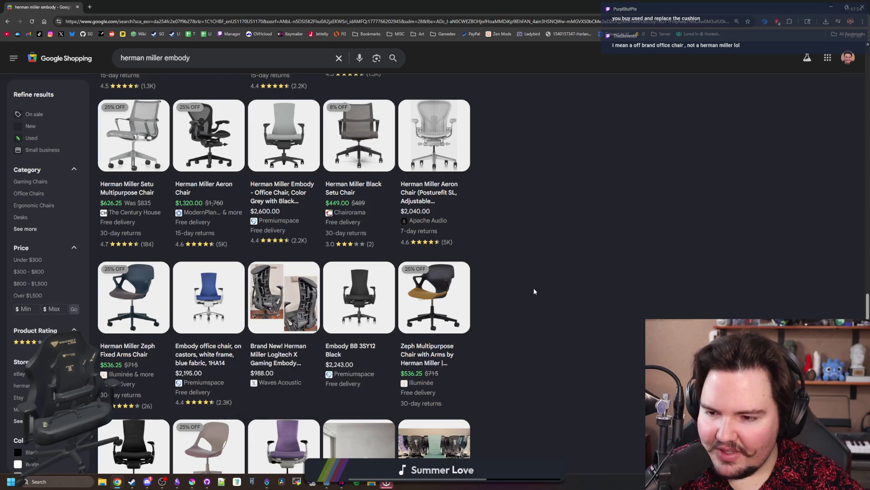
scroll(534, 291, down, 2)
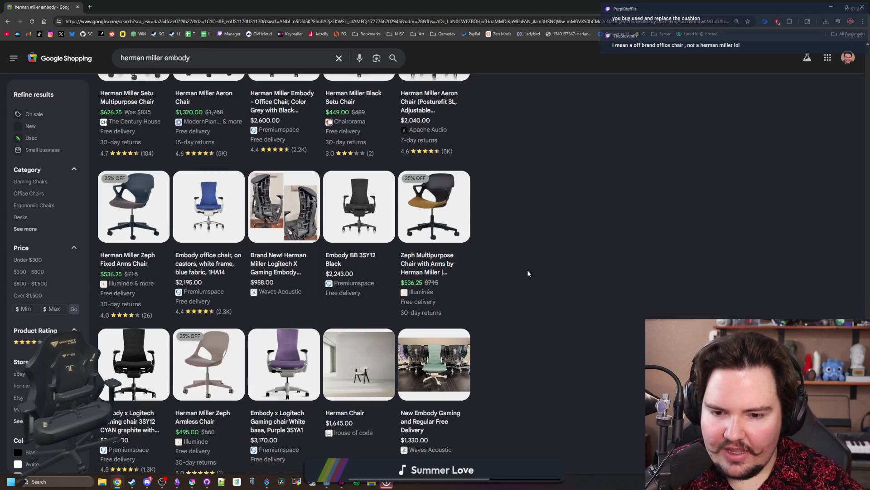
scroll(528, 273, down, 2)
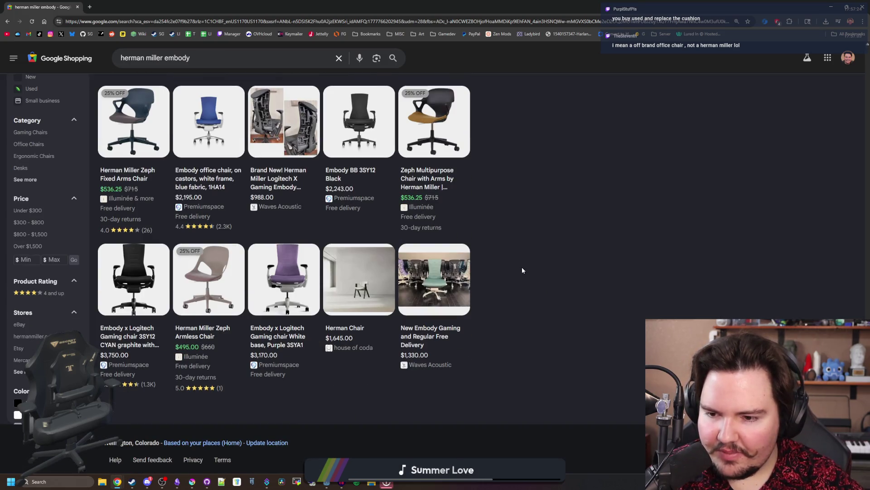
scroll(522, 267, up, 10)
mouse_move(73, 7)
mouse_down()
mouse_move(522, 346)
mouse_move(523, 241)
mouse_move(330, 124)
mouse_move(287, 111)
mouse_up()
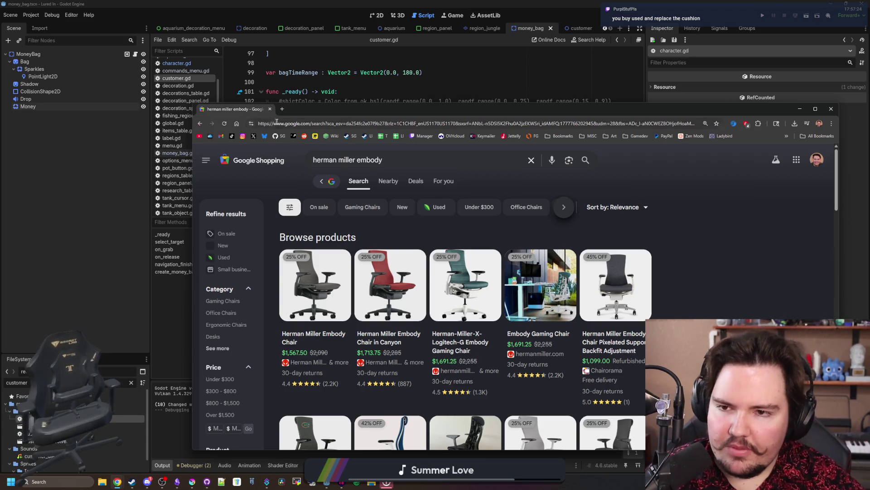
Search Google for 'secretlab', open the Secretlab US result in a new tab, and maximize Chrome
key(ctrl+l)
text(secretlab)
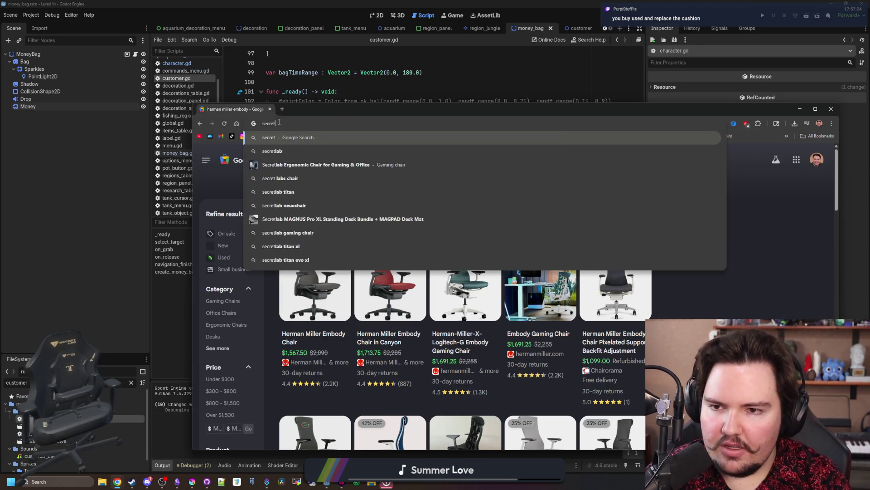
key(Return)
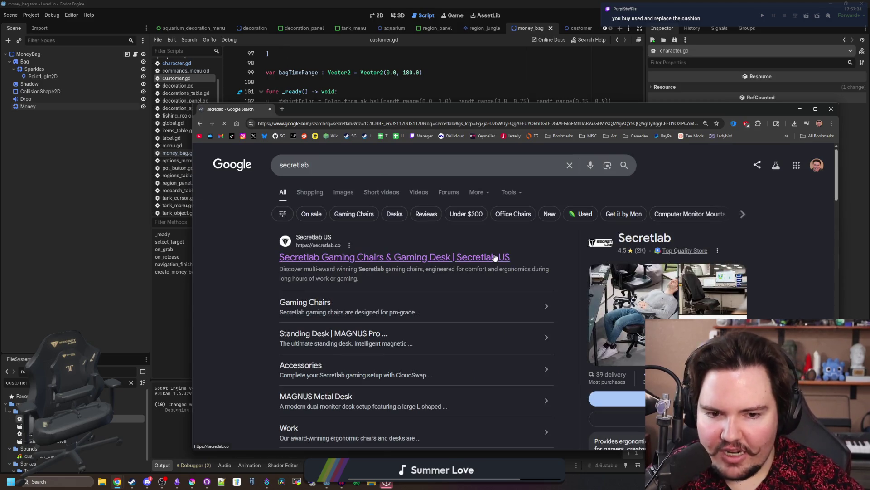
click(319, 255)
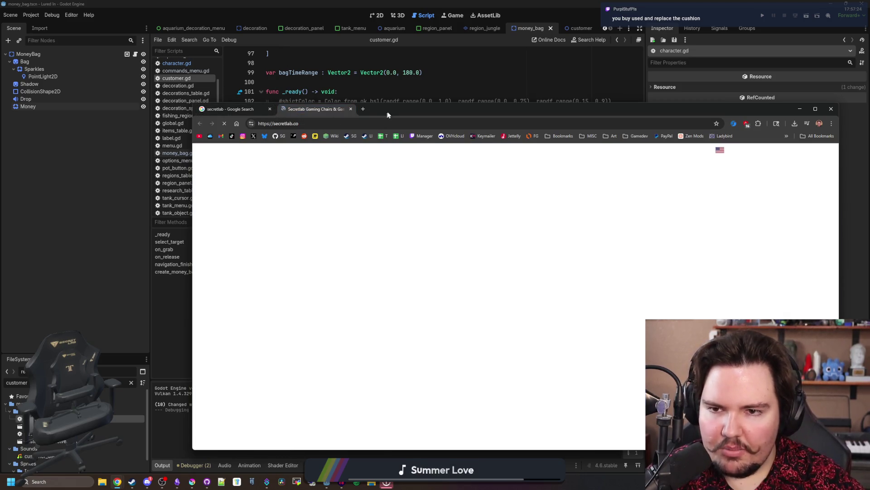
key(super+Up)
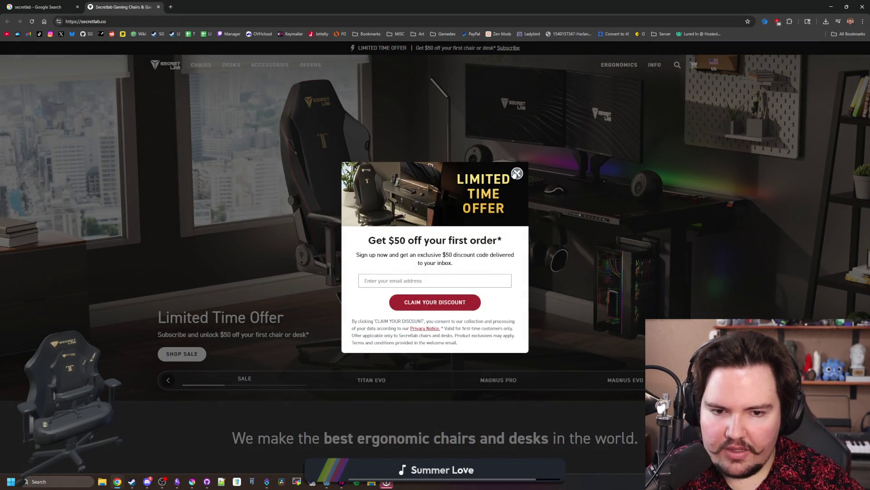
Dismiss the $50-off limited time offer popup and scroll the Secretlab homepage
click(516, 174)
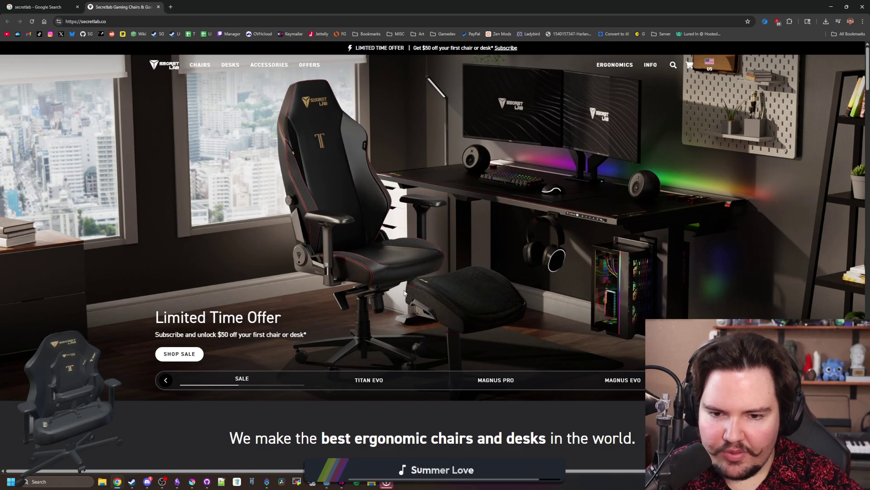
scroll(324, 145, down, 10)
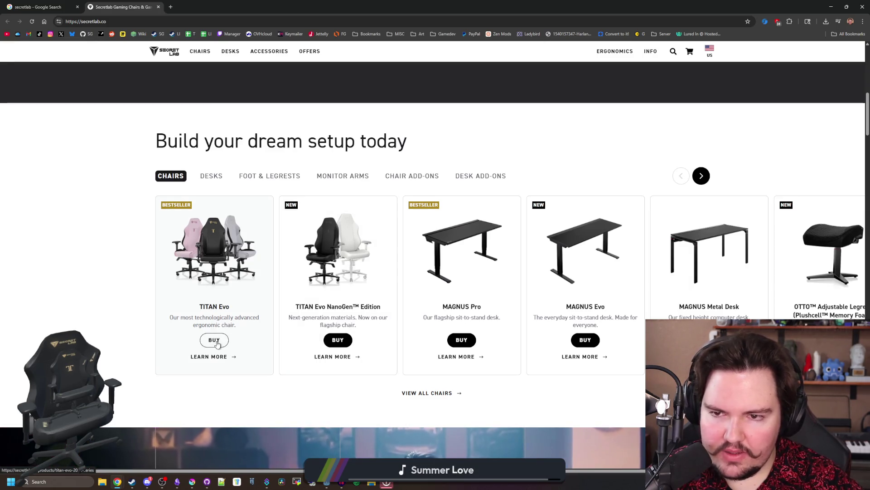
scroll(353, 311, down, 7)
scroll(346, 312, up, 17)
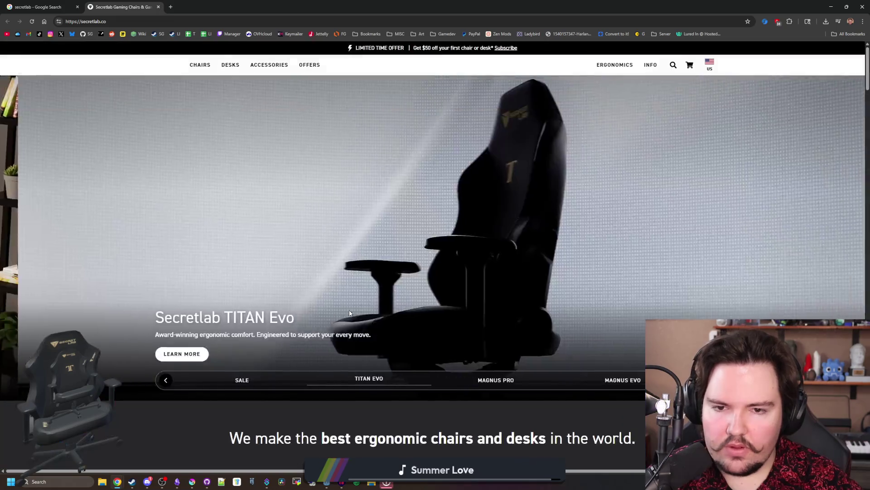
Cycle the banner slides back to the SALE offer, then return to the secretlab results in a smaller window
click(190, 380)
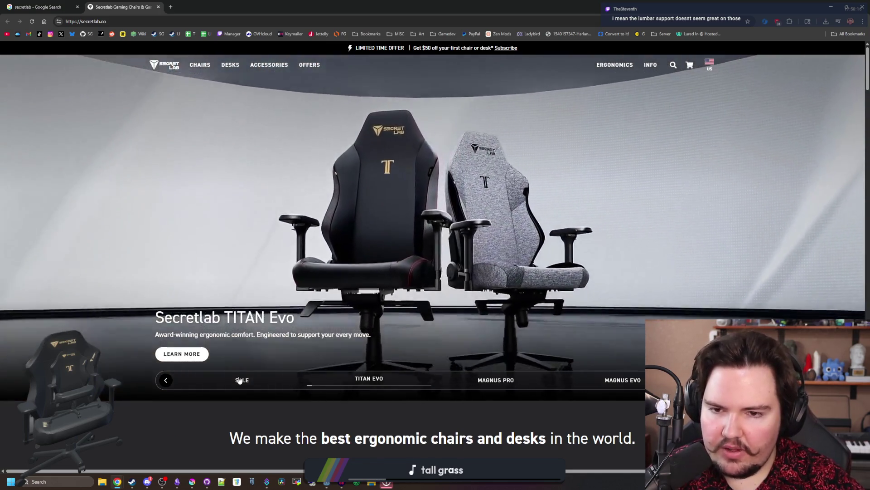
click(240, 380)
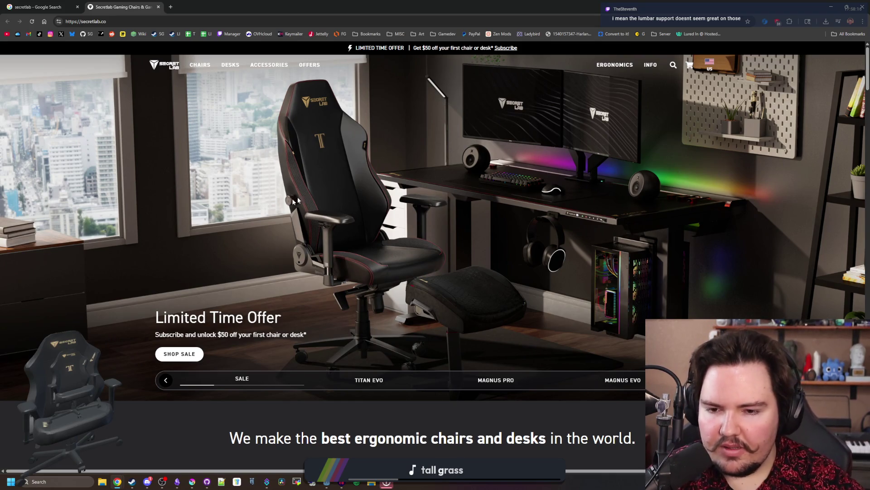
click(46, 4)
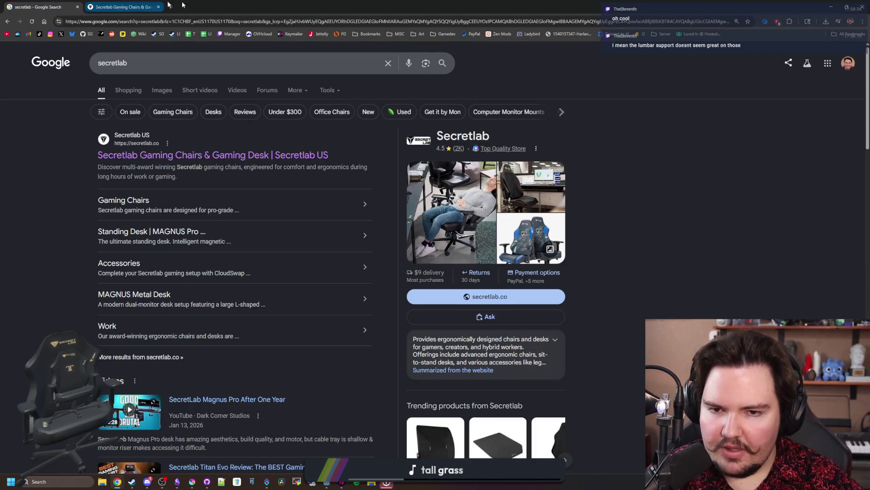
drag(314, 4, 461, 166)
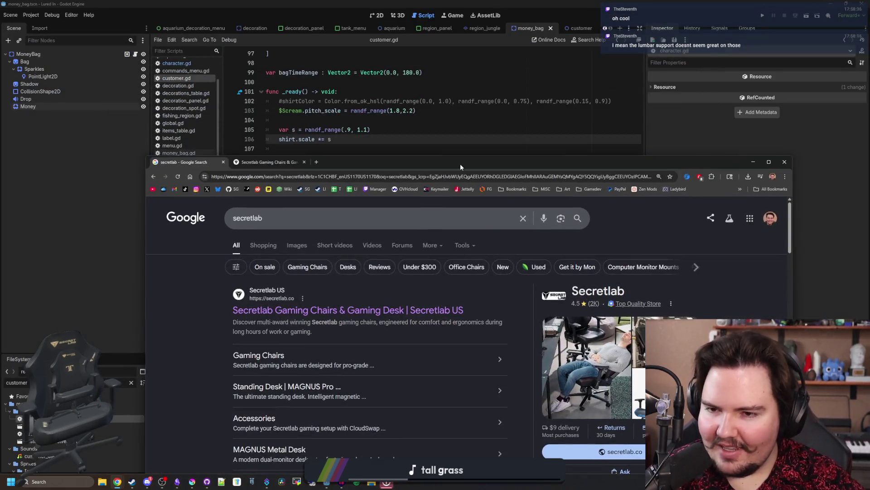
Close the secretlab search and Secretlab tabs, and place the caret at the end of line 108 in customer.gd
click(223, 162)
click(224, 162)
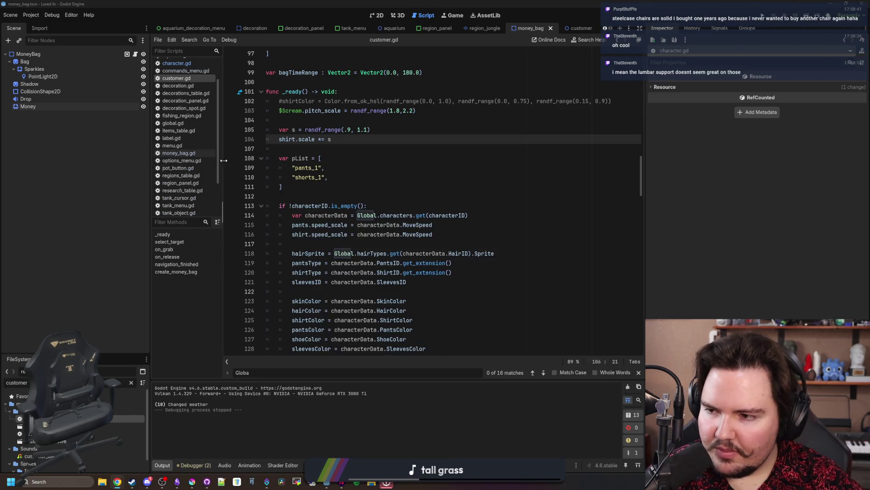
click(429, 172)
click(446, 159)
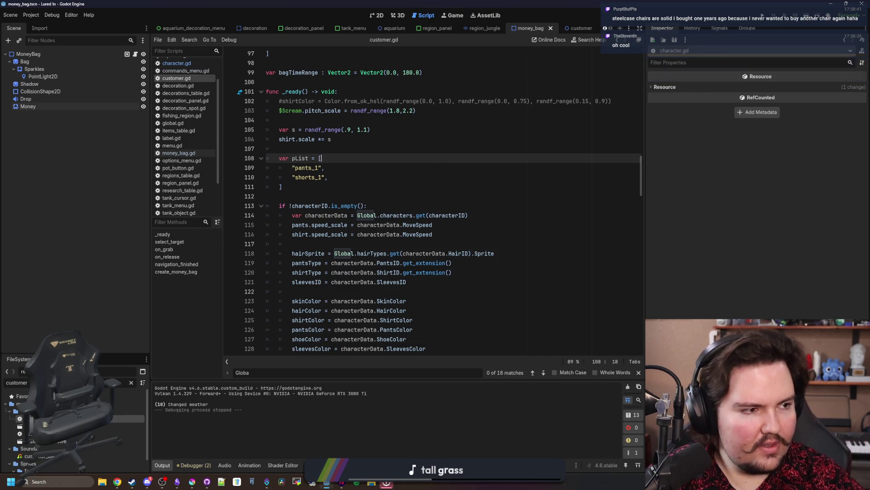
Search 'steelcase chairs', open Steelcase's Office Chairs result, and maximize Chrome
text(steelcase c)
key(Return)
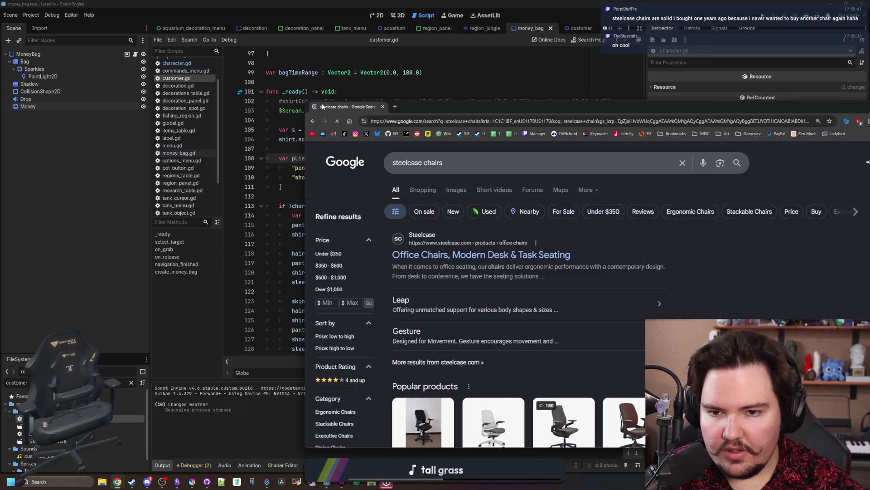
scroll(512, 293, down, 1)
scroll(512, 293, up, 1)
click(472, 254)
drag(480, 109, 373, 8)
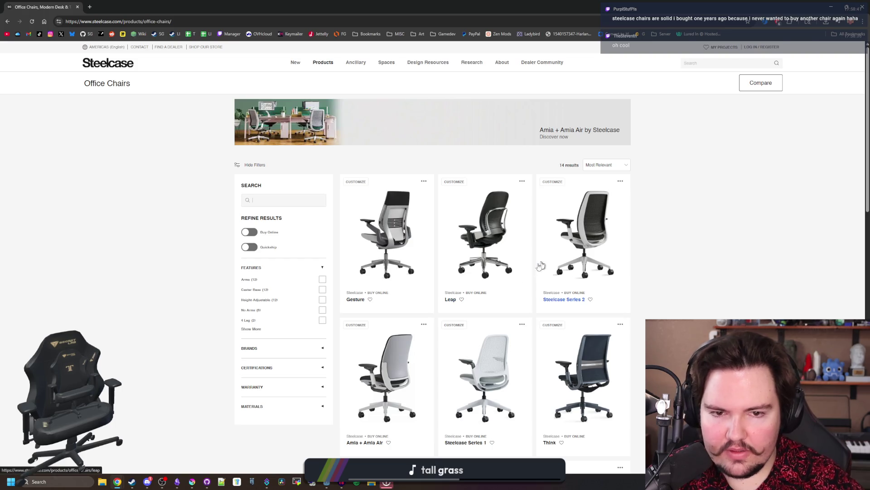
Browse the office chairs listing and open the Steelcase Series 2 product page
scroll(578, 245, down, 3)
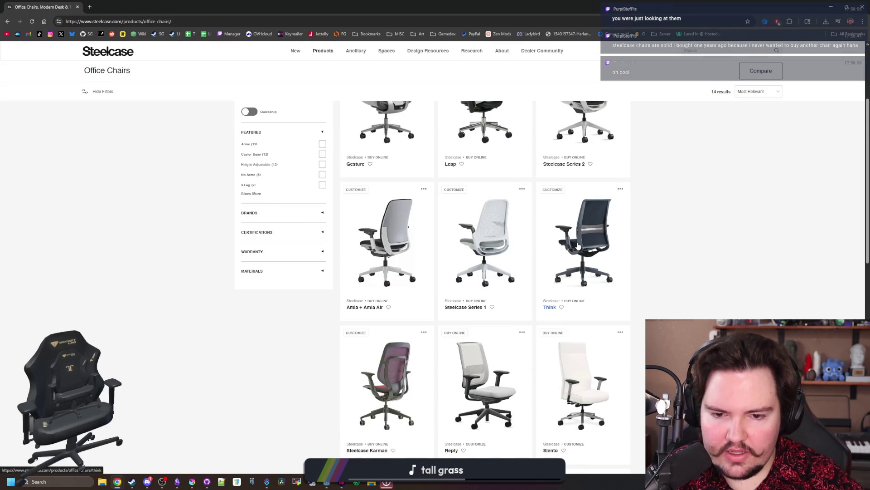
scroll(577, 246, down, 5)
scroll(542, 293, down, 1)
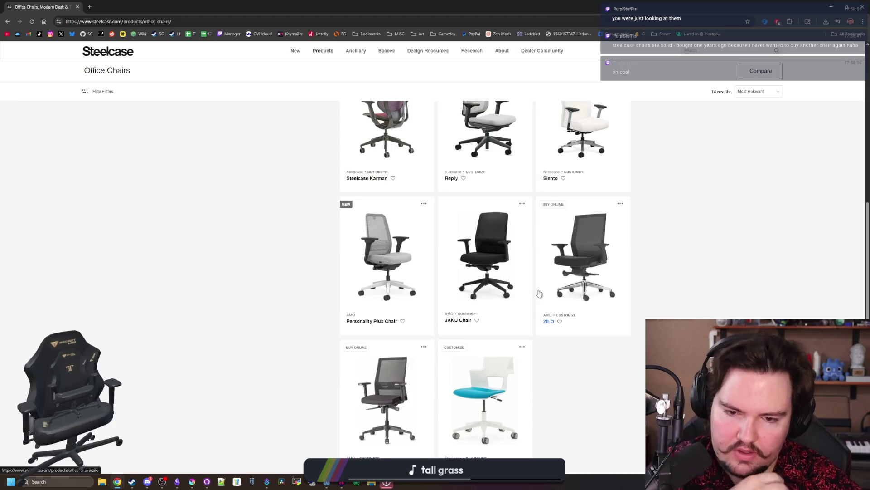
scroll(560, 295, up, 8)
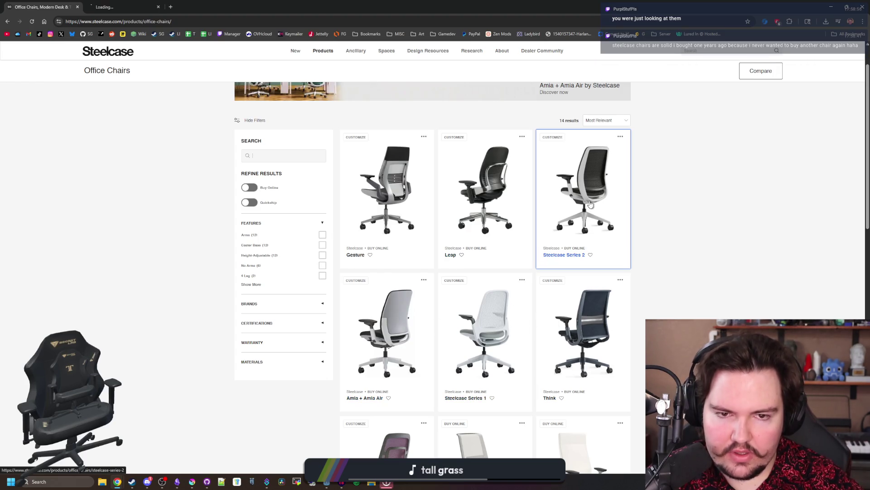
click(585, 190)
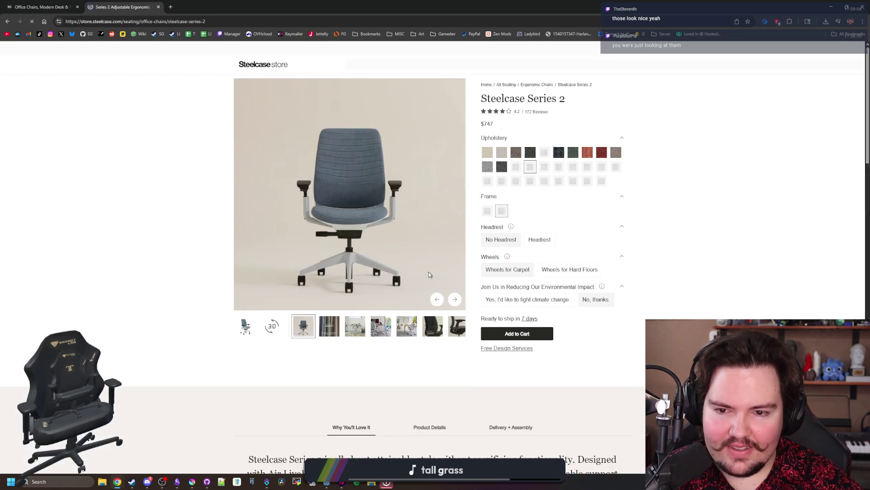
View the Series 2 gallery photos and video, then return to the steelcase.com page and scroll it
click(328, 329)
click(372, 327)
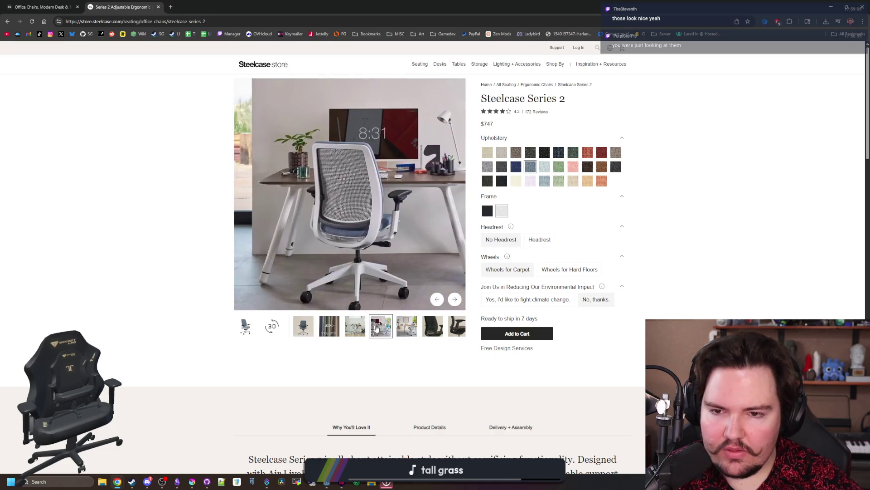
click(404, 329)
click(442, 329)
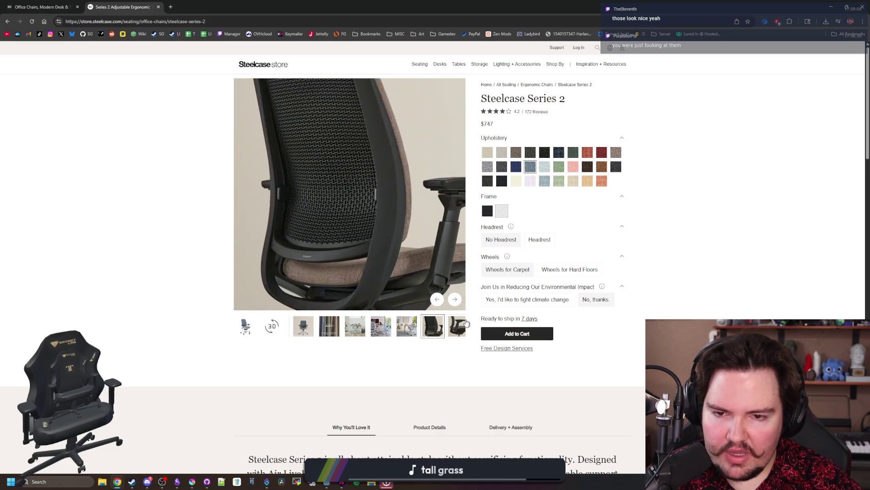
key(alt+Left)
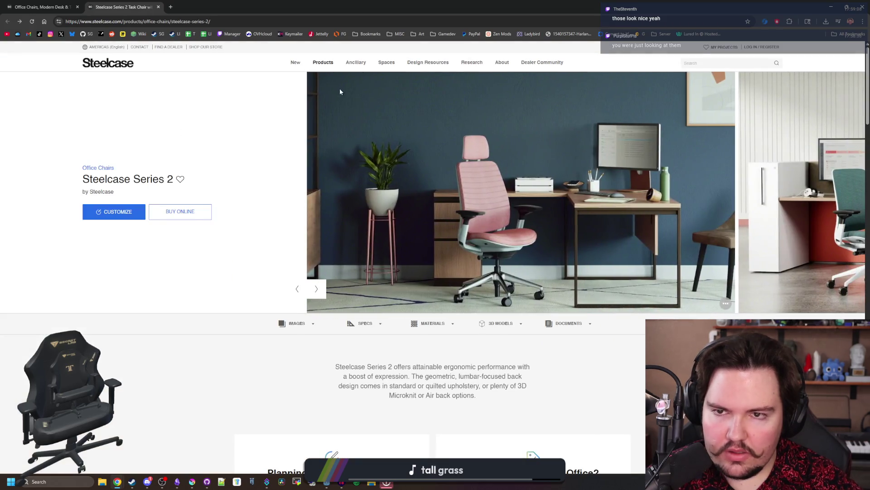
scroll(340, 90, down, 15)
scroll(366, 110, down, 20)
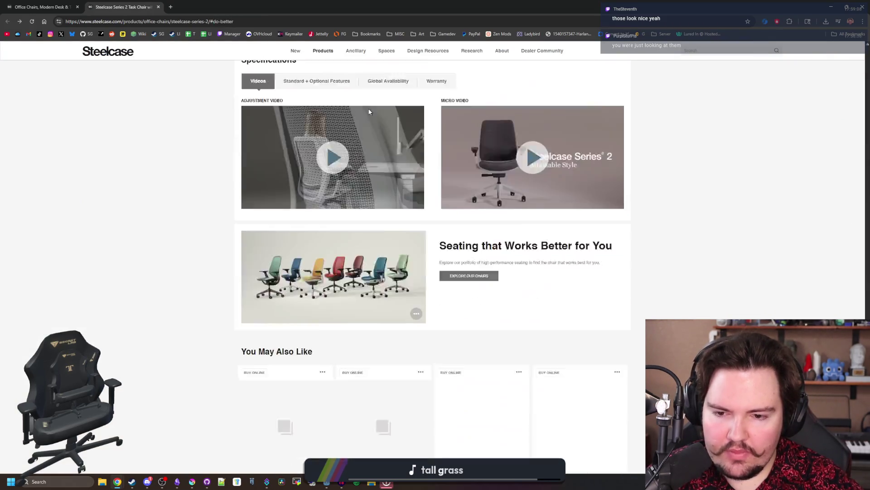
scroll(213, 199, up, 20)
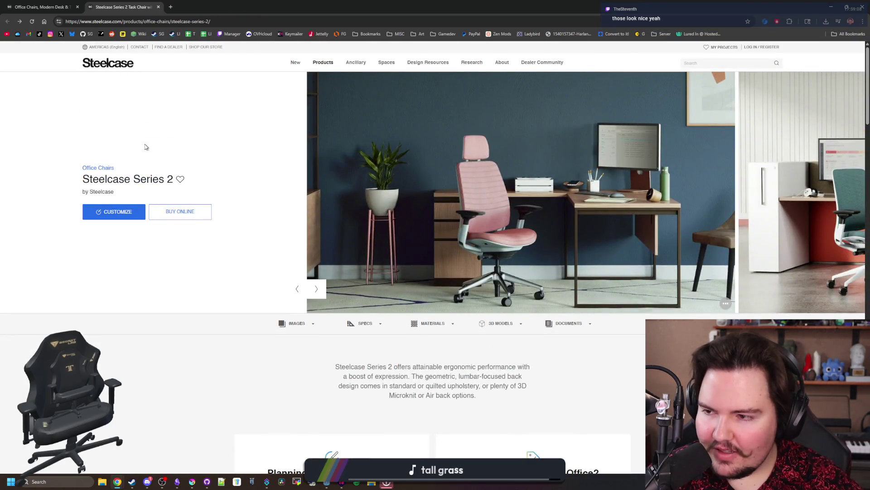
Open the Secretlab US homepage in a new tab via a 'secretlab' search, then return to the Series 2 tab
click(41, 6)
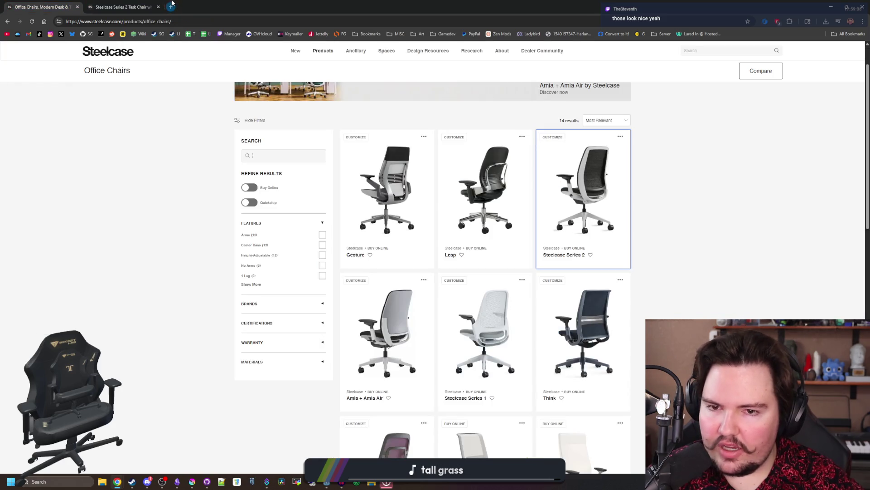
click(171, 7)
text(secretlab)
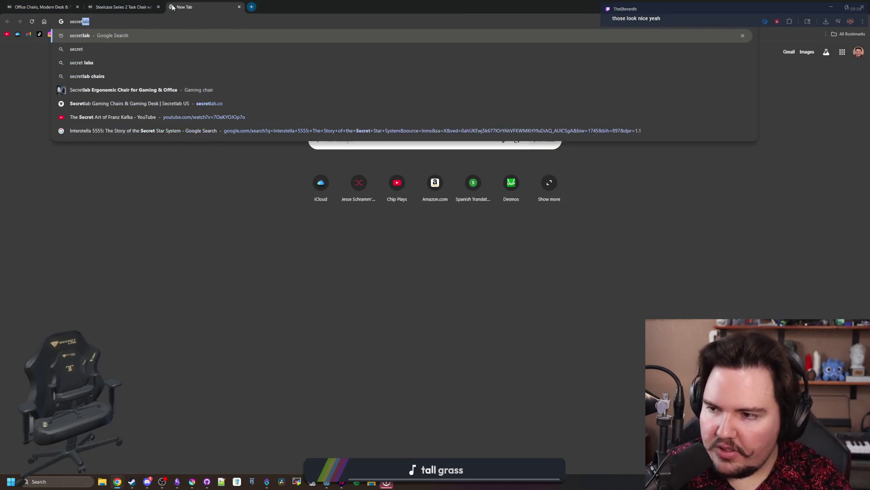
key(Return)
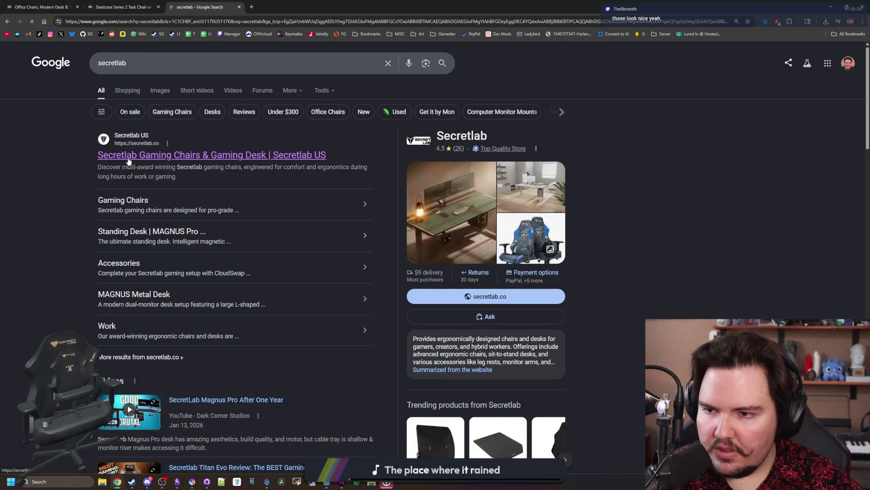
click(129, 159)
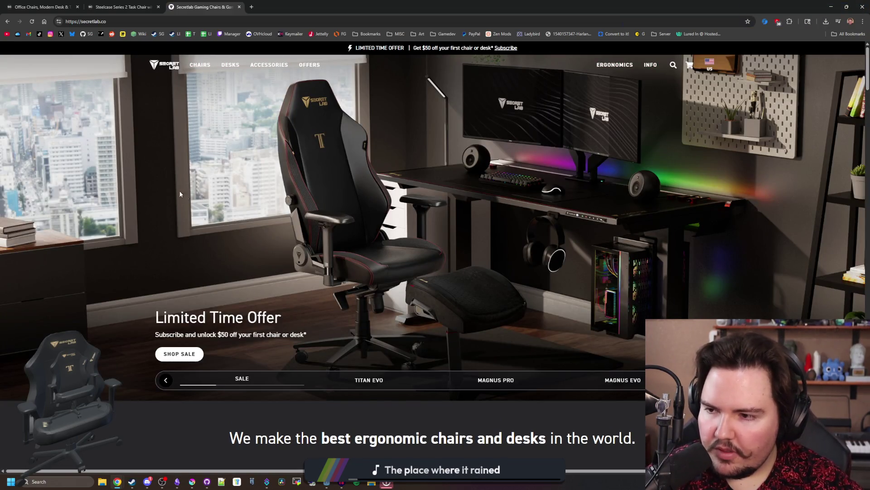
click(105, 5)
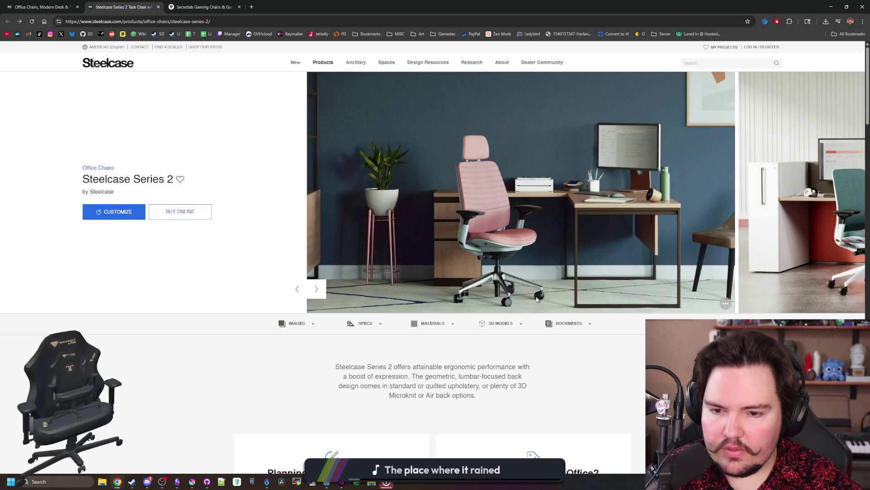
Skim the top of the Series 2 page and re-maximize the Chrome window
scroll(157, 233, down, 2)
scroll(571, 176, up, 2)
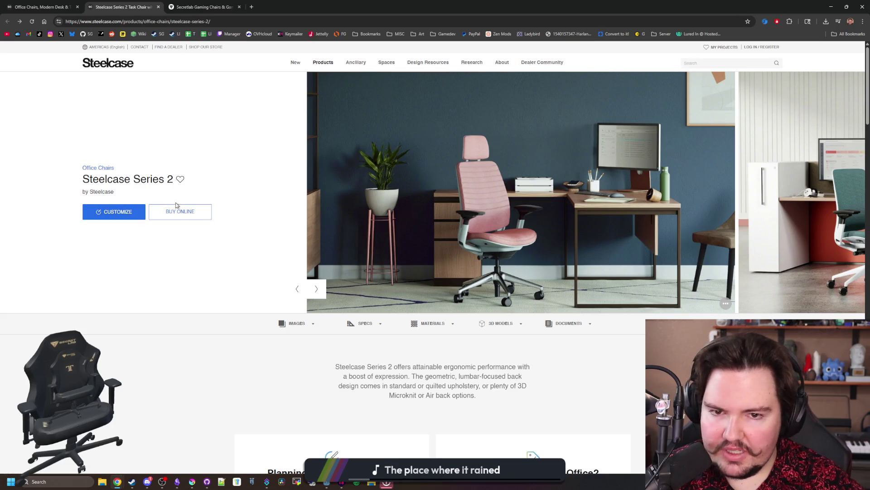
scroll(532, 209, down, 10)
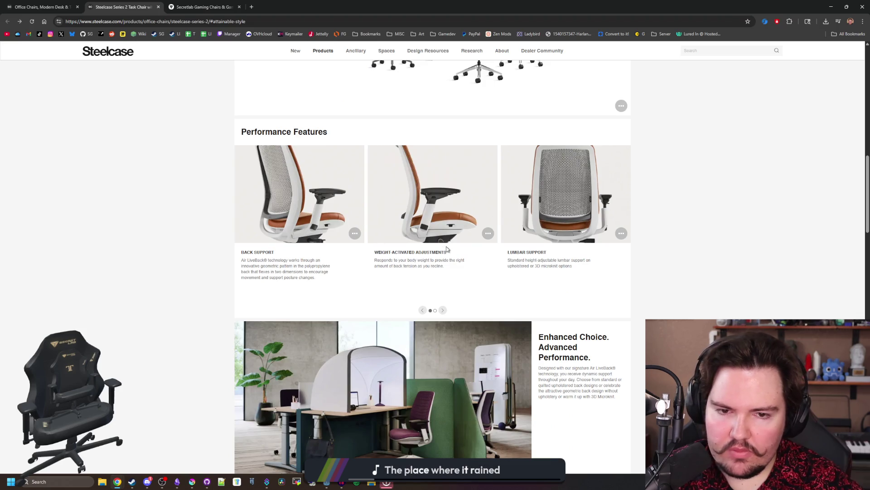
scroll(556, 230, down, 5)
scroll(556, 231, up, 5)
scroll(556, 230, up, 10)
mouse_move(368, 3)
mouse_down()
mouse_move(373, 121)
mouse_move(338, 233)
mouse_up()
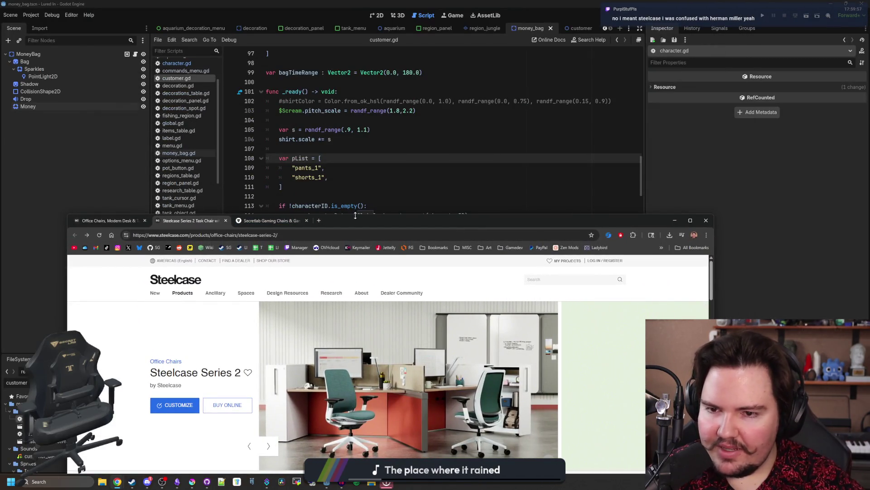
drag(353, 220, 422, 7)
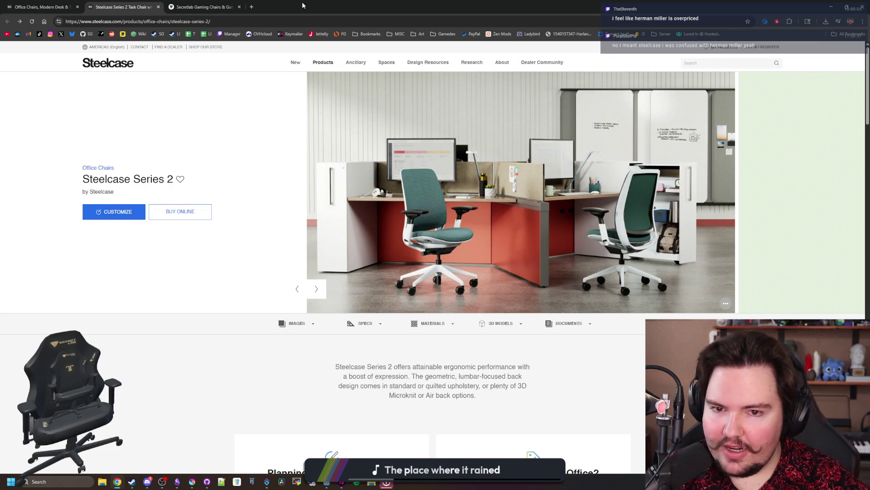
Scroll down through the Series 2 product details, then jump back to the top
scroll(442, 275, down, 15)
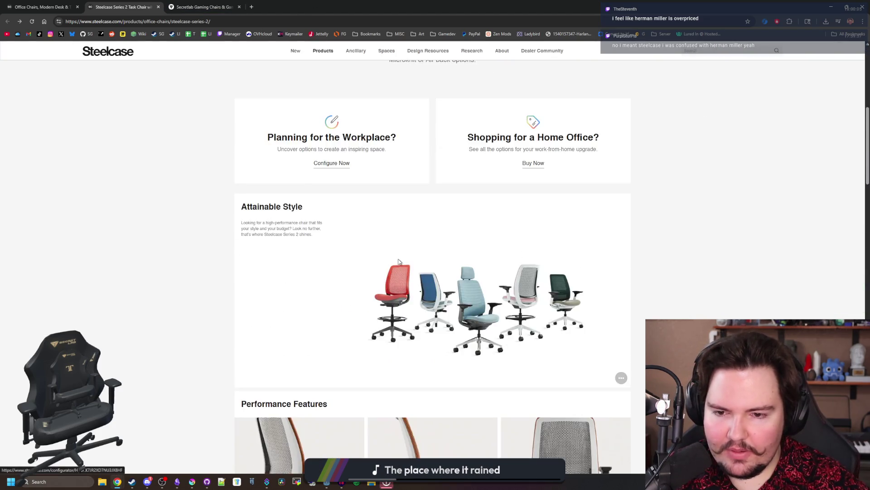
scroll(570, 266, down, 8)
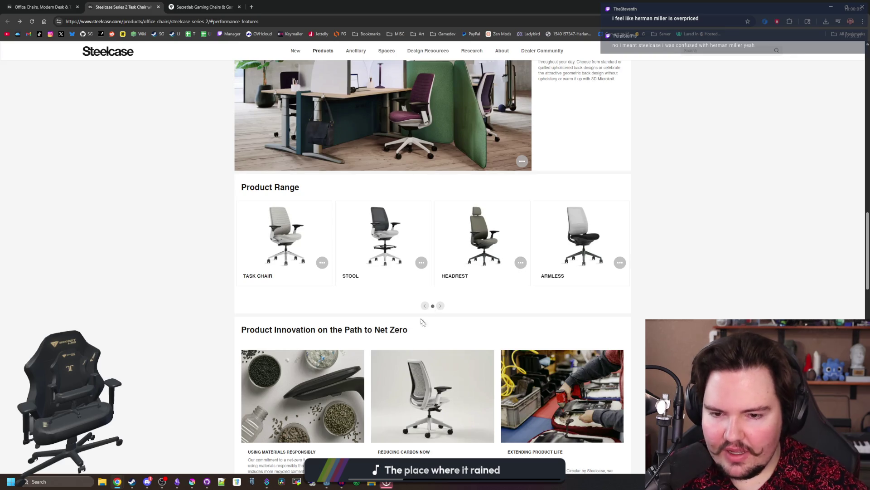
scroll(440, 311, down, 2)
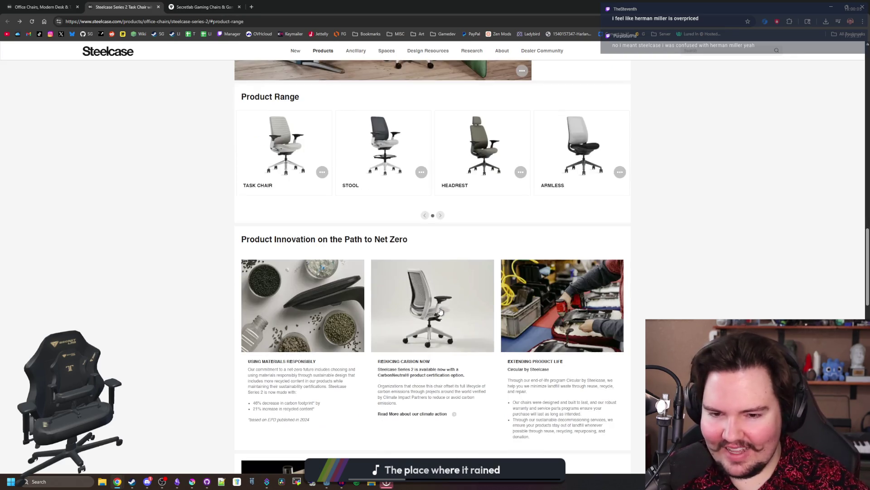
scroll(467, 276, down, 7)
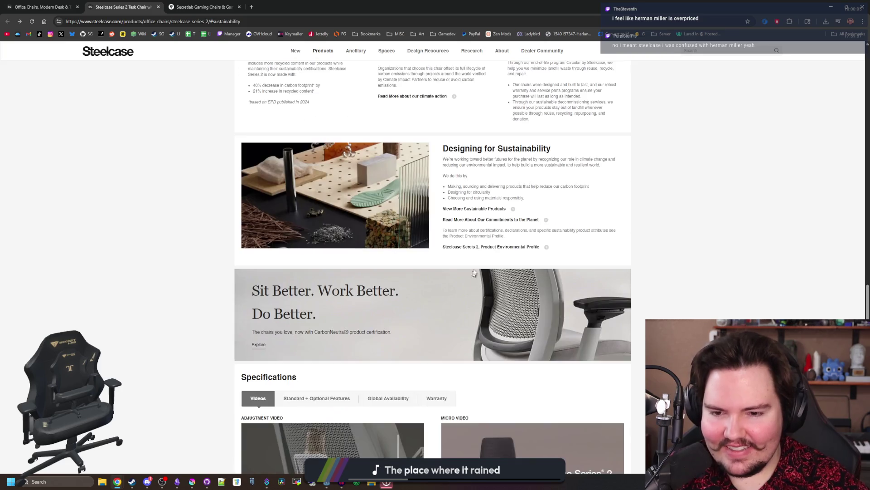
scroll(474, 272, down, 4)
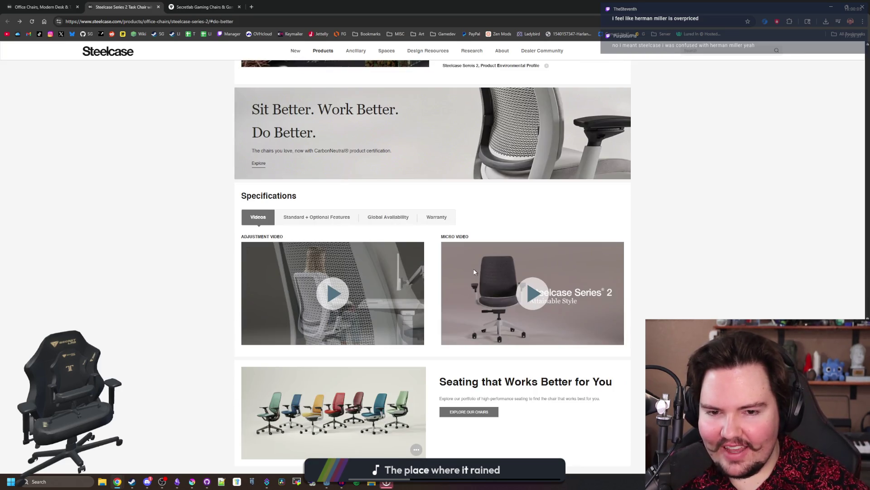
scroll(475, 271, down, 3)
scroll(474, 272, down, 3)
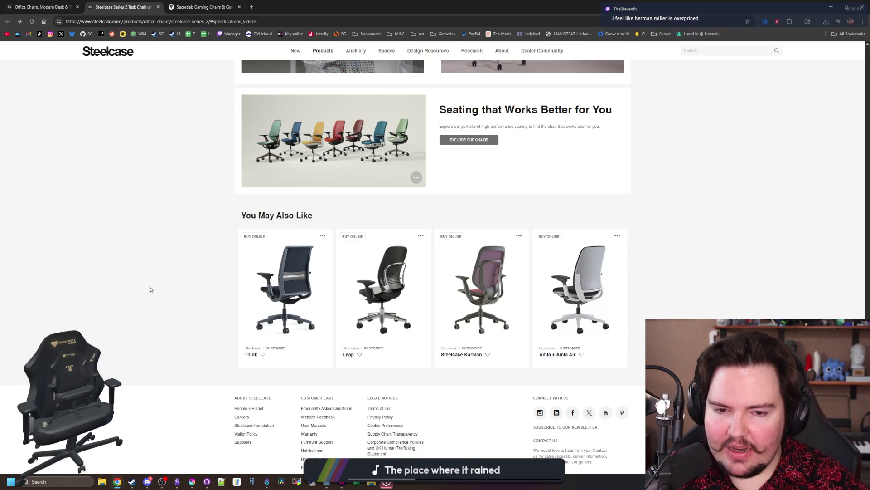
scroll(177, 247, down, 2)
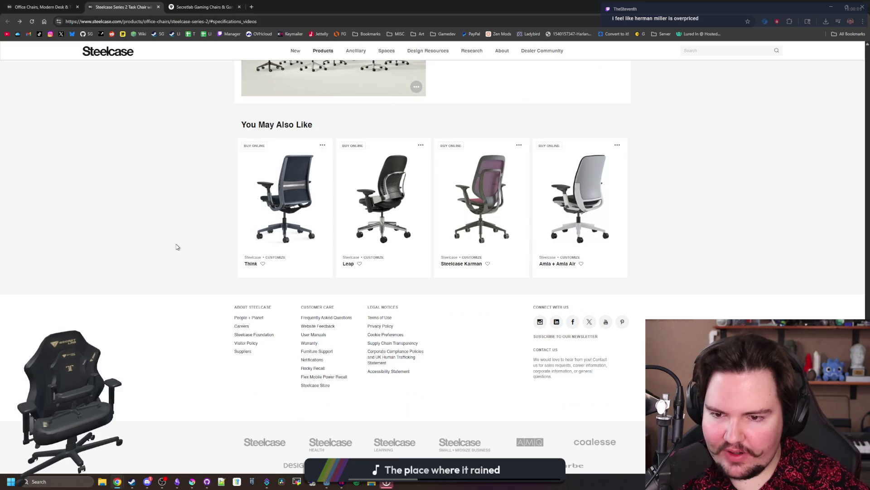
key(Home)
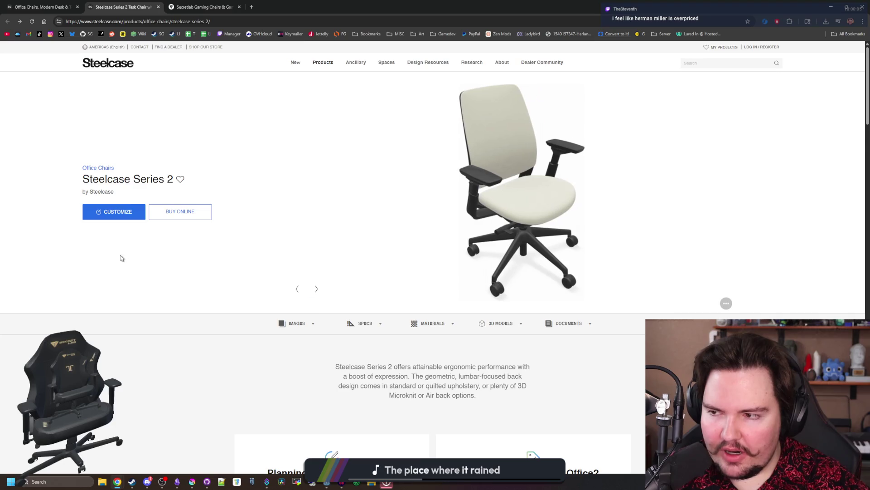
Close the Series 2 and Secretlab tabs and switch back to Godot
click(159, 7)
click(159, 6)
key(alt+Tab)
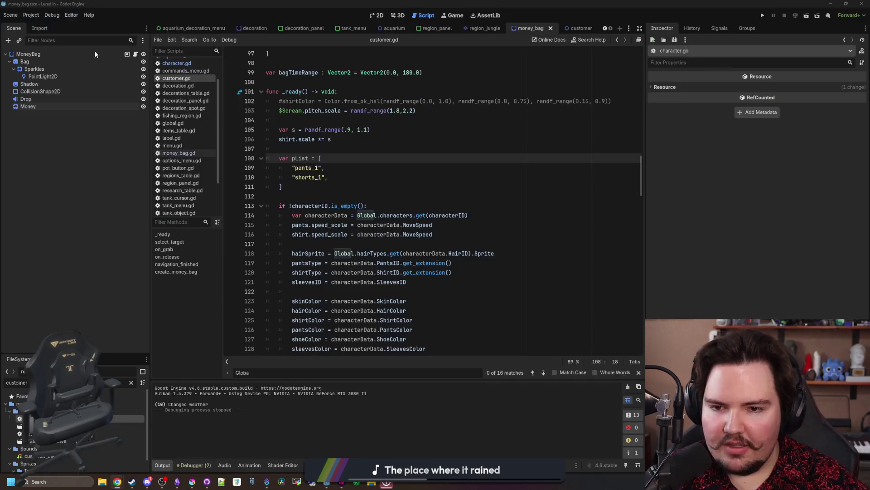
Move the Discord window off-screen so customer.gd around line 107 is visible
click(320, 196)
click(320, 148)
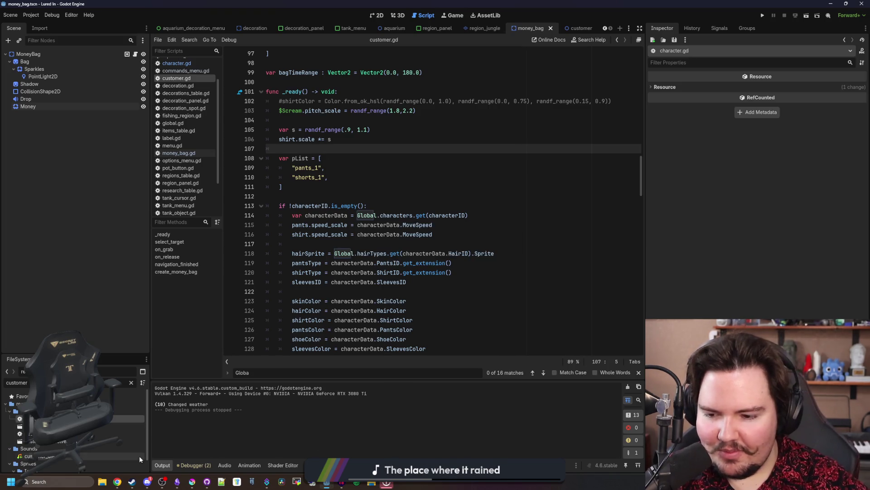
mouse_move(148, 483)
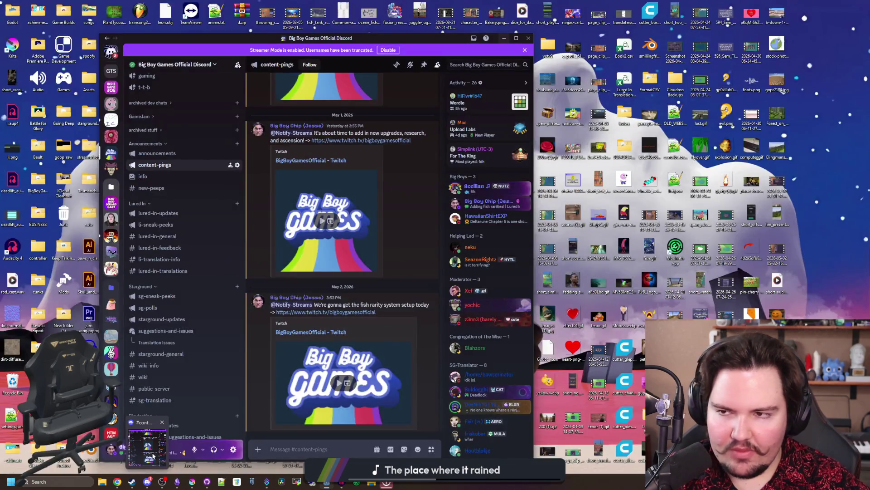
click(153, 456)
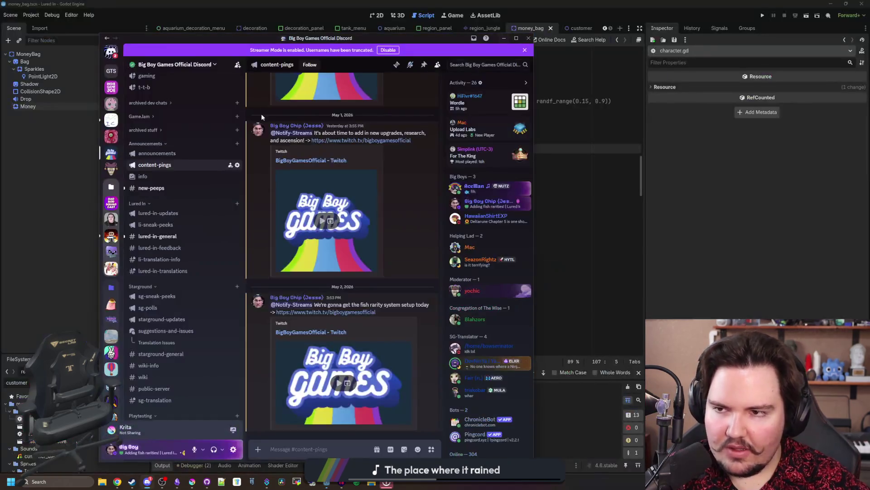
drag(267, 37, 869, 68)
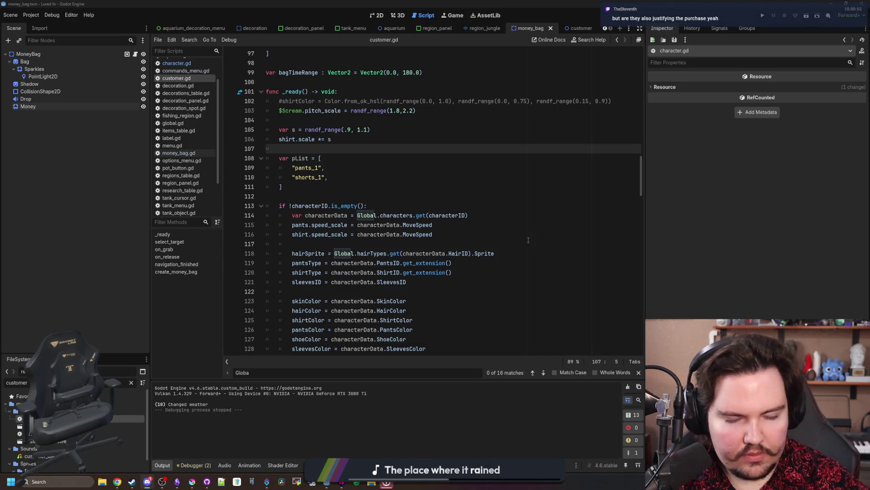
Review customer.gd from the pants_1 line down to create_money_bag and the navigation_finished declaration
click(435, 171)
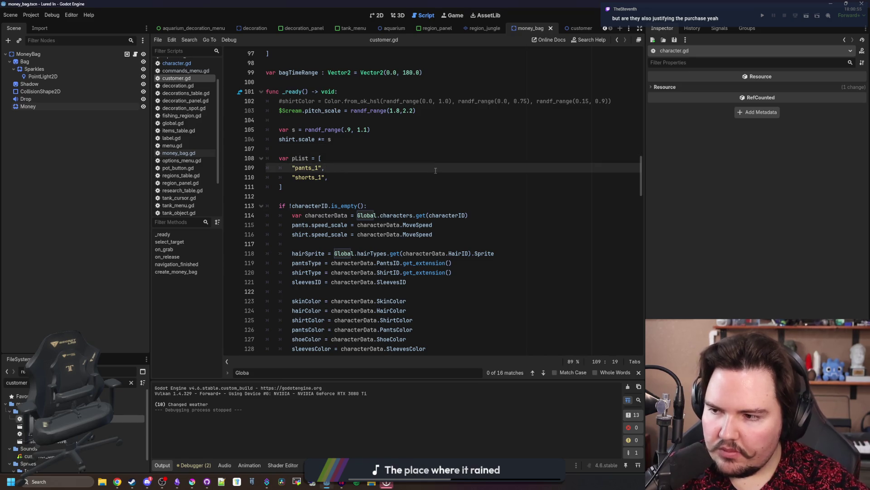
click(354, 175)
click(353, 148)
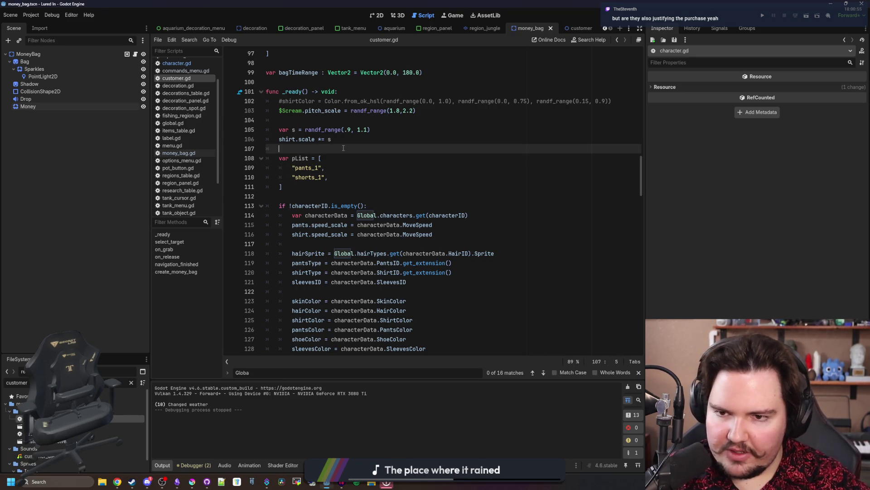
scroll(483, 256, down, 20)
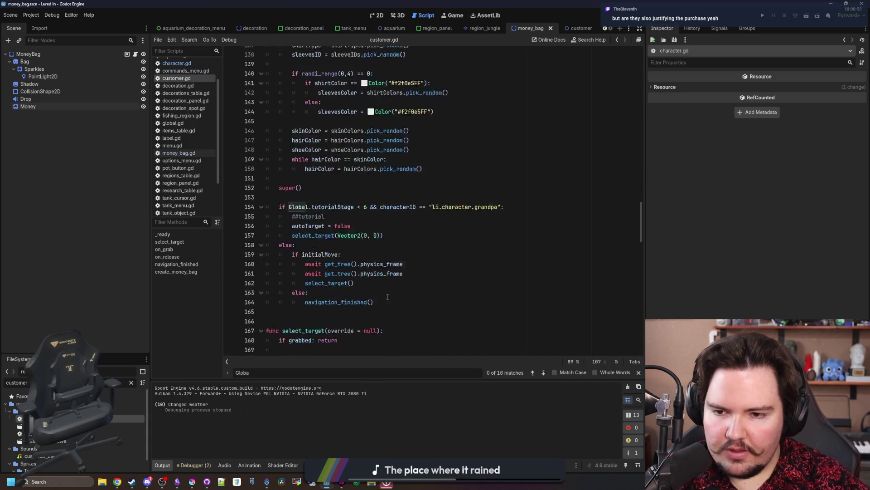
scroll(483, 256, down, 6)
click(290, 264)
key(Up)
key(Up)
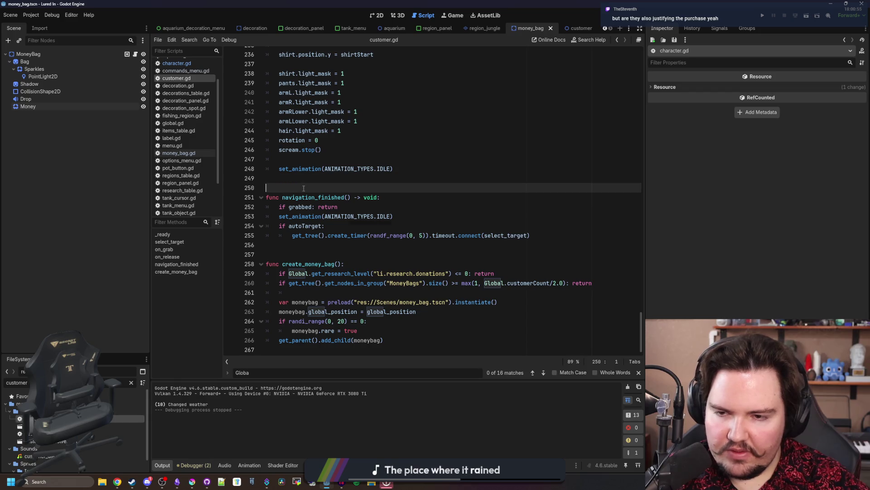
click(400, 193)
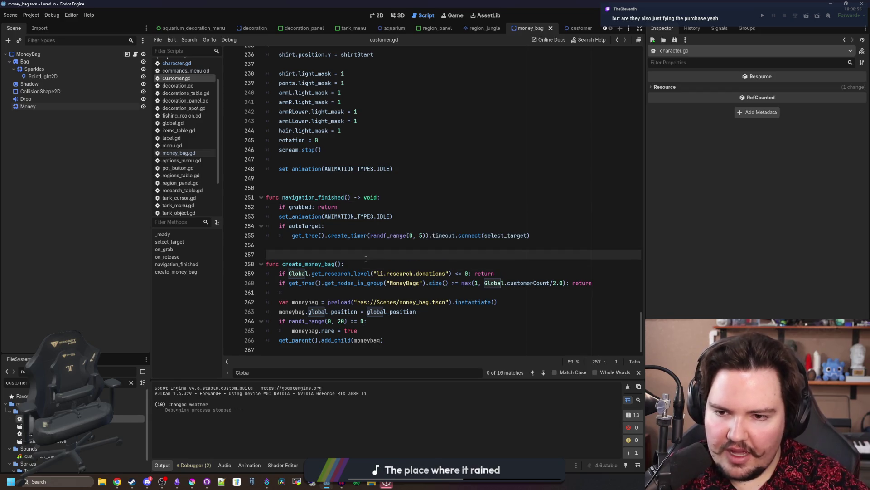
click(337, 185)
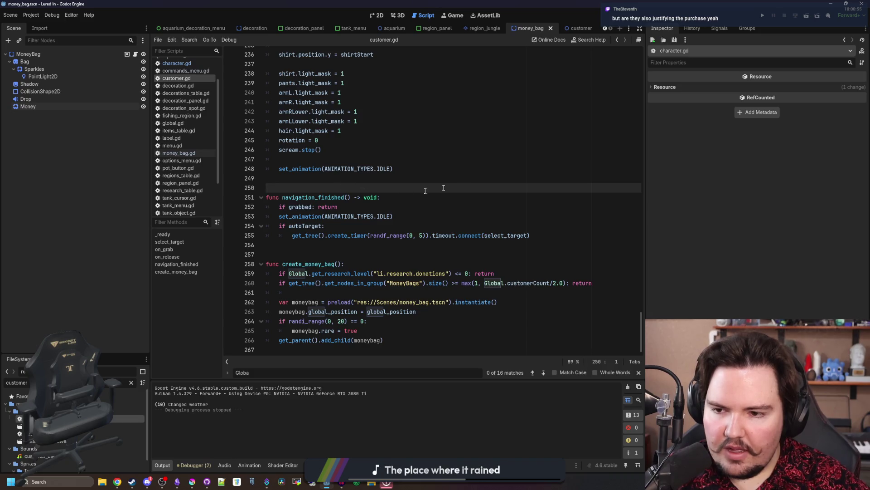
Scroll back up past the skinColors list and autoTarget variable to line 6, then run the project
scroll(554, 182, up, 20)
scroll(554, 181, up, 20)
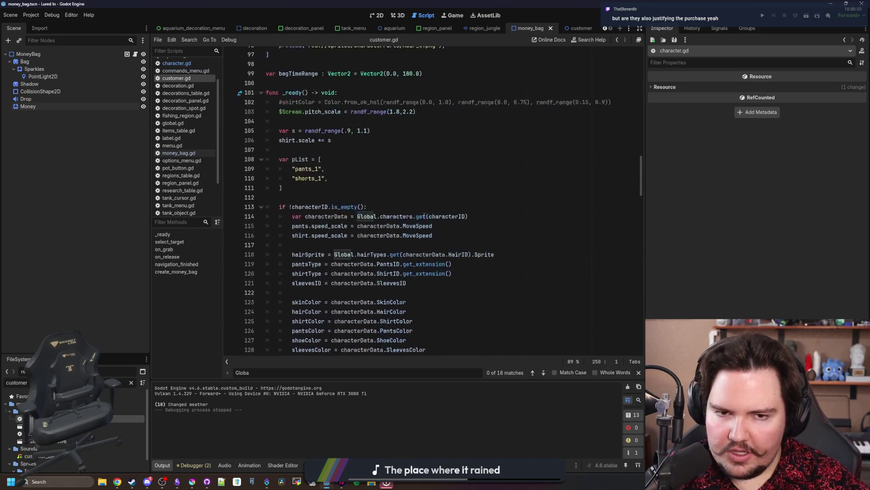
scroll(427, 216, up, 3)
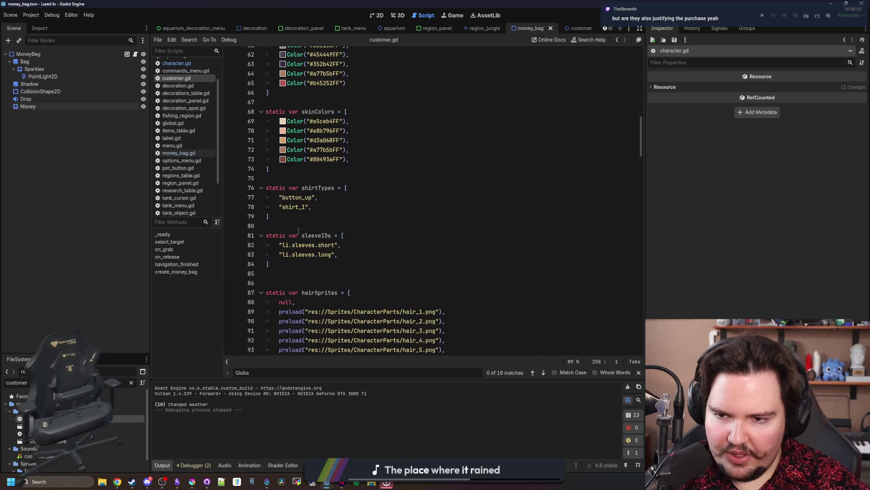
click(285, 169)
click(283, 177)
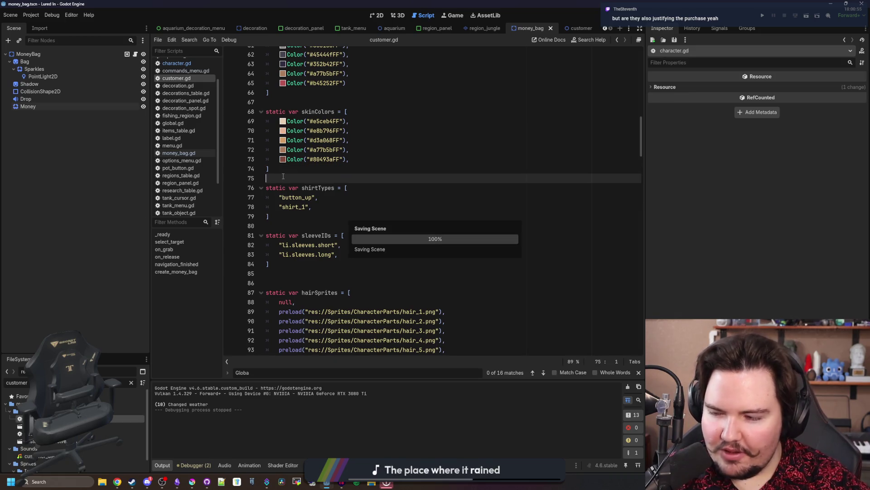
scroll(308, 191, up, 20)
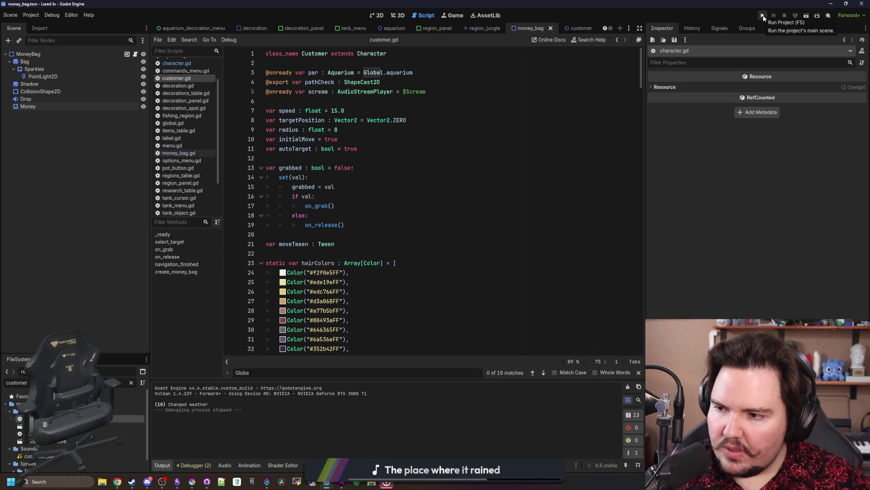
click(293, 151)
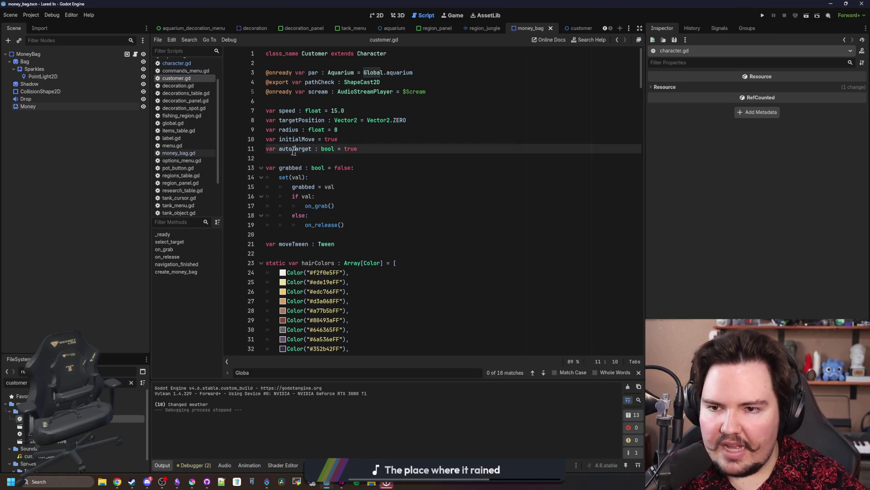
click(316, 156)
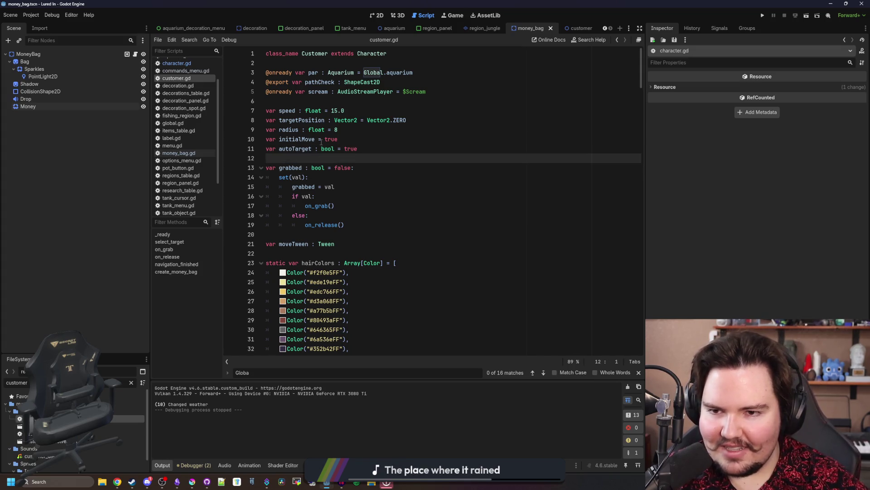
scroll(183, 97, up, 2)
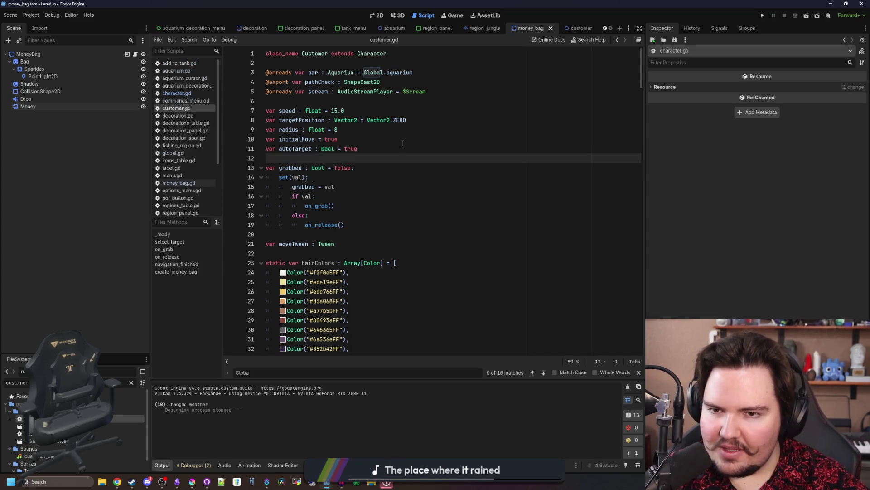
click(355, 102)
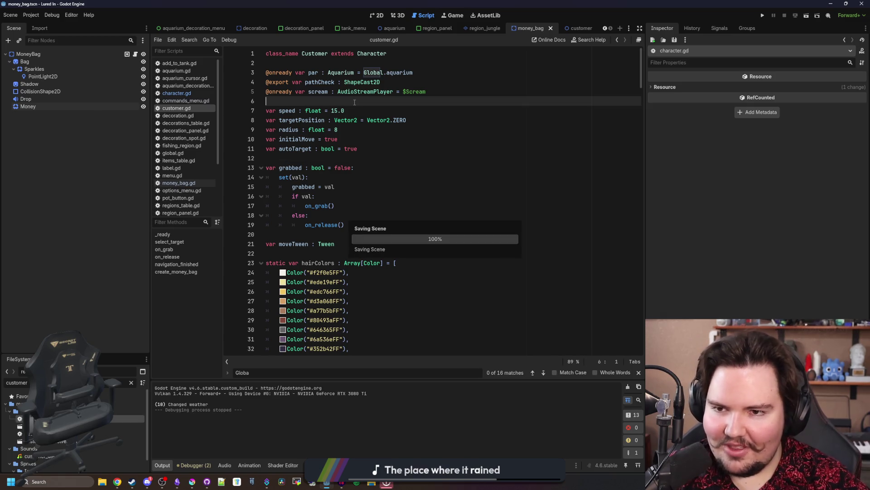
click(762, 15)
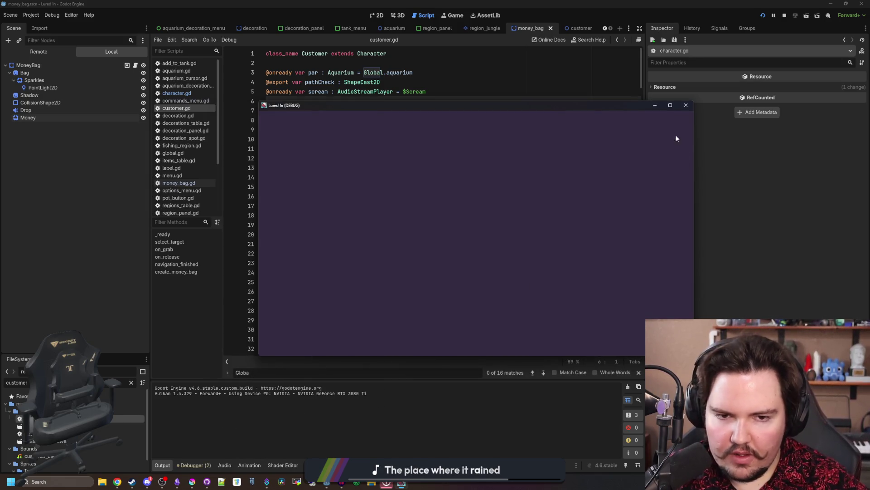
Maximize the game, set Master Volume to 22 in Audio options, start playing, and dismiss the welcome-back message
click(672, 106)
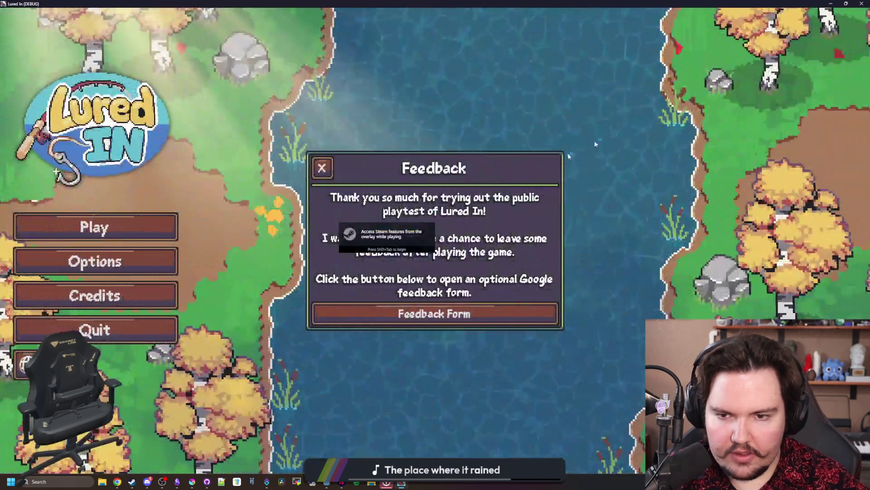
click(154, 273)
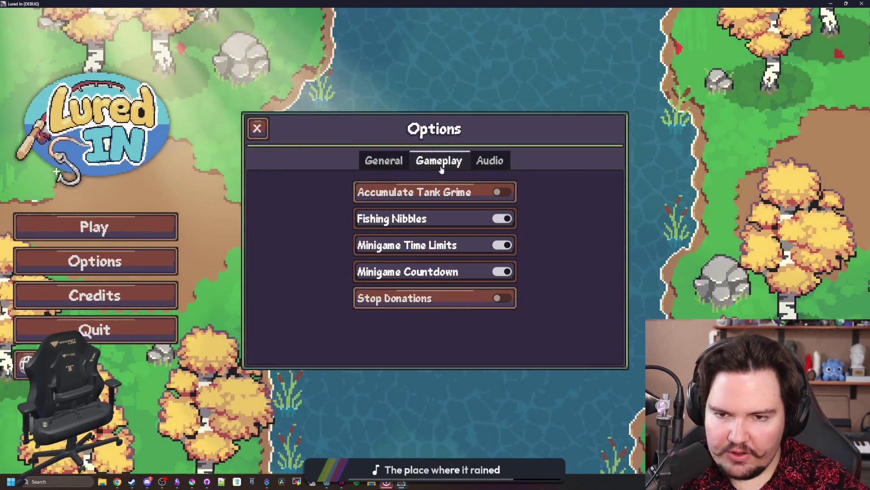
click(390, 161)
click(490, 160)
drag(562, 187, 397, 187)
click(259, 129)
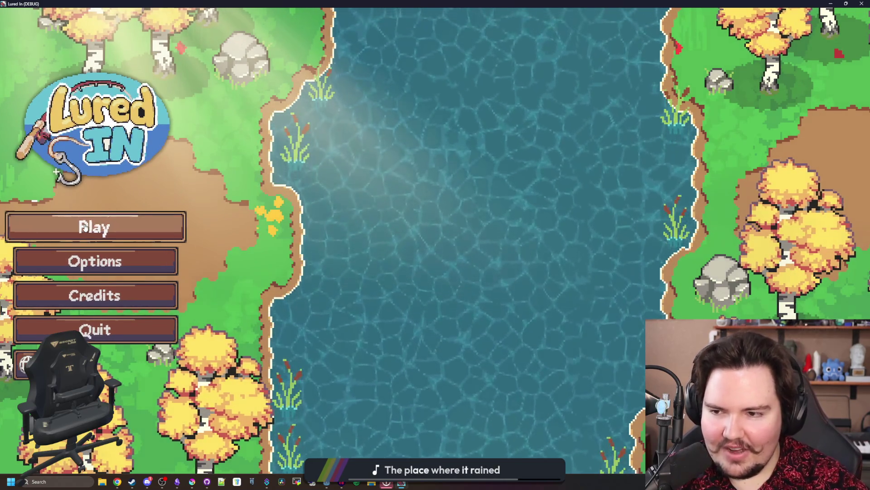
click(95, 226)
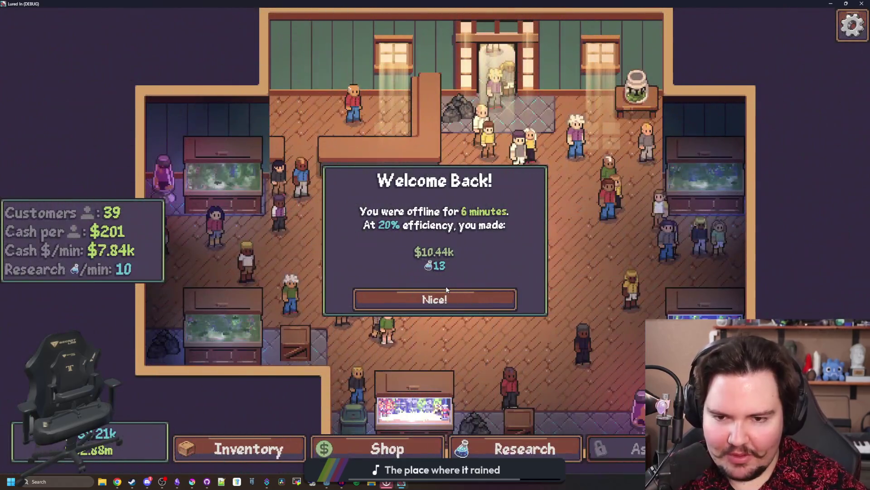
click(445, 297)
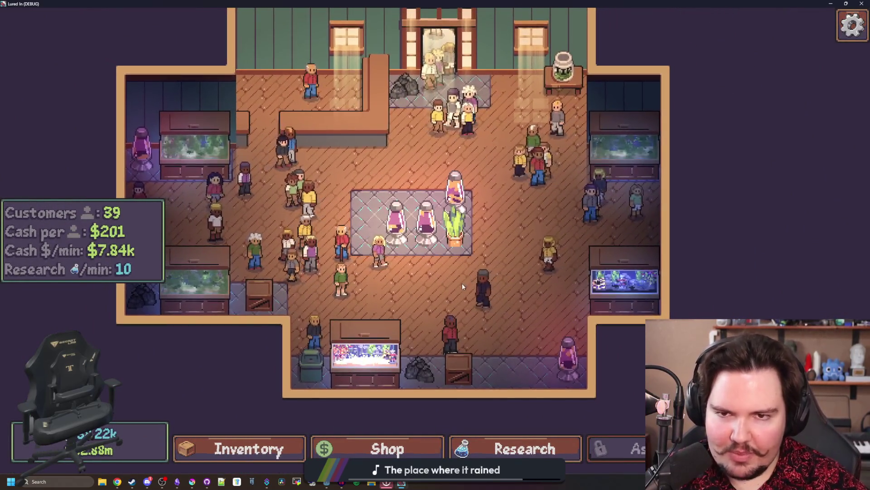
key(super)
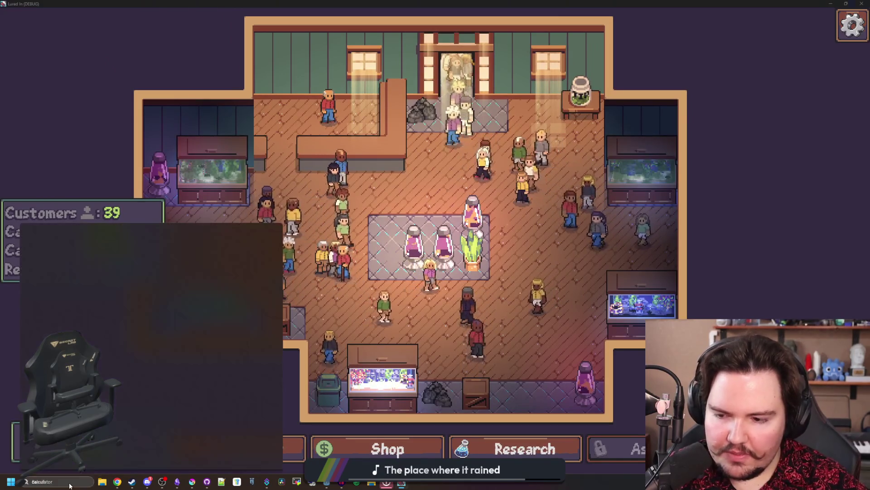
Launch Calculator, reposition its window, and clear the display to 0
text(ca)
click(92, 261)
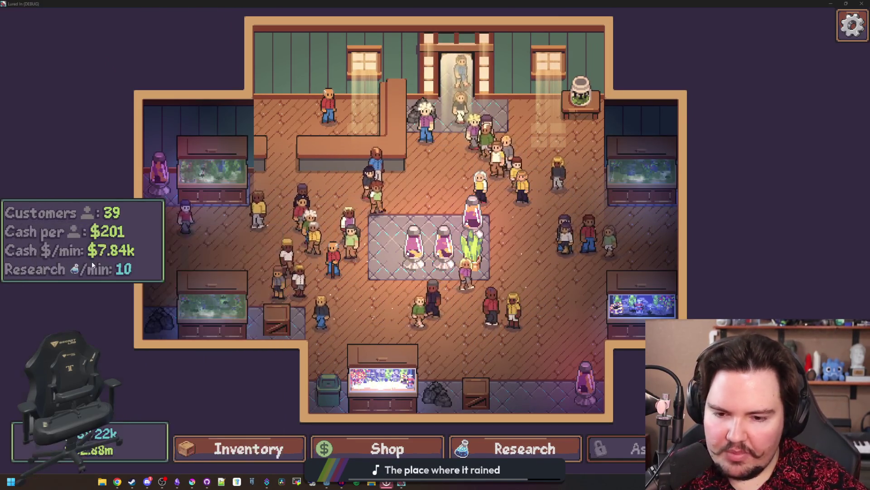
mouse_move(480, 101)
mouse_down()
mouse_move(401, 156)
mouse_move(331, 467)
mouse_move(375, 80)
mouse_move(615, 89)
mouse_move(372, 88)
mouse_up()
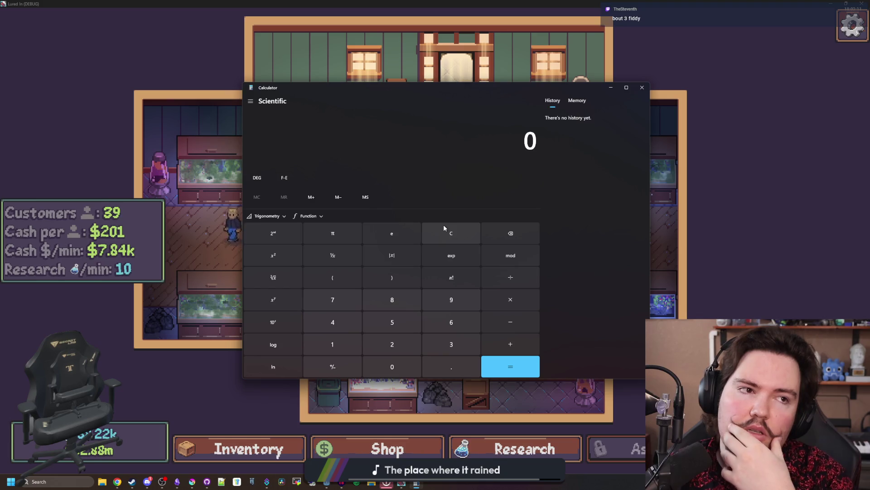
text(8)
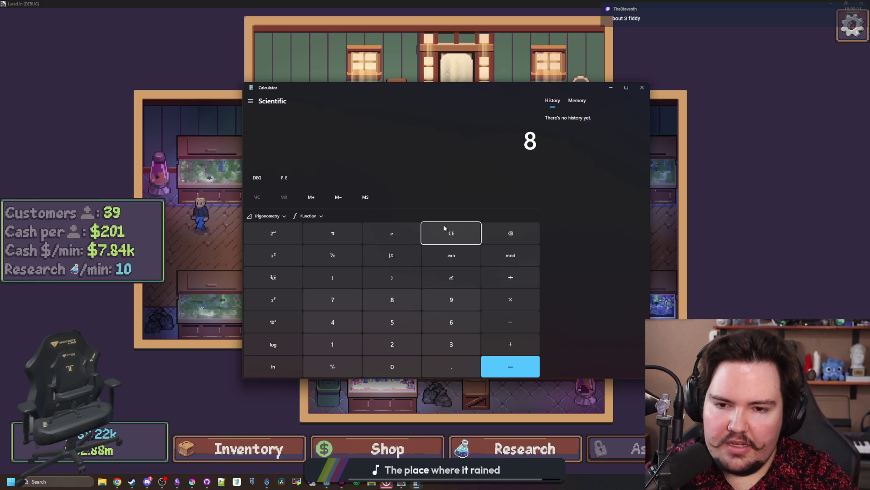
click(443, 224)
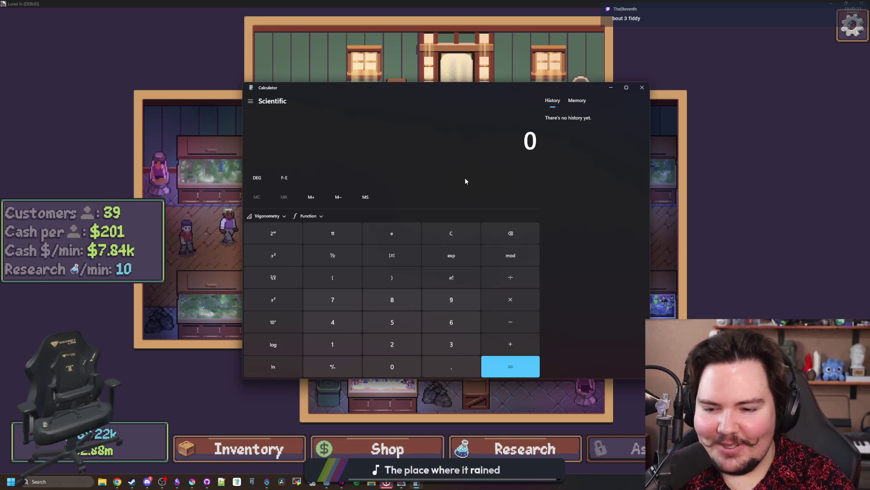
Calculate 5500 × 2 = 11,000, correcting the mistyped digits along the way
text(5.5)
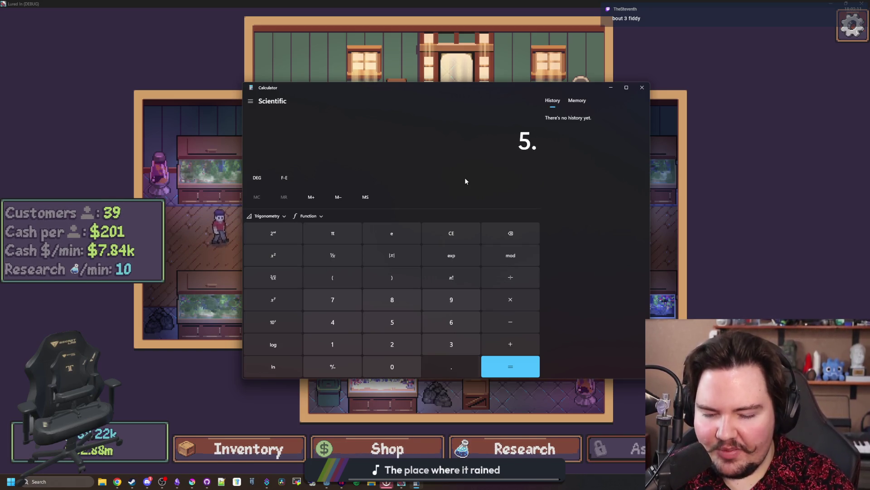
key(BackSpace)
key(BackSpace)
text(000)
key(BackSpace)
key(BackSpace)
key(BackSpace)
text(500)
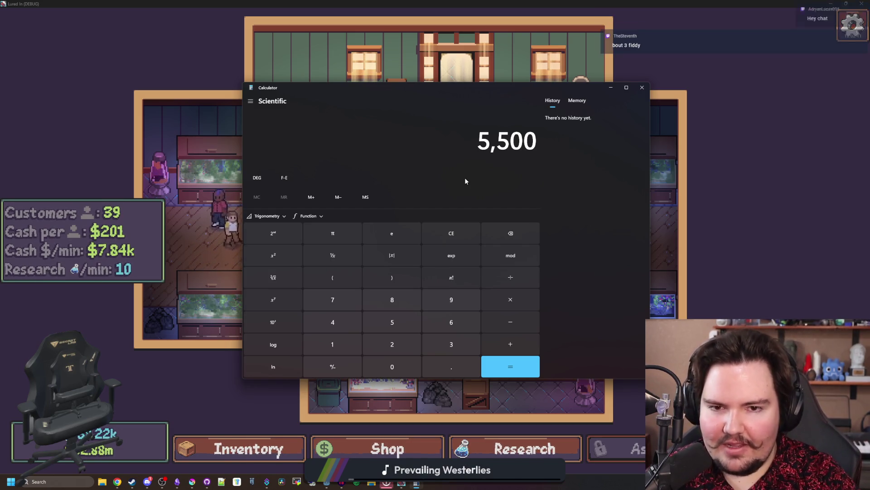
text(*)
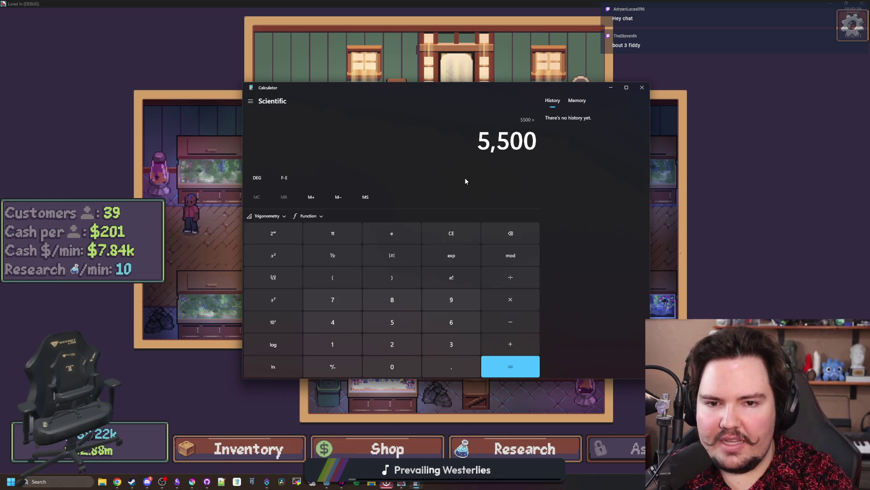
text(2)
key(Return)
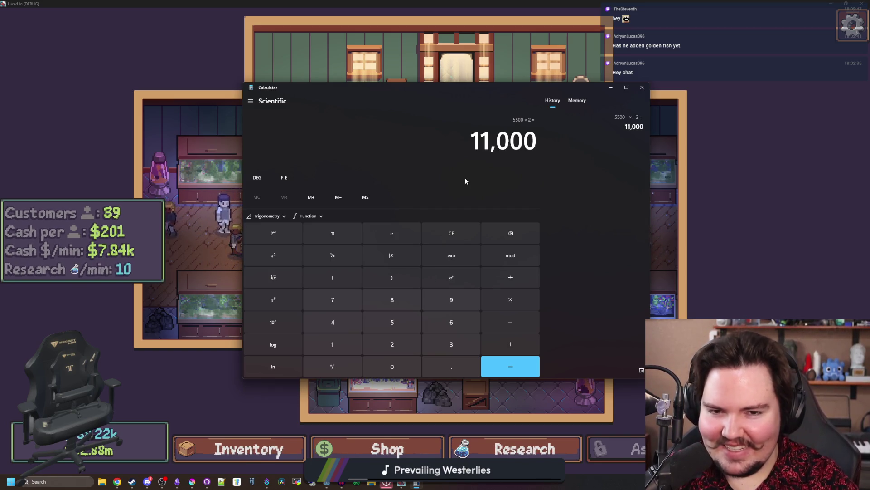
Multiply the 11,000 result by 0.2 to get 2,200
key(asterisk)
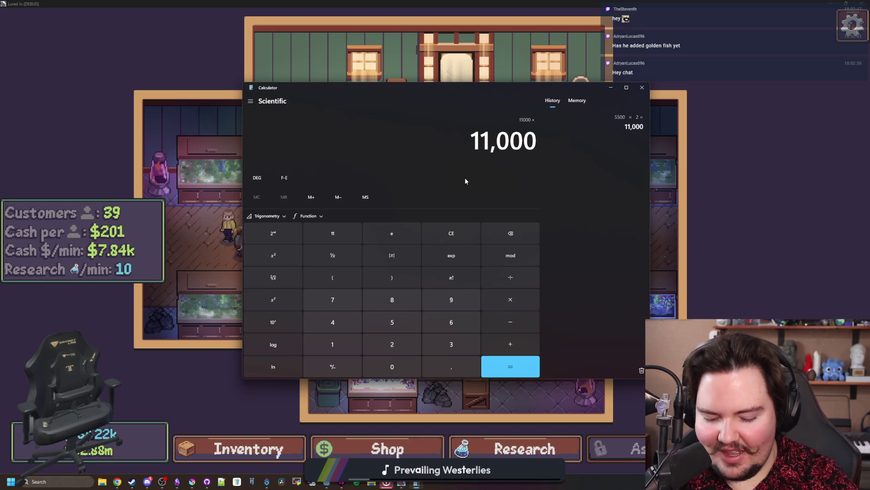
text(0.2)
key(Return)
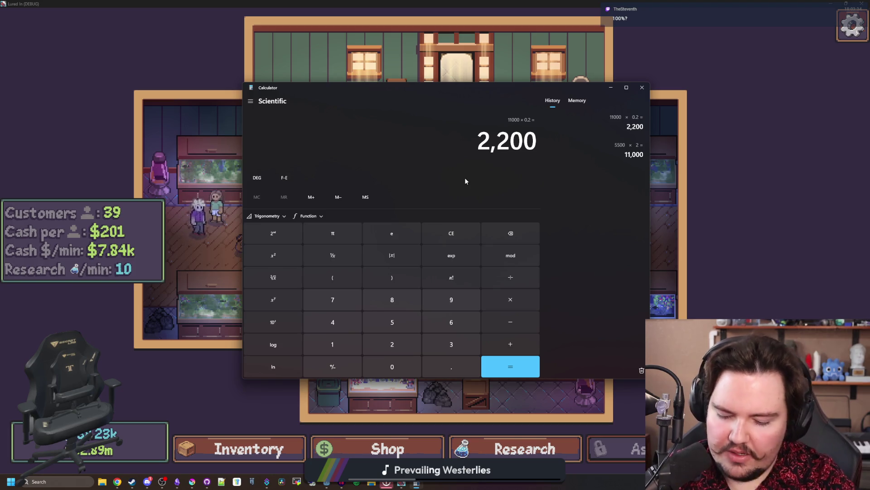
Multiply 2,200 by 6 in Calculator to get 13,200
text(*)
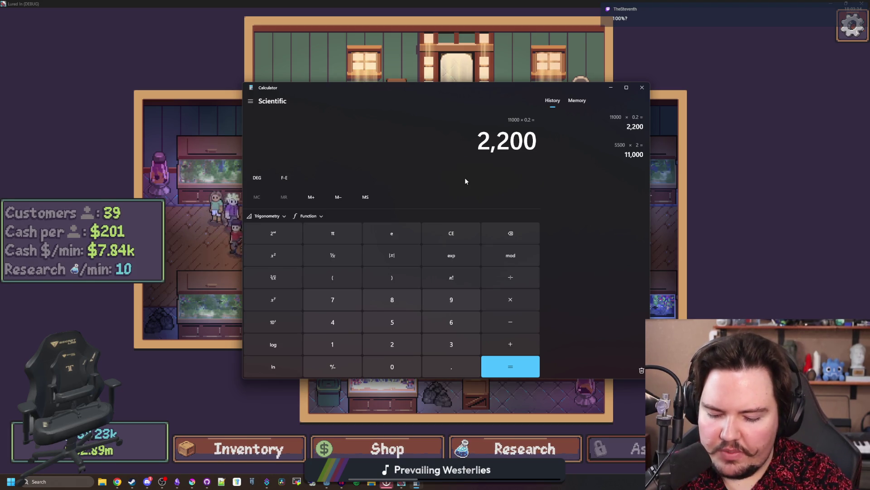
text(6)
key(Return)
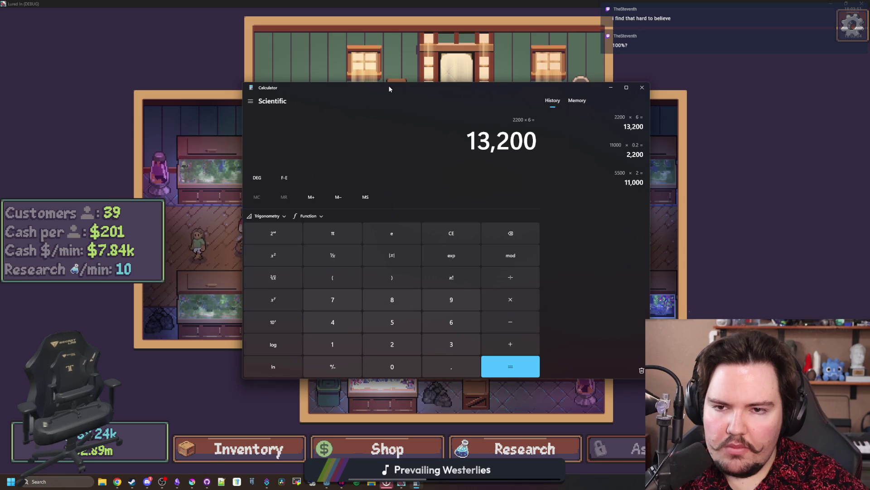
drag(457, 126, 536, 139)
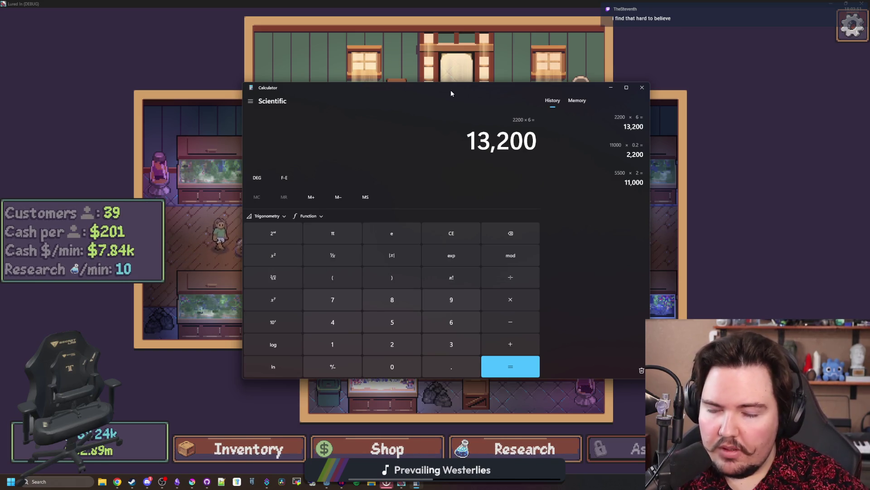
Multiply 13,200 by 0.7 to get 9,240, then close Calculator
key(asterisk)
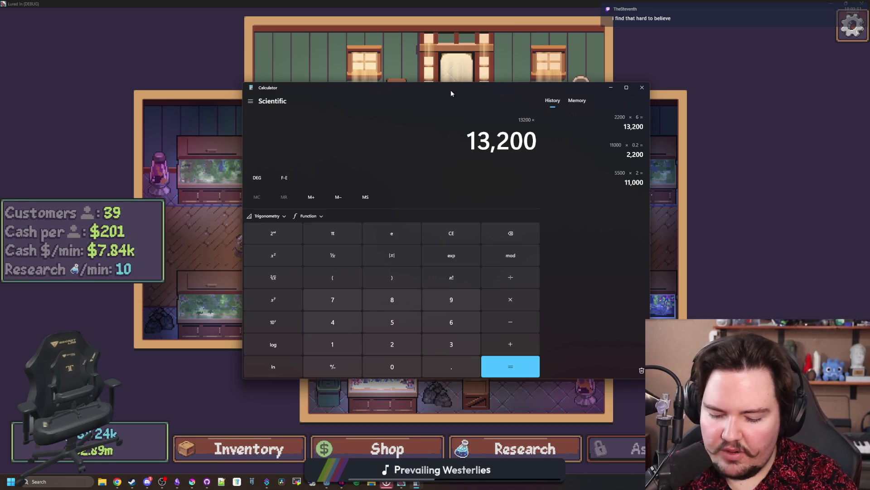
text(0.7)
key(Return)
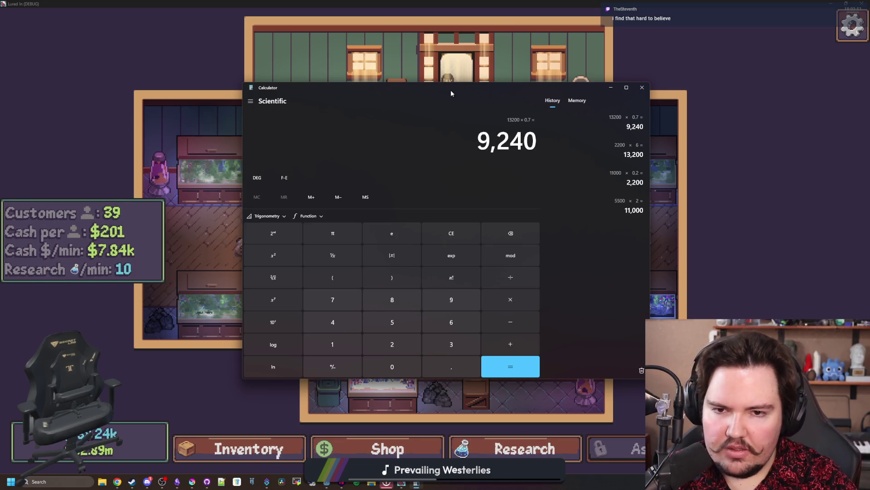
click(642, 87)
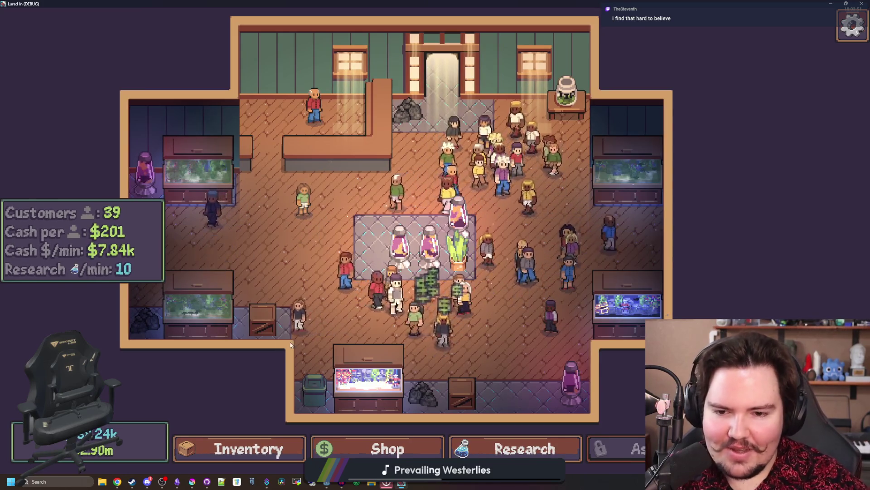
Nudge the shop view with the A key, then launch Calculator from Windows search
key(a)
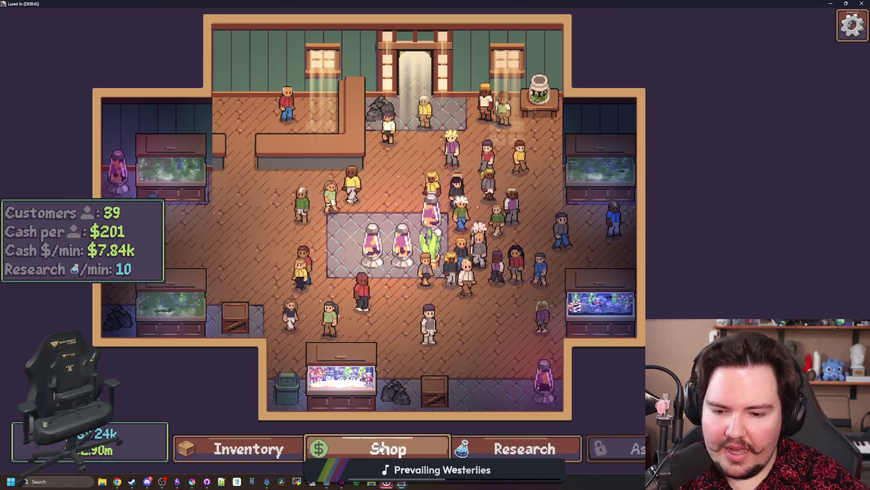
key(super)
text(ca)
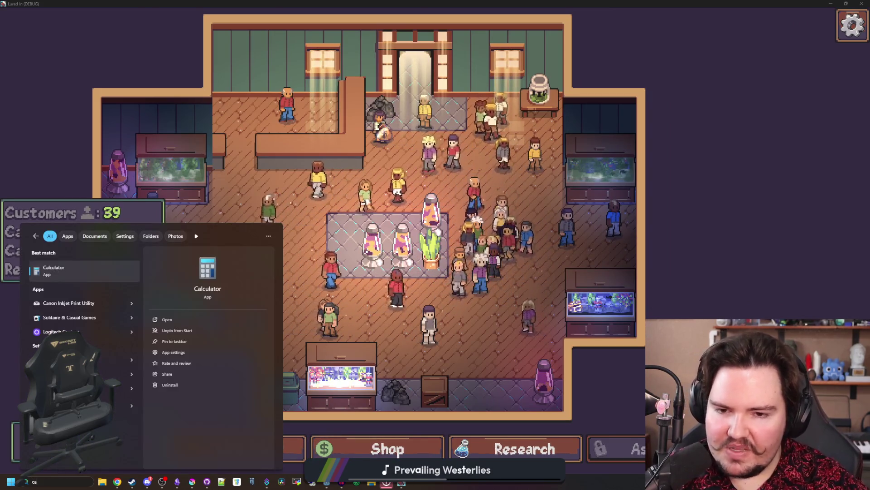
key(Return)
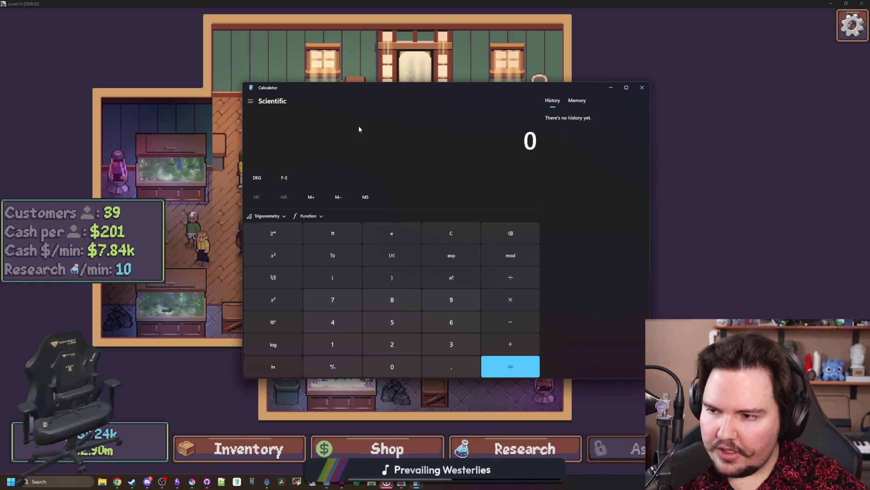
Bring the Chrome window in front of the calculator
mouse_move(120, 483)
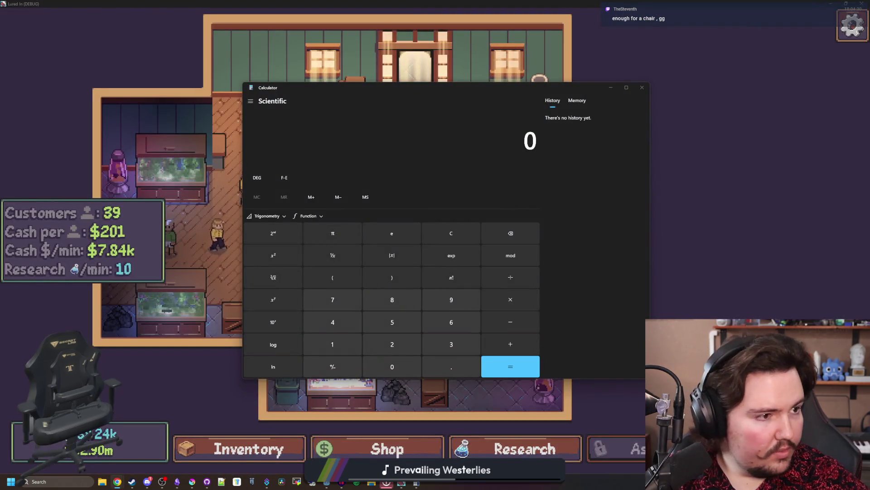
key(alt+Tab)
click(318, 30)
Search for 'livernovo', take the 'libernovo' correction, and open the LiberNovo site maximized
text(livernovo)
key(Return)
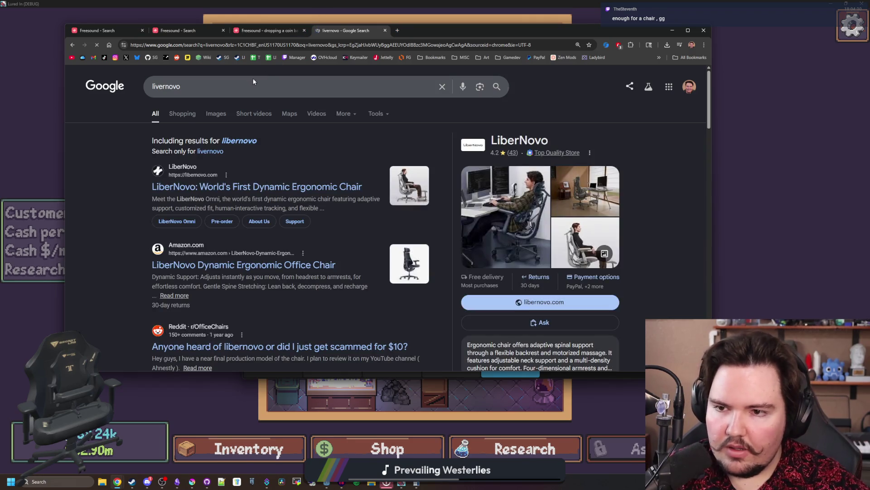
click(239, 141)
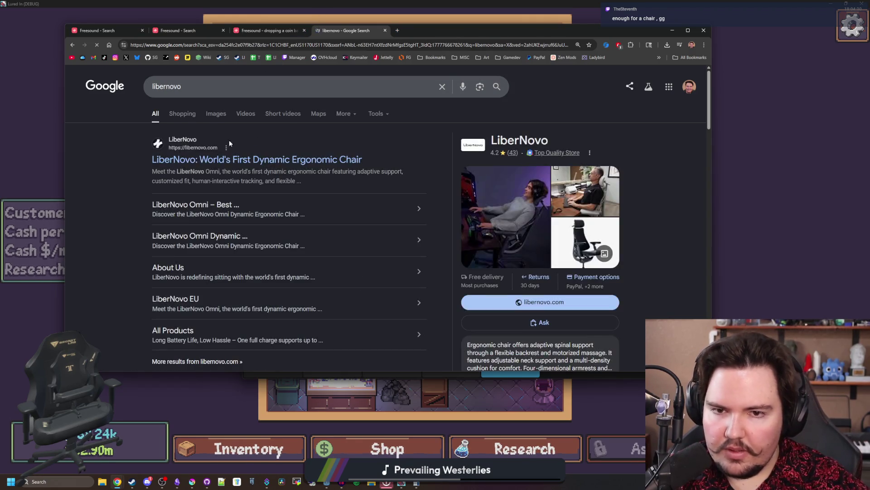
click(204, 159)
double_click(468, 31)
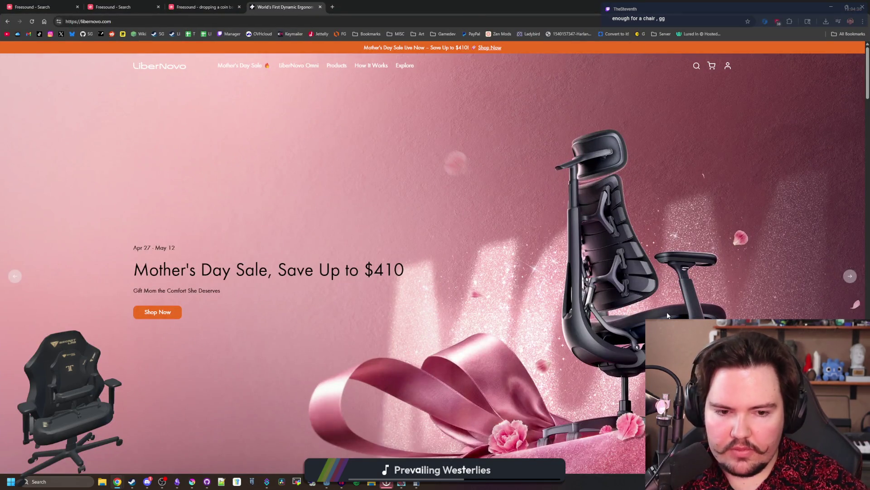
Scroll the LiberNovo homepage, dismiss the Mother's Day sale popup, and return to Calculator
scroll(667, 313, down, 9)
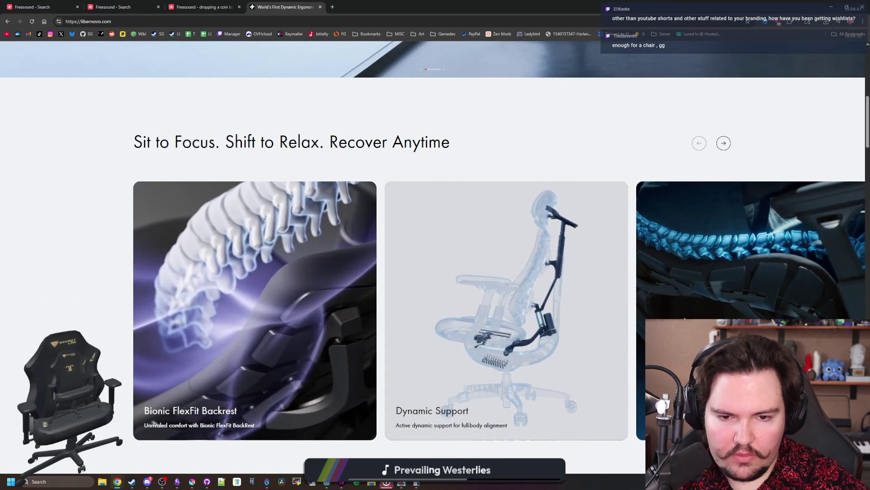
scroll(584, 293, down, 2)
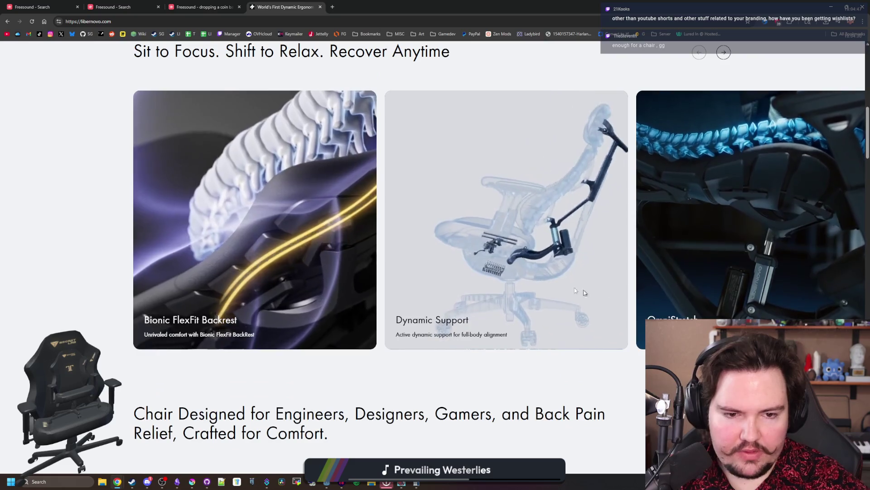
scroll(552, 280, down, 5)
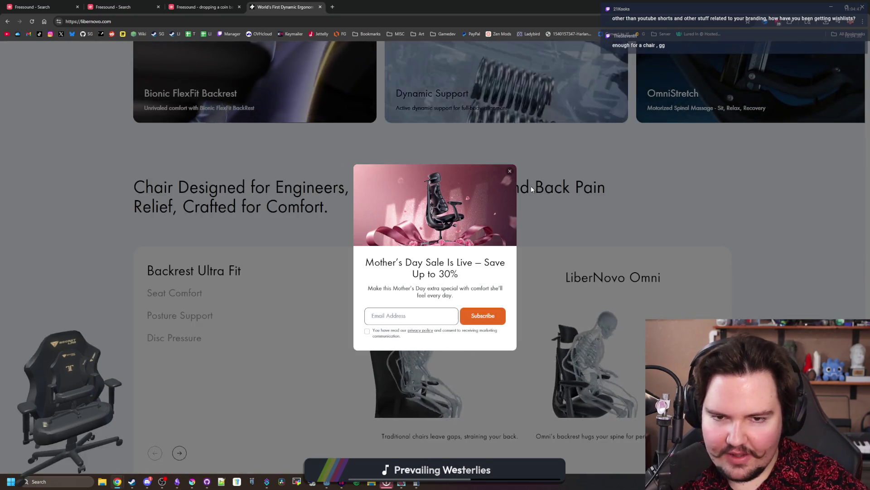
click(532, 189)
scroll(465, 268, down, 2)
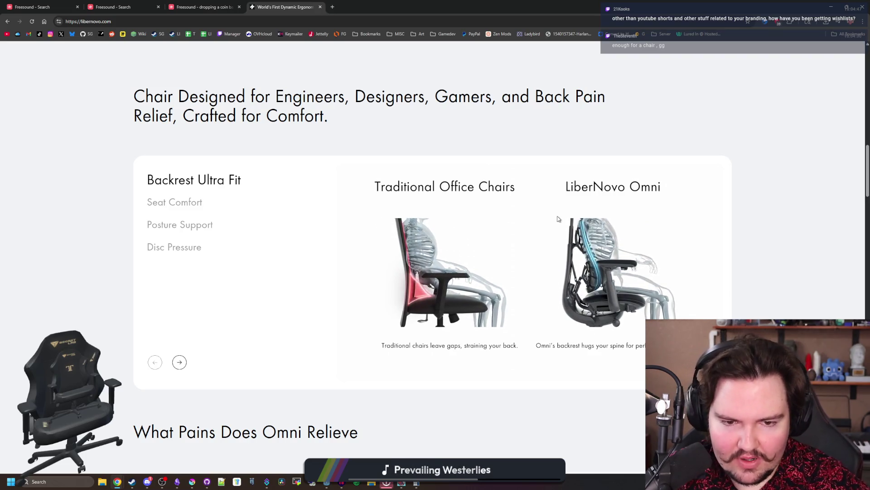
key(XF86Calculator)
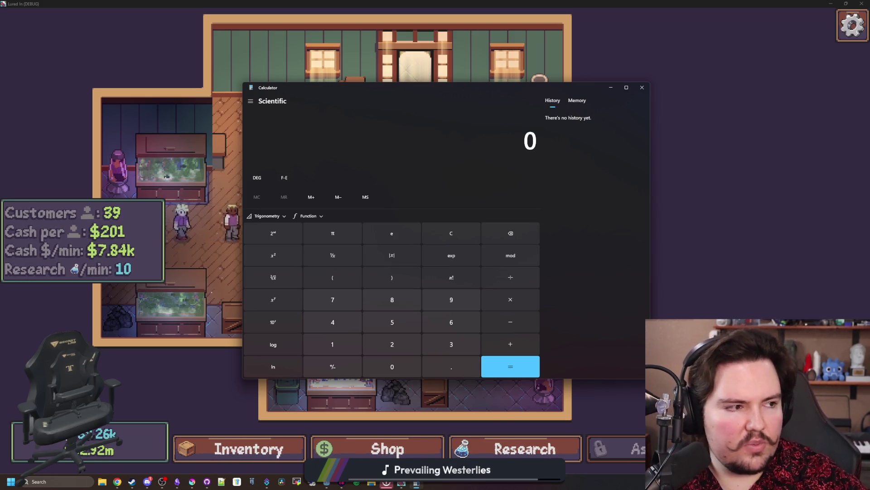
Bring Chrome back with a new tab, close Calculator, and maximize the studio's X profile tab
mouse_move(869, 122)
mouse_down()
mouse_move(615, 121)
mouse_move(485, 100)
mouse_move(450, 107)
mouse_up()
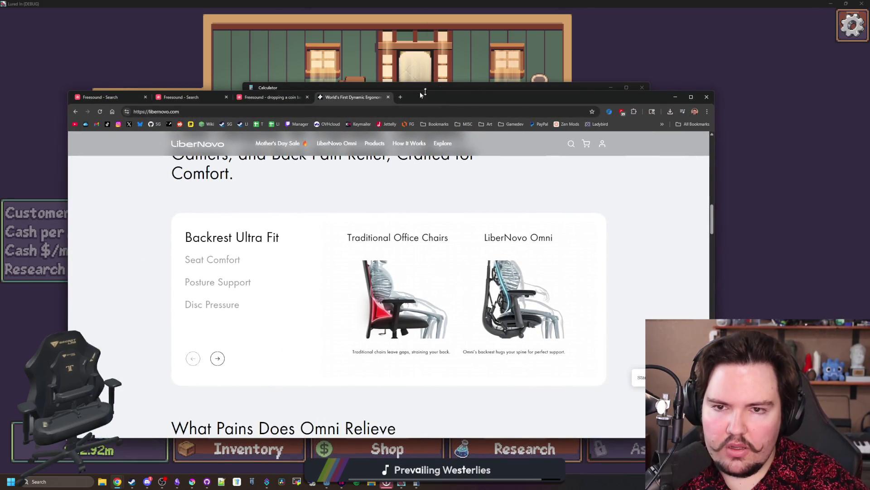
click(400, 97)
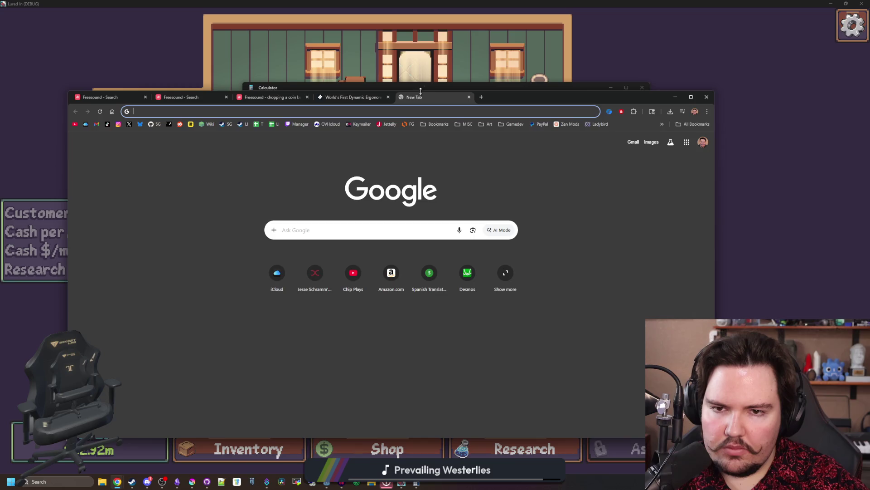
click(549, 88)
click(641, 88)
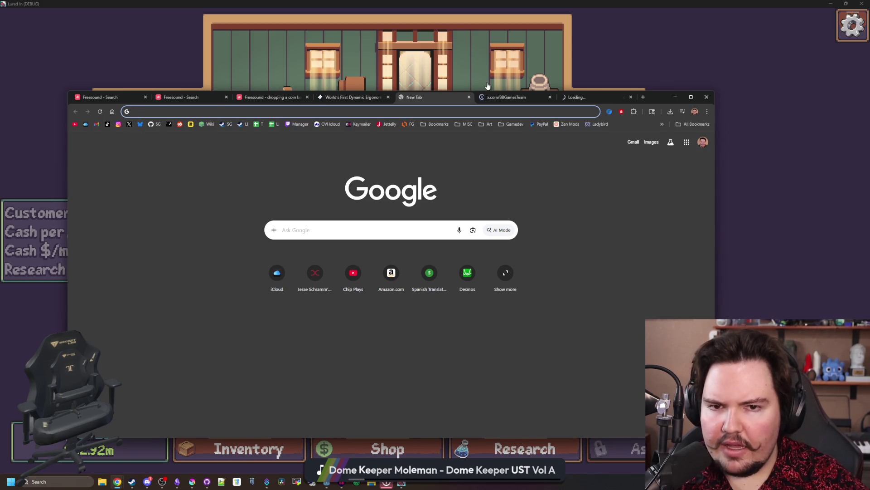
click(498, 97)
drag(657, 91, 688, 3)
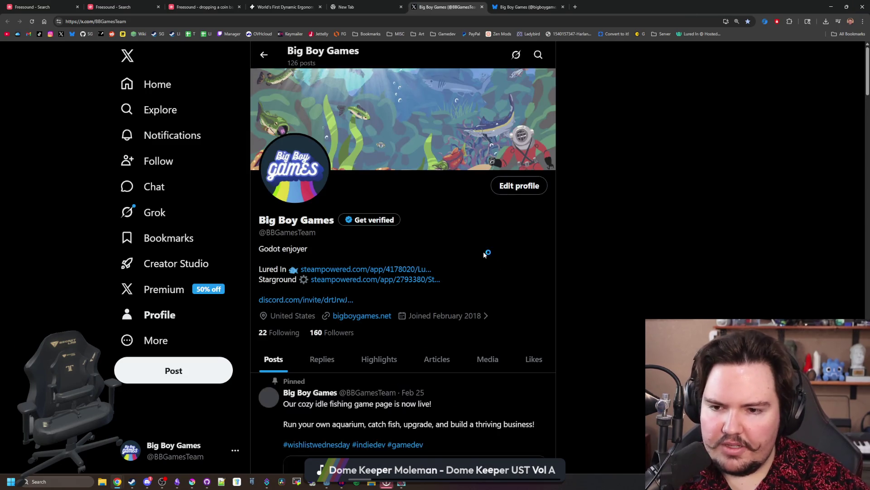
Scroll the studio's X profile and glance at the Bluesky tab before returning to X
scroll(484, 254, down, 10)
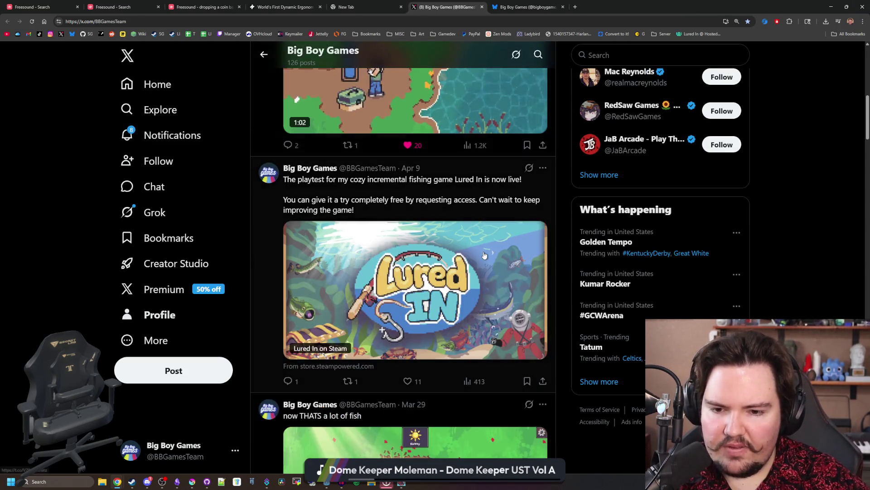
scroll(484, 254, down, 4)
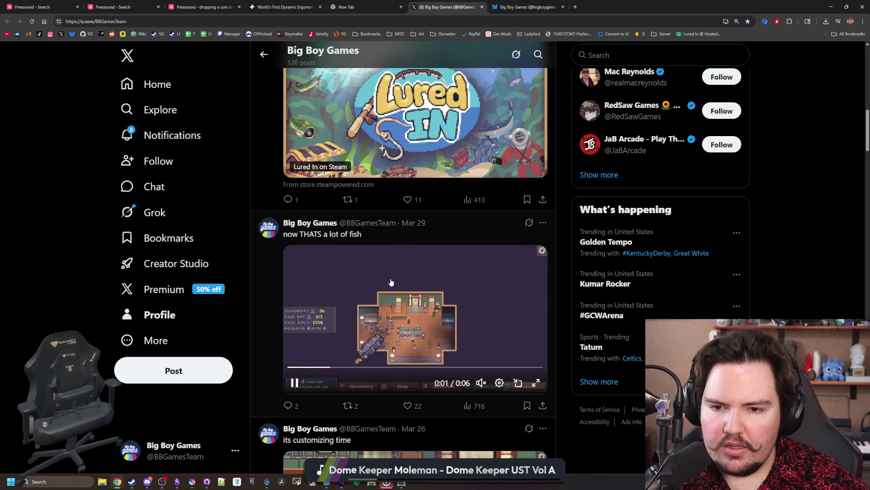
scroll(391, 282, down, 3)
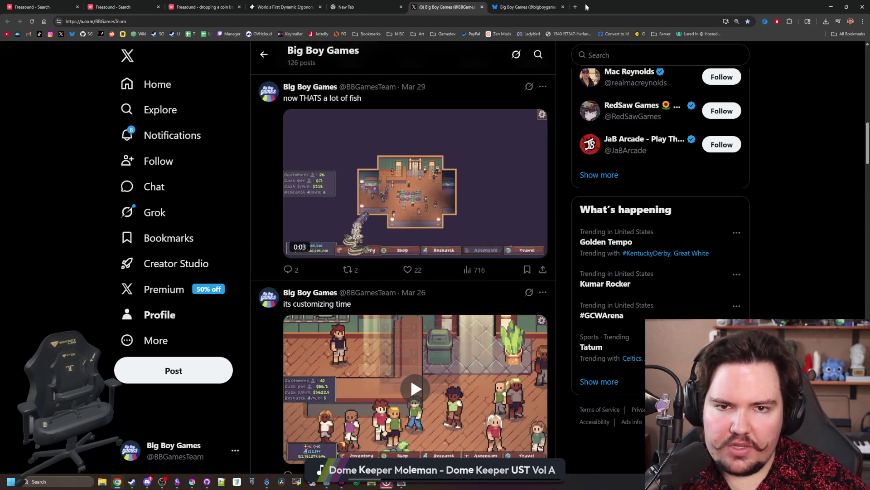
click(544, 4)
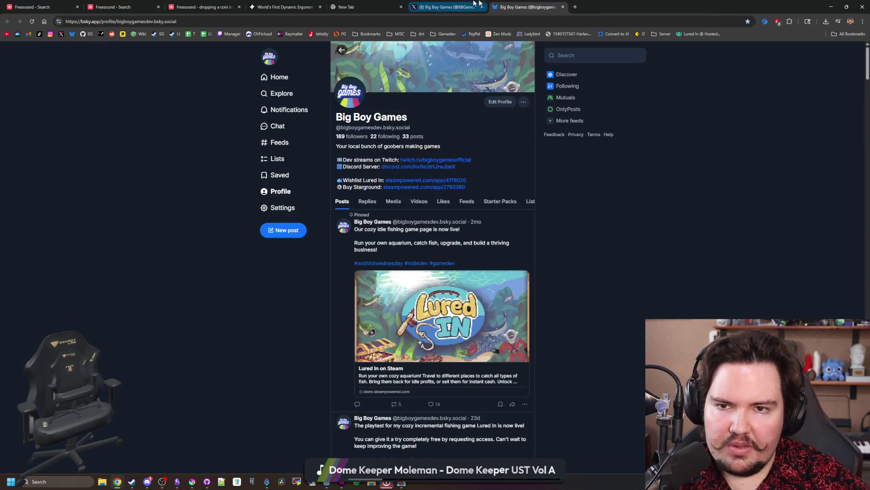
click(447, 6)
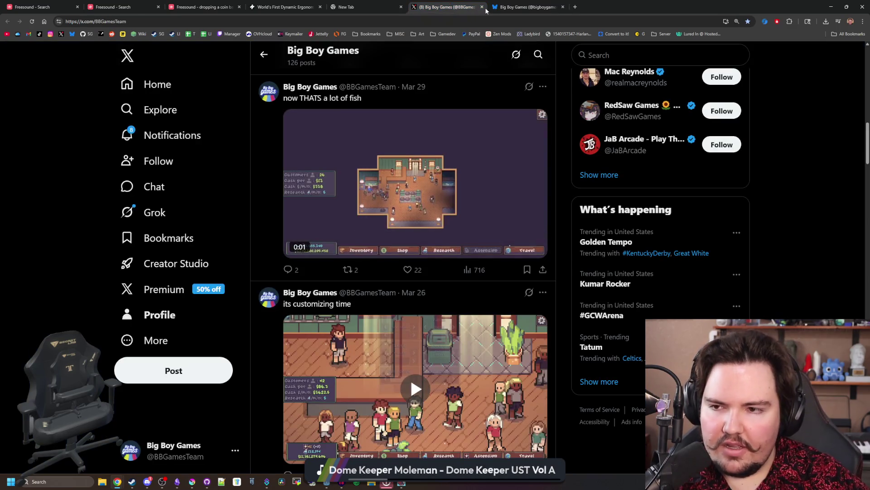
Open X Notifications, scroll the feed, and open the new 2 Left Thumbs post
click(134, 145)
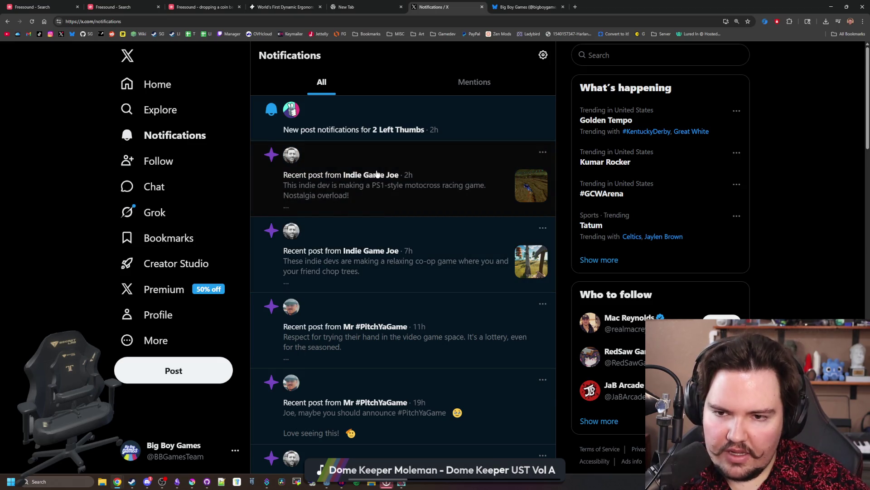
scroll(377, 173, down, 5)
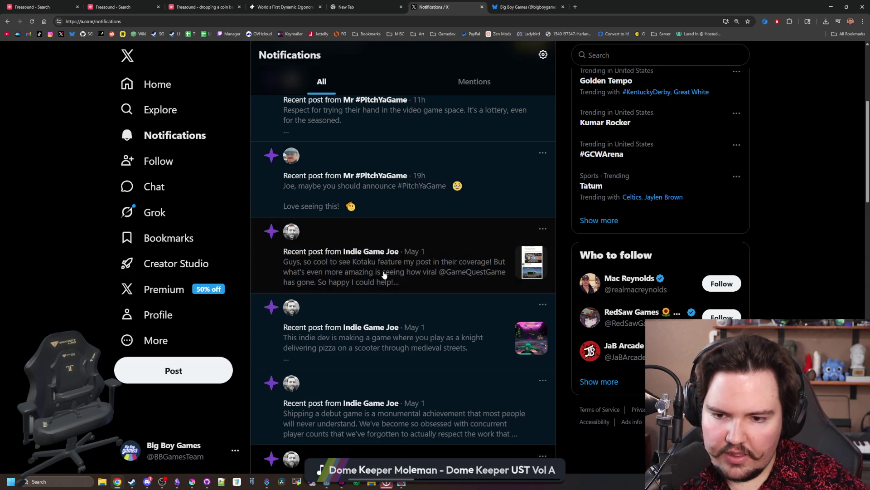
scroll(384, 275, down, 3)
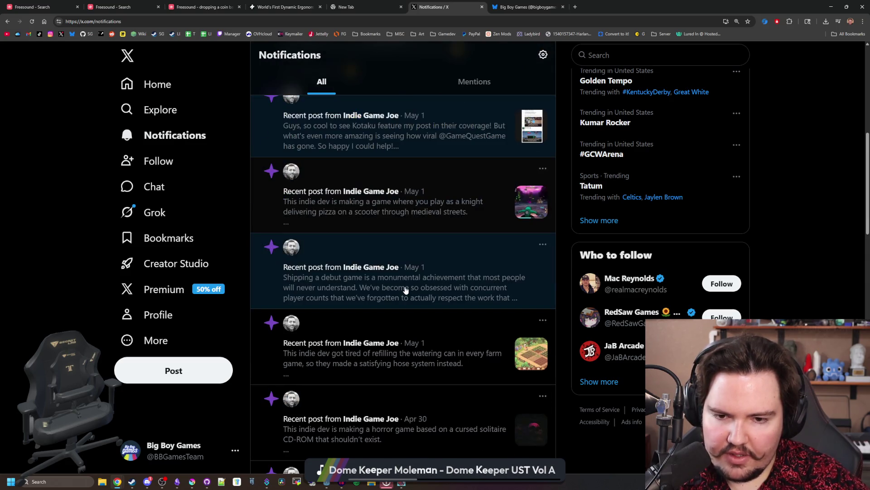
scroll(334, 296, up, 10)
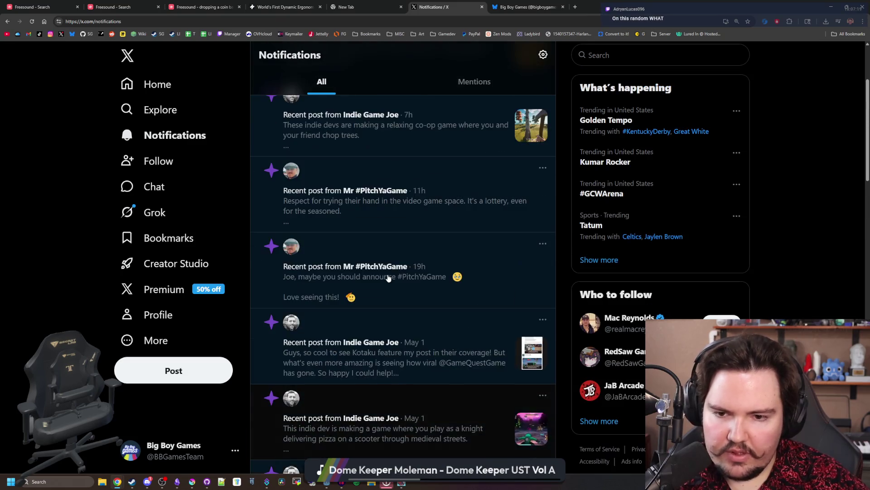
click(452, 109)
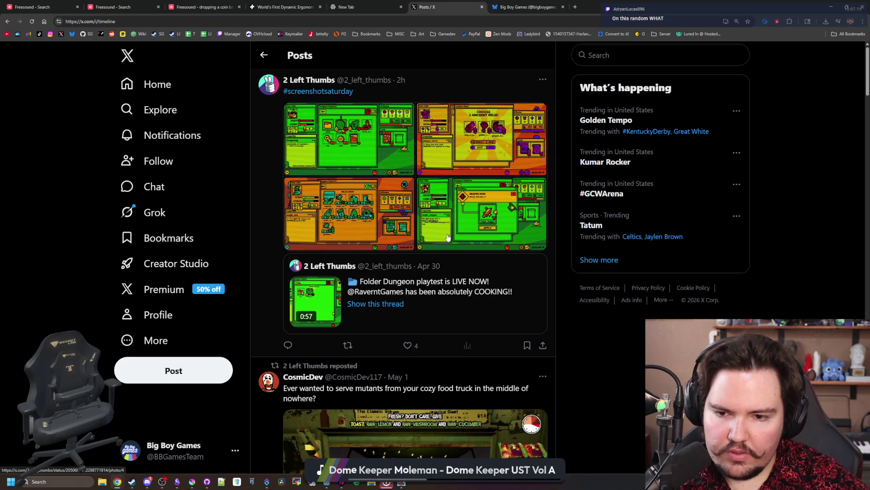
Close the X post tab, then load the studio's X profile in the empty tab and scroll it
click(482, 7)
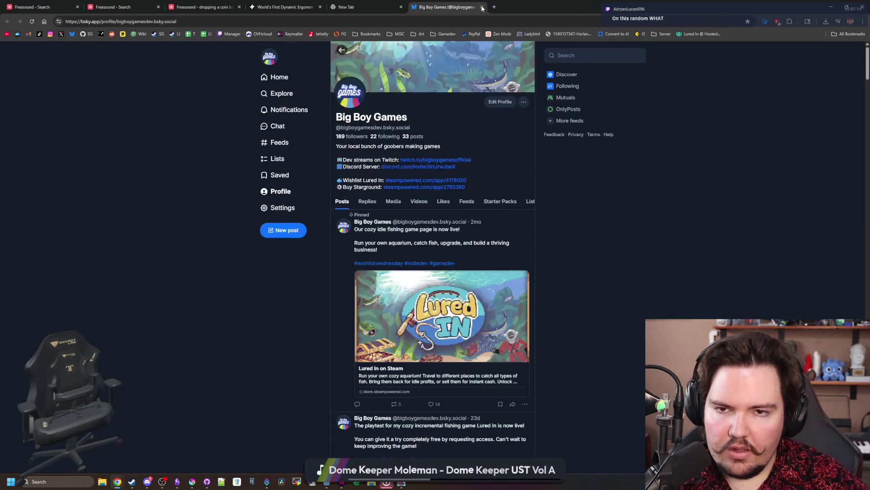
scroll(439, 302, down, 7)
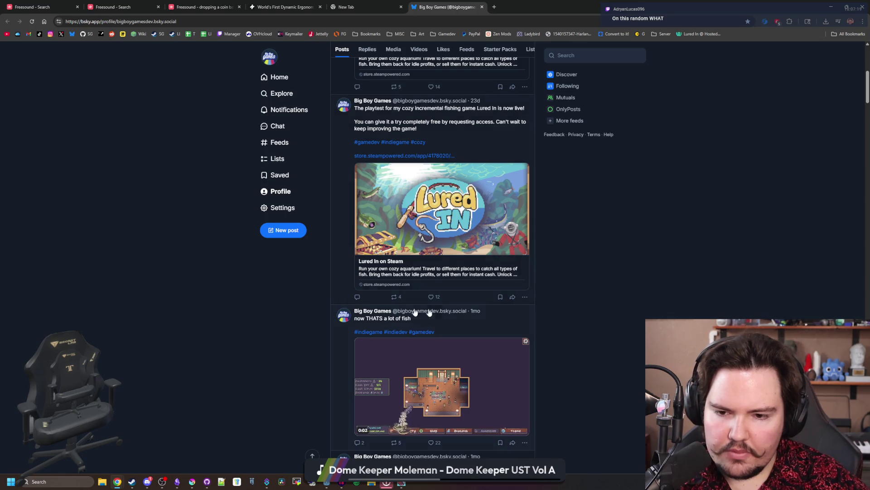
key(ctrl+shift+Tab)
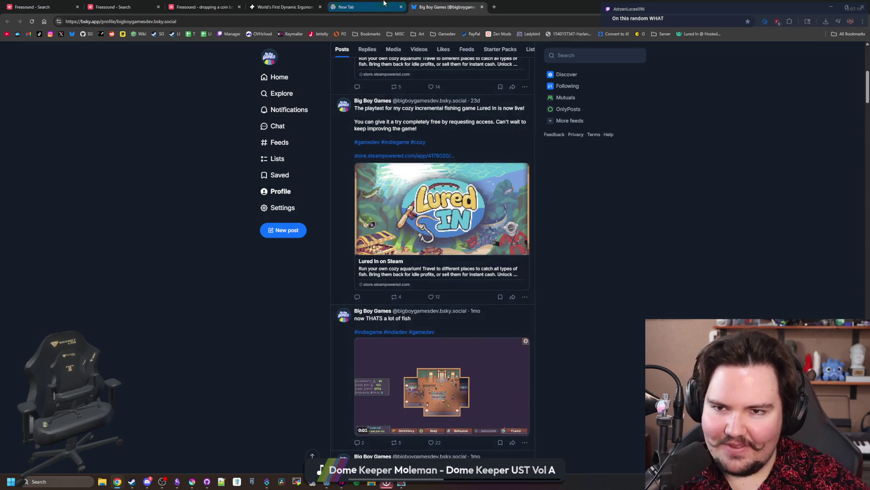
click(61, 34)
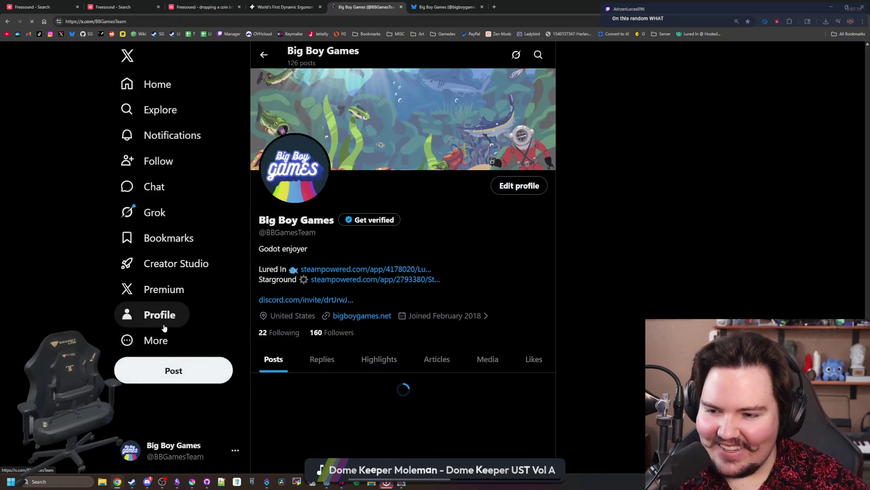
scroll(406, 267, down, 15)
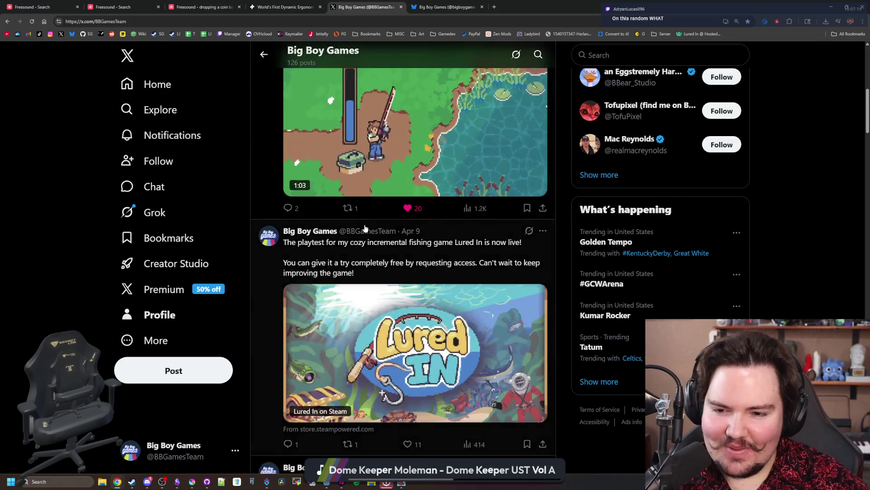
scroll(362, 211, down, 3)
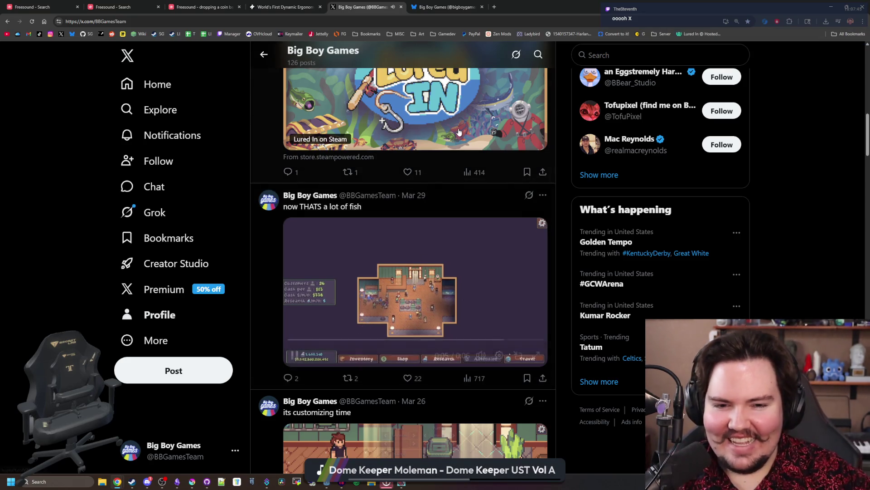
scroll(458, 132, up, 5)
Flip back and forth between the Bluesky and X profile tabs
click(457, 2)
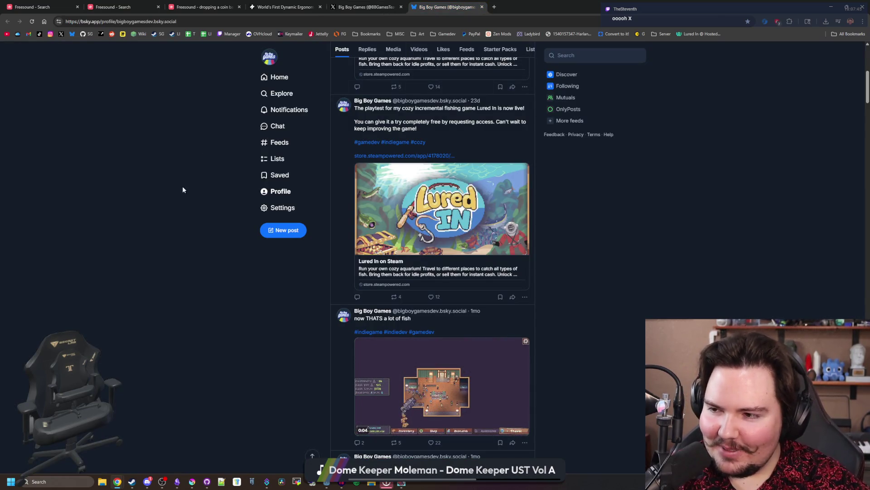
scroll(464, 345, up, 7)
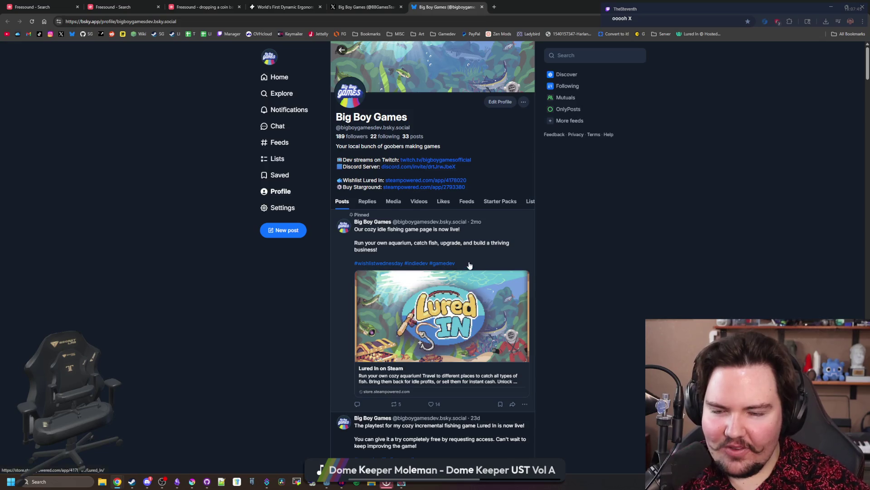
key(ctrl+shift+Tab)
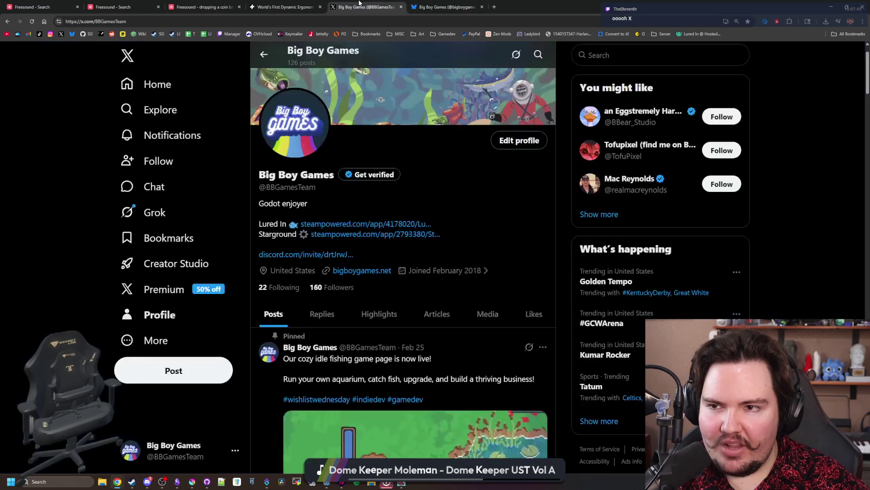
click(442, 4)
key(ctrl+shift+Tab)
click(442, 4)
key(ctrl+shift+Tab)
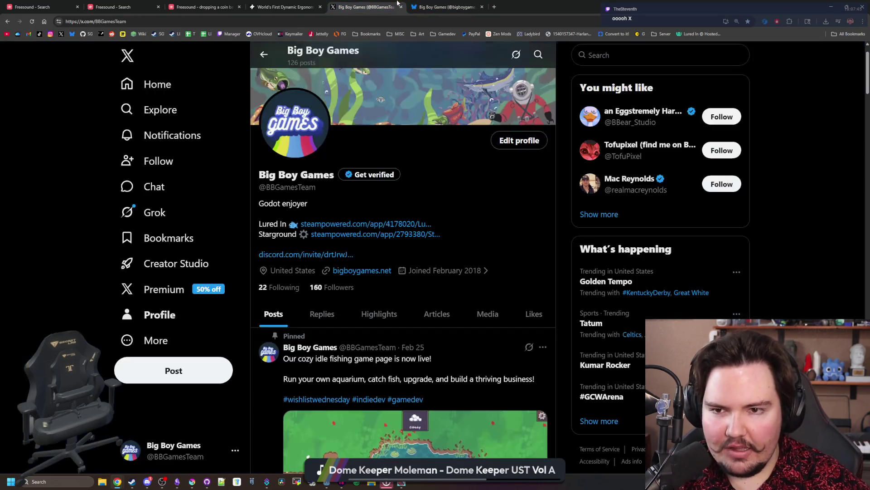
click(442, 3)
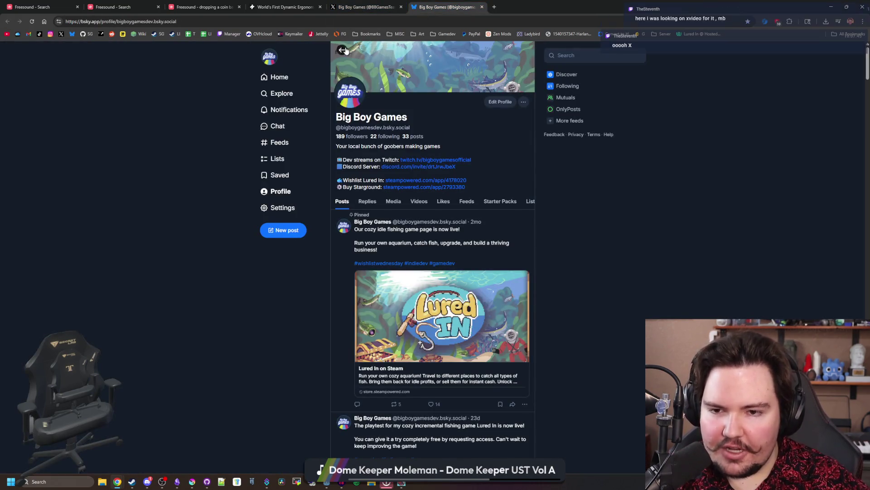
From the Bluesky home feed, open the Big Boy Games profile and scroll its posts
click(346, 50)
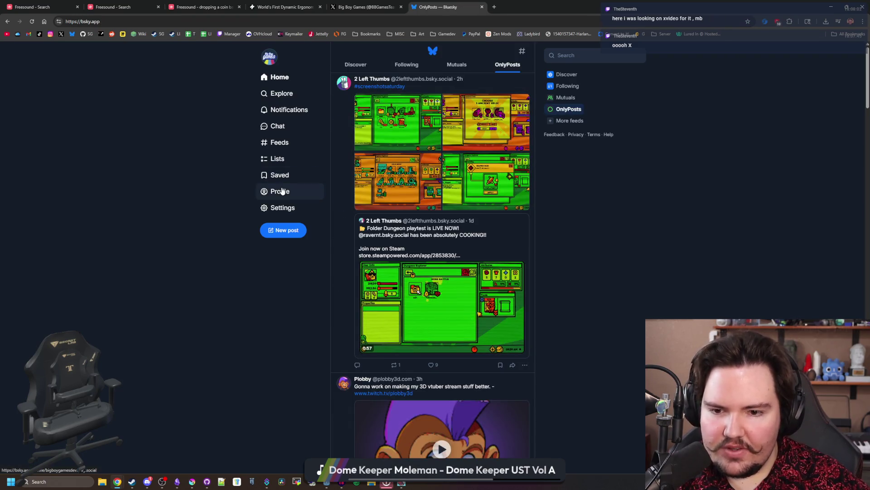
scroll(342, 190, down, 5)
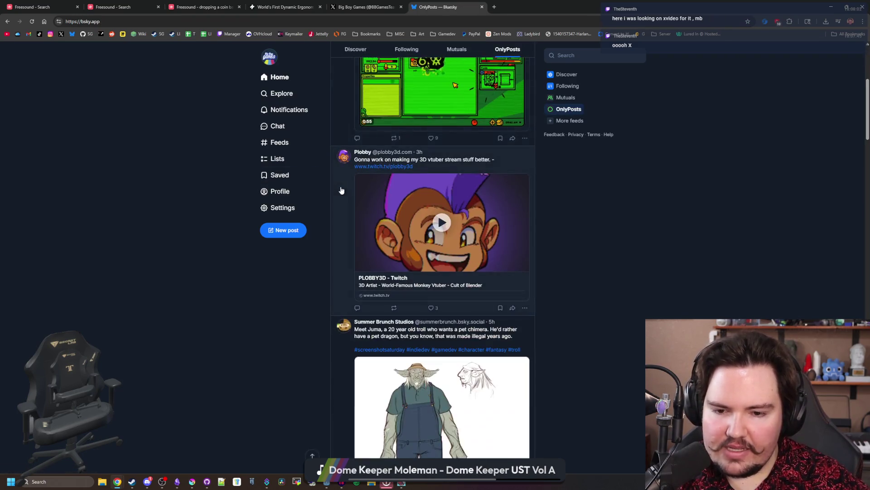
scroll(317, 196, down, 5)
click(300, 191)
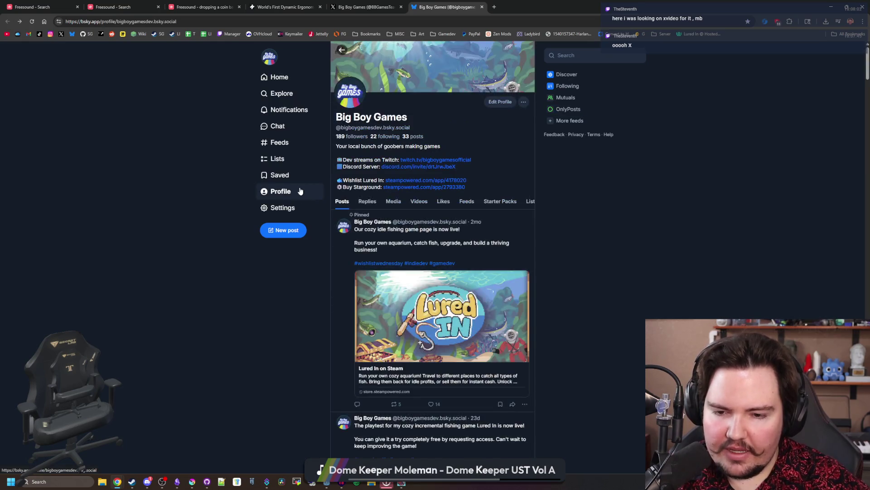
scroll(435, 318, down, 10)
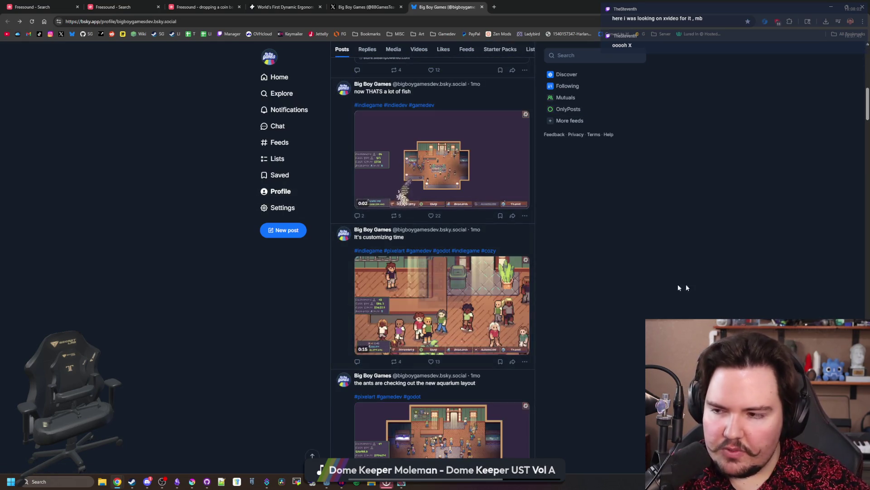
scroll(423, 258, down, 5)
scroll(424, 257, down, 4)
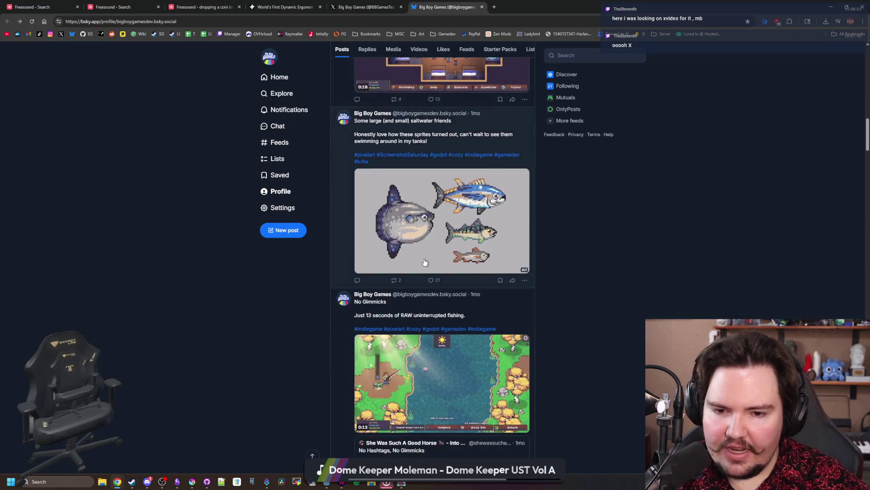
scroll(451, 230, down, 6)
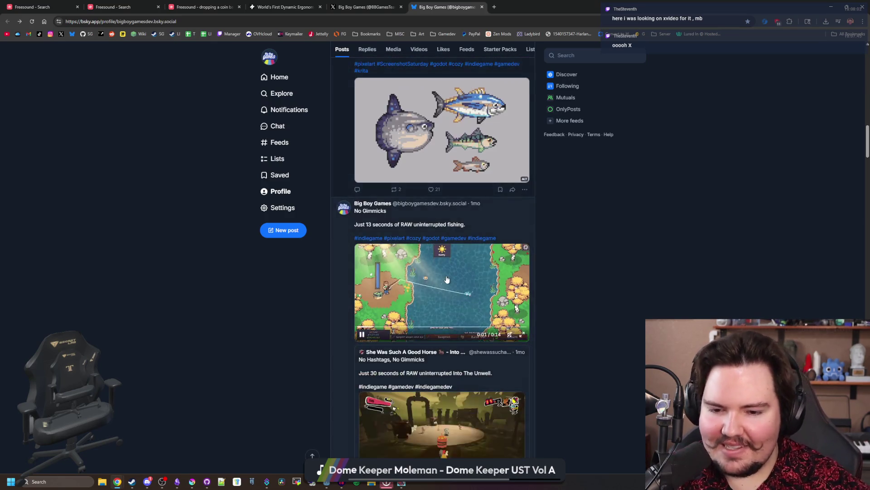
scroll(451, 286, down, 5)
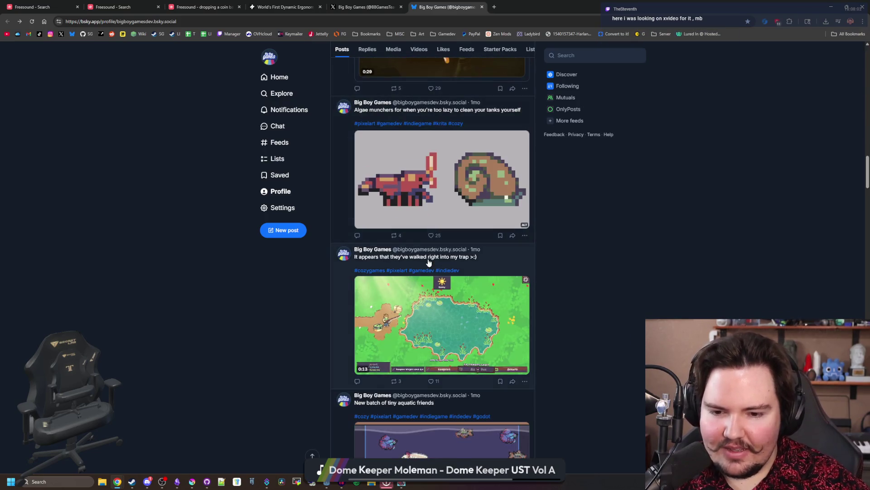
scroll(434, 252, up, 20)
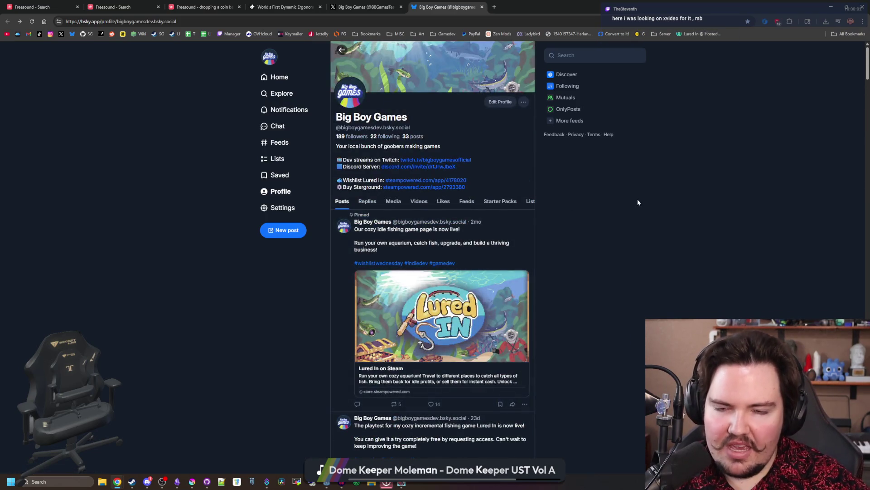
Scroll down the Big Boy Games X profile posts, past the 'Algae gobblers' post
key(ctrl+shift+Tab)
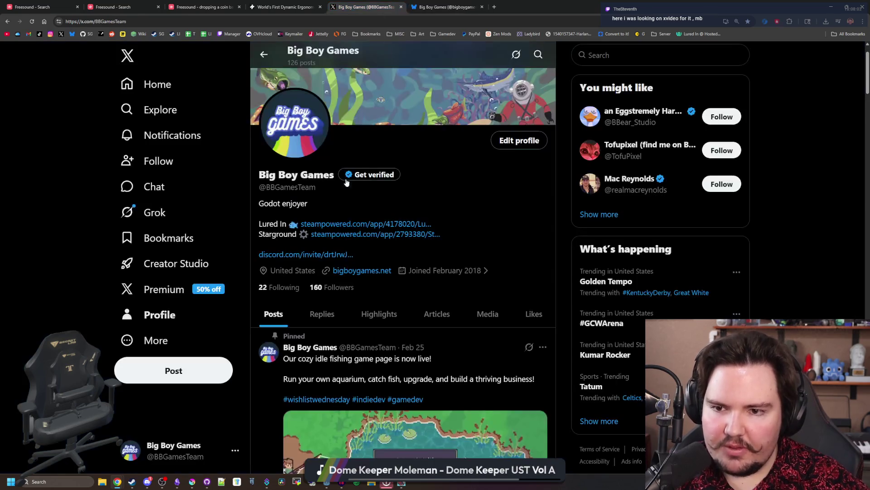
scroll(344, 265, down, 12)
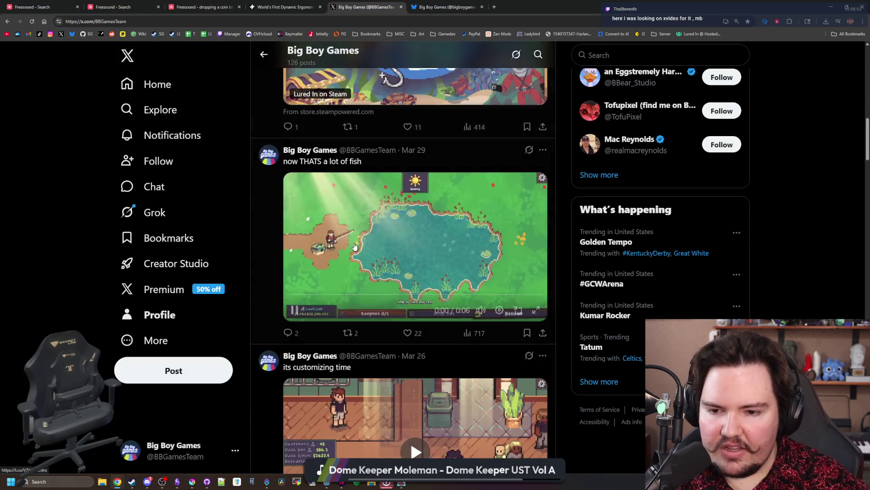
scroll(354, 246, down, 20)
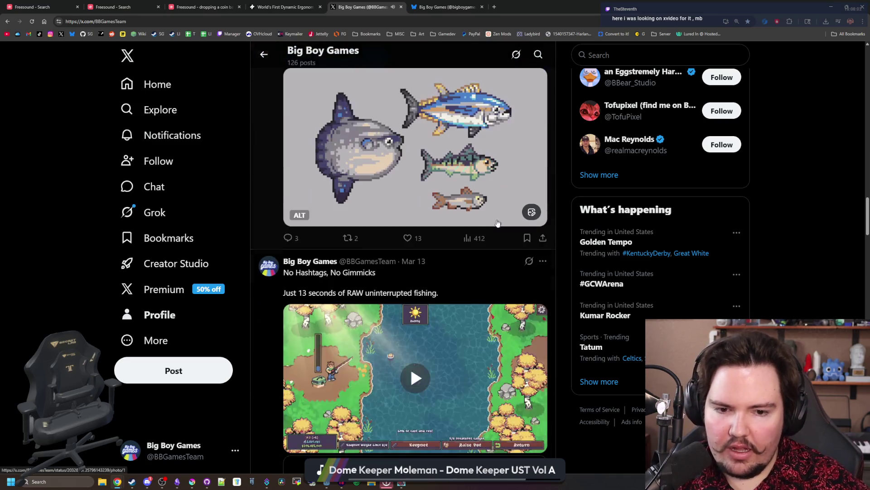
scroll(494, 205, down, 5)
key(/)
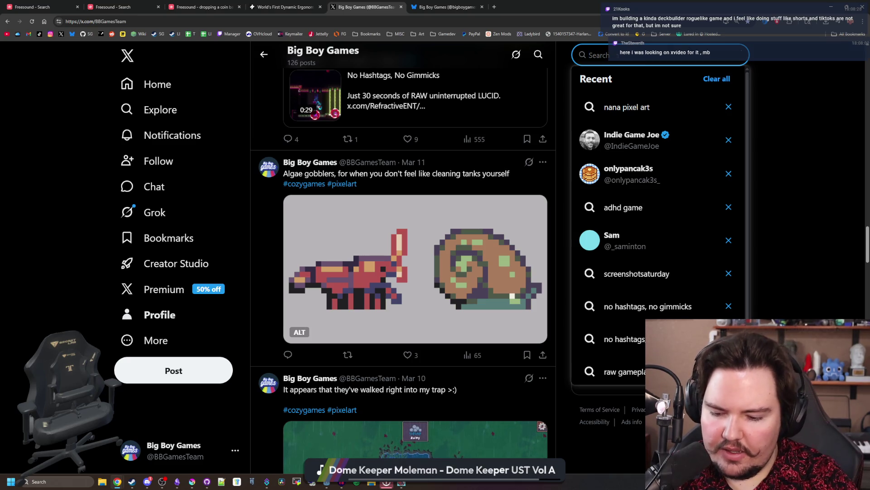
Search X for 'wasteland bites' and open the CosmicDev profile from the results
text(wasteland b)
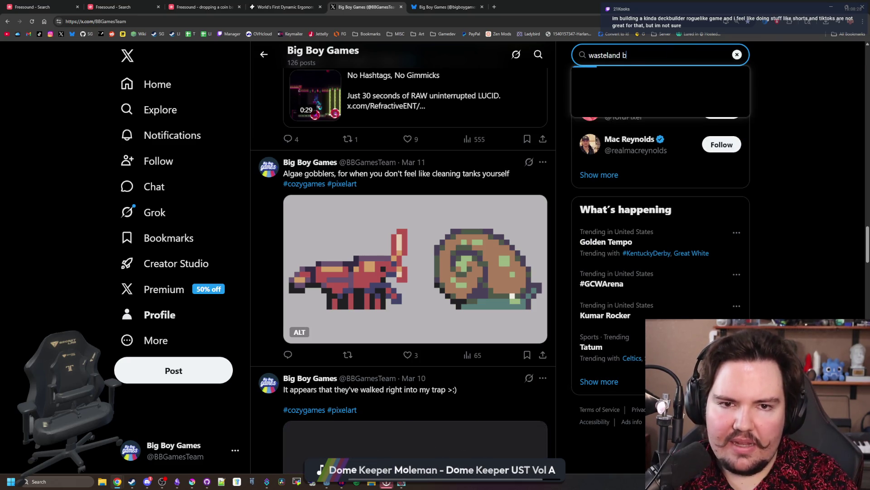
text(ites)
key(Return)
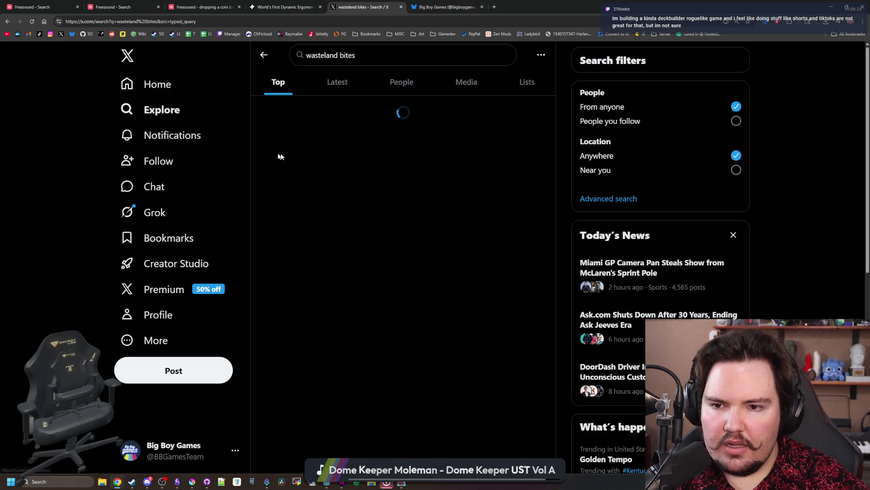
click(274, 113)
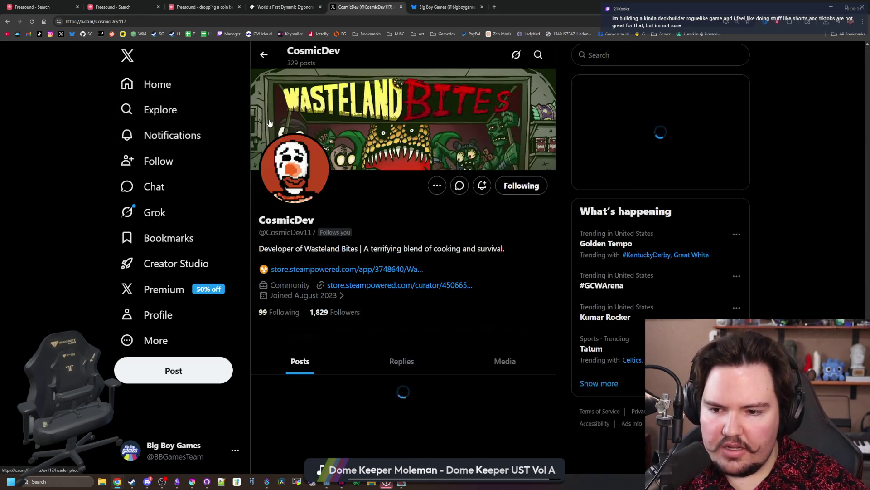
scroll(388, 237, down, 3)
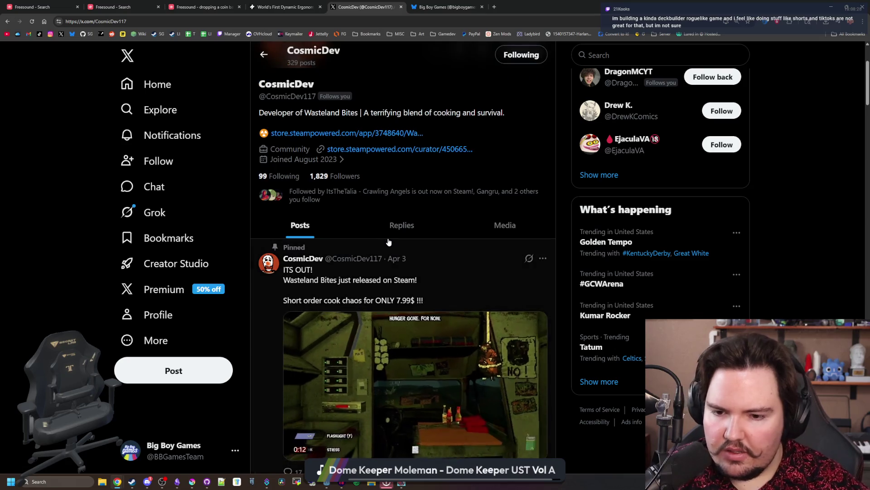
scroll(399, 239, down, 3)
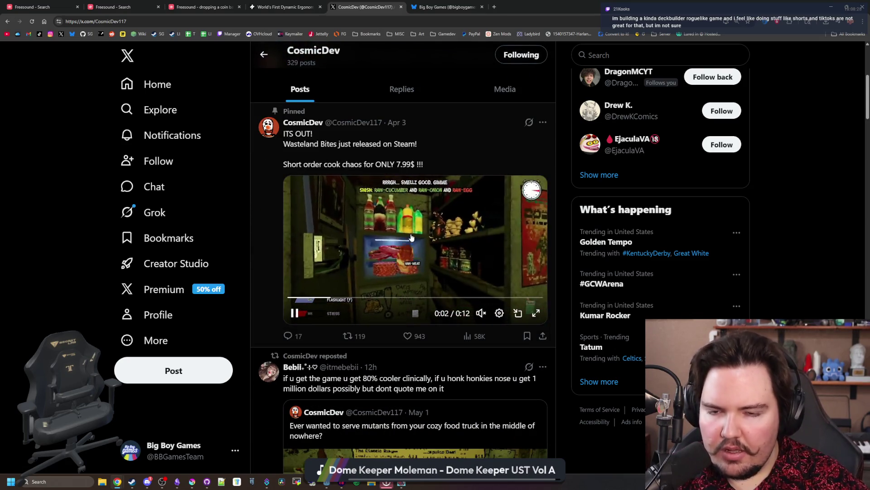
scroll(411, 238, down, 12)
scroll(324, 181, up, 18)
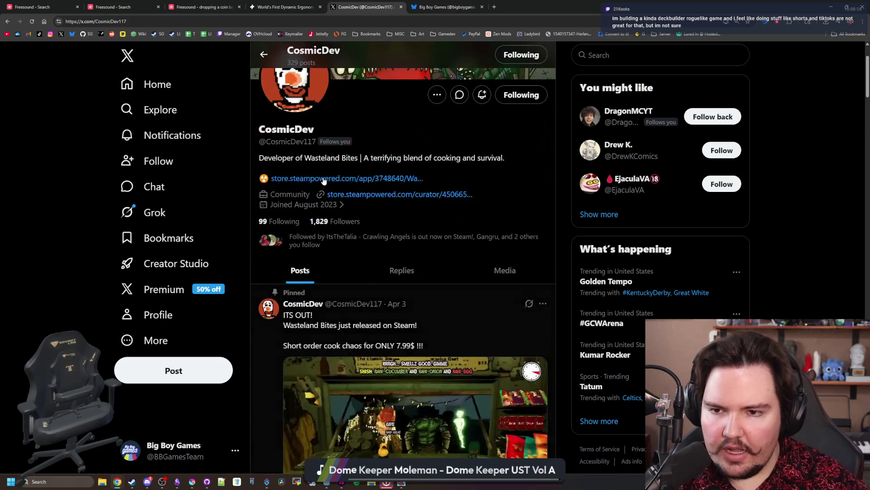
Read further down the CosmicDev profile posts, then close the CosmicDev tab
scroll(373, 246, down, 12)
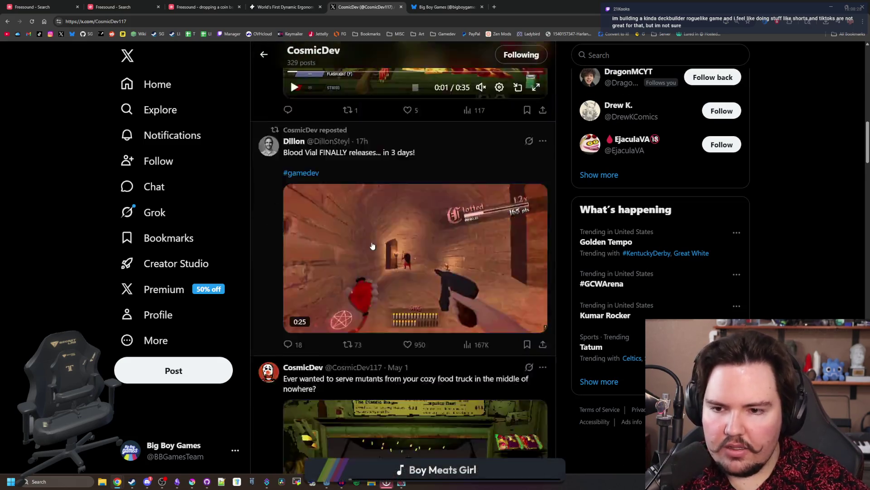
scroll(373, 246, down, 5)
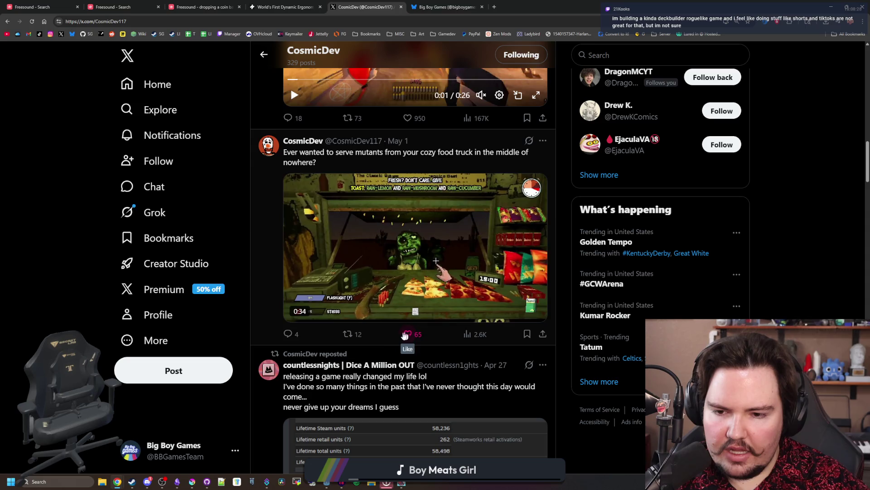
scroll(430, 333, down, 1)
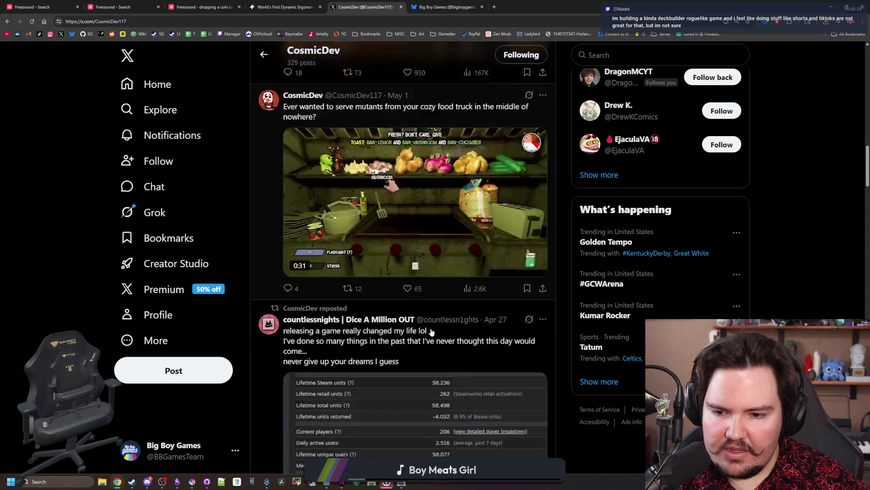
scroll(432, 332, down, 6)
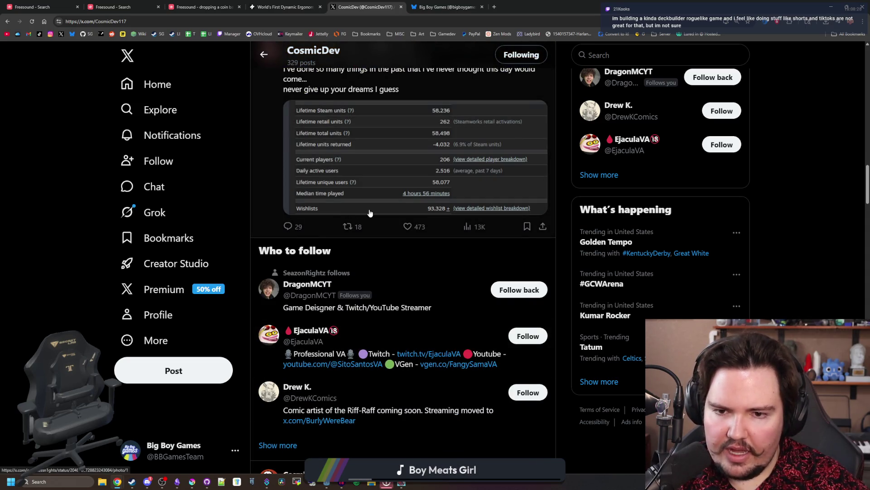
scroll(370, 213, up, 2)
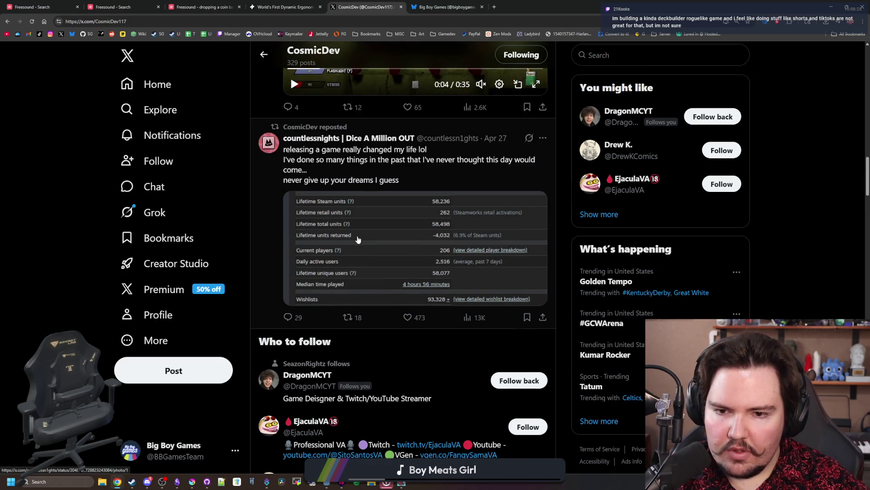
scroll(358, 239, down, 7)
scroll(432, 250, down, 3)
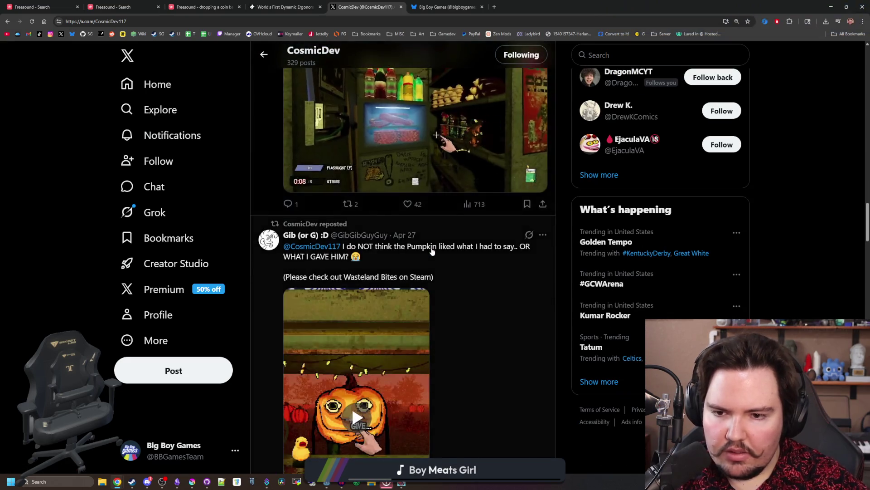
scroll(433, 254, down, 10)
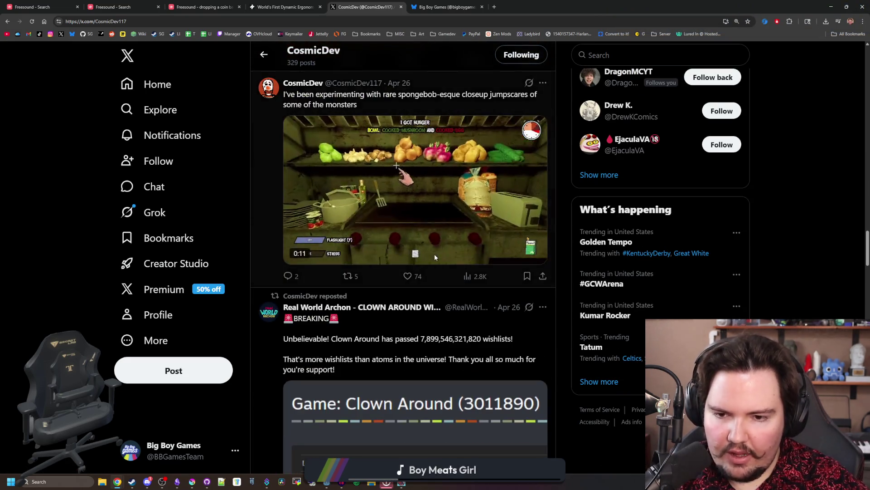
scroll(435, 257, down, 10)
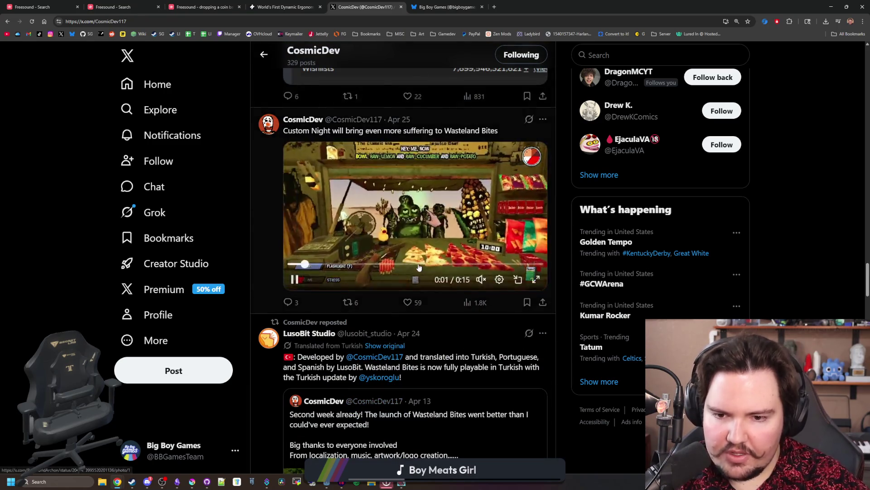
scroll(419, 267, down, 12)
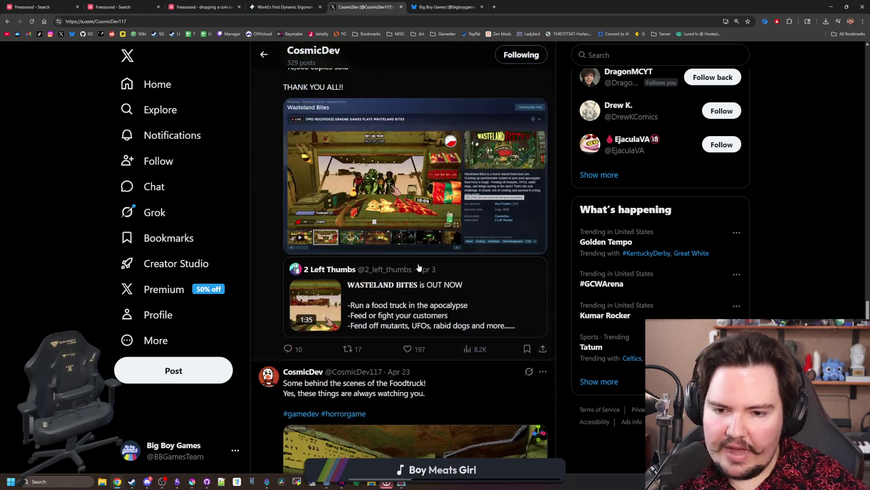
scroll(419, 268, down, 2)
scroll(419, 268, up, 4)
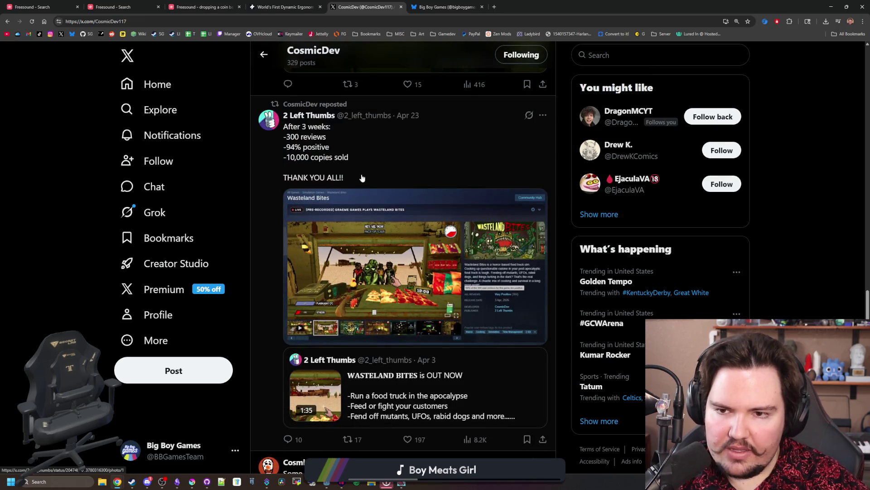
scroll(362, 177, down, 13)
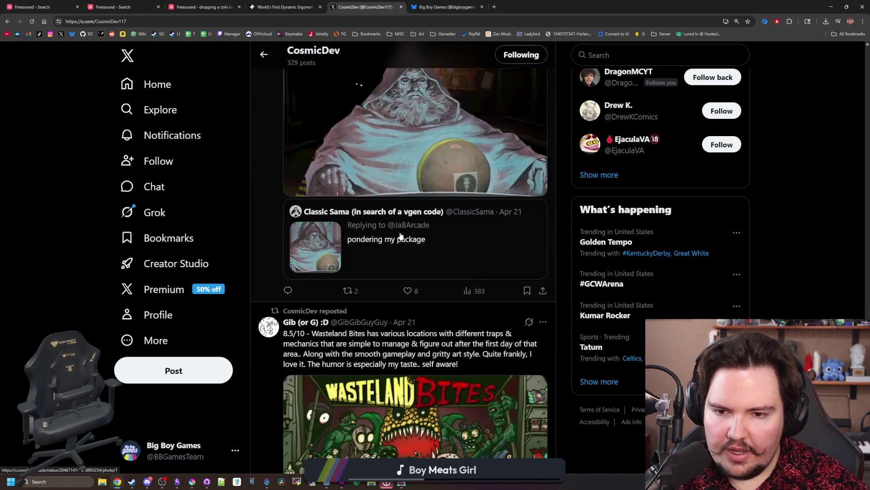
scroll(400, 235, down, 10)
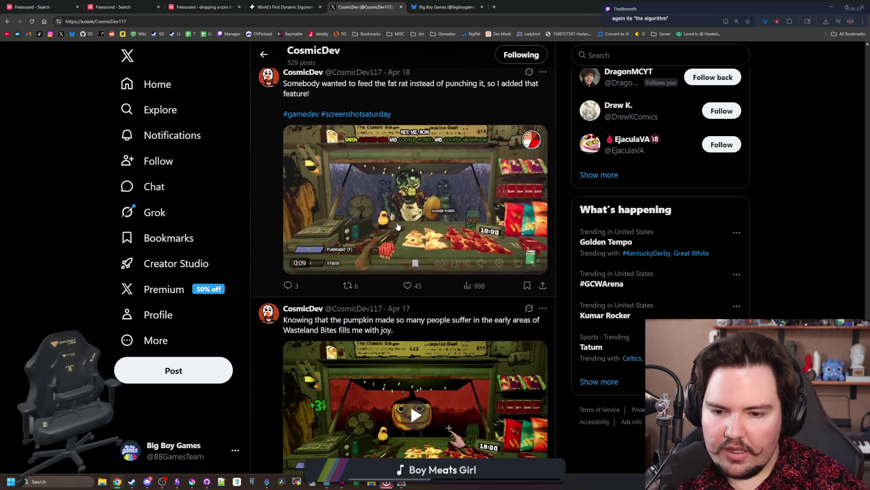
scroll(397, 225, down, 12)
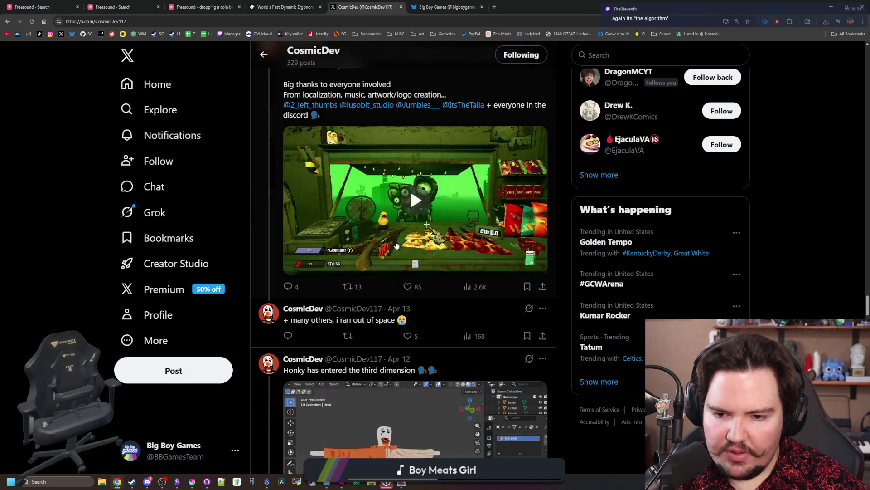
scroll(397, 245, down, 12)
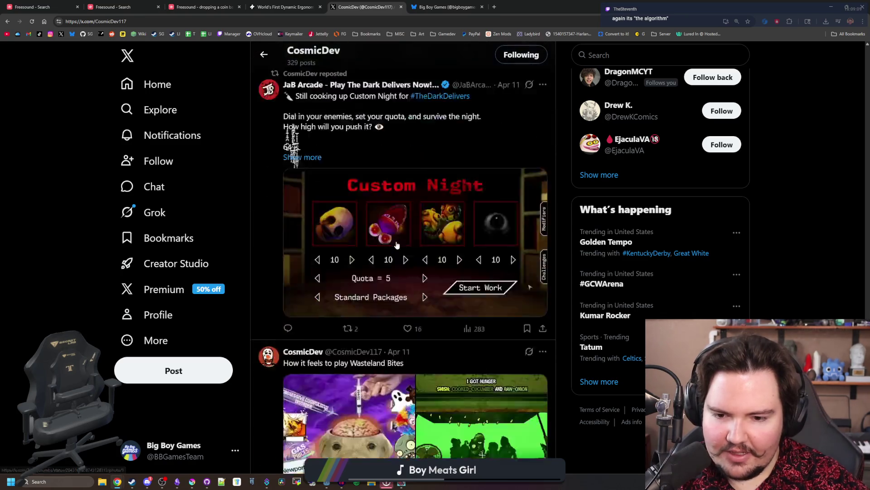
scroll(396, 244, down, 6)
scroll(410, 217, down, 7)
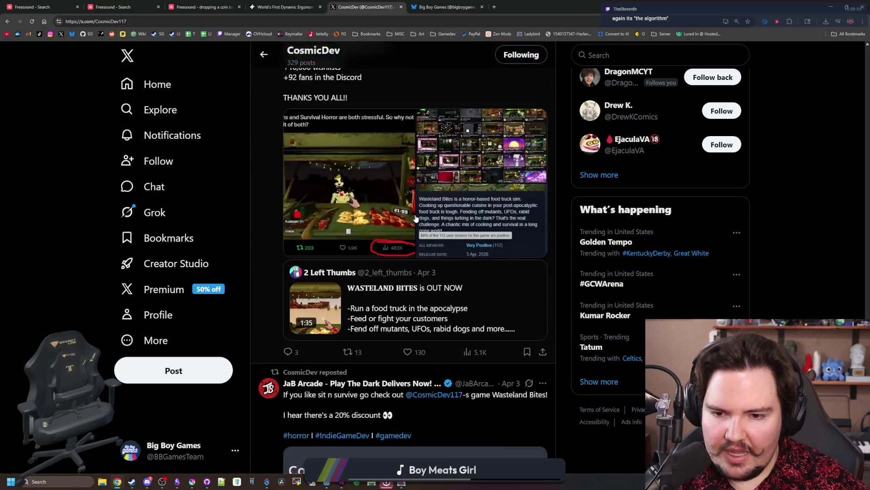
scroll(416, 219, down, 15)
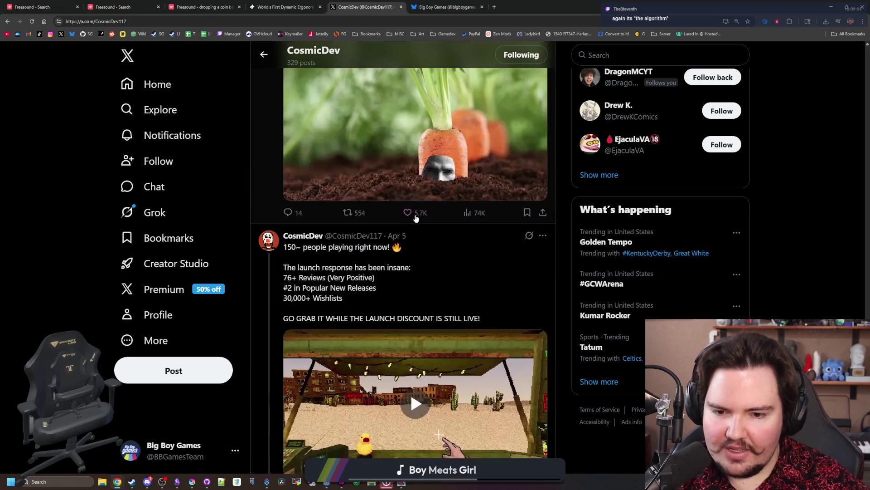
scroll(394, 257, up, 4)
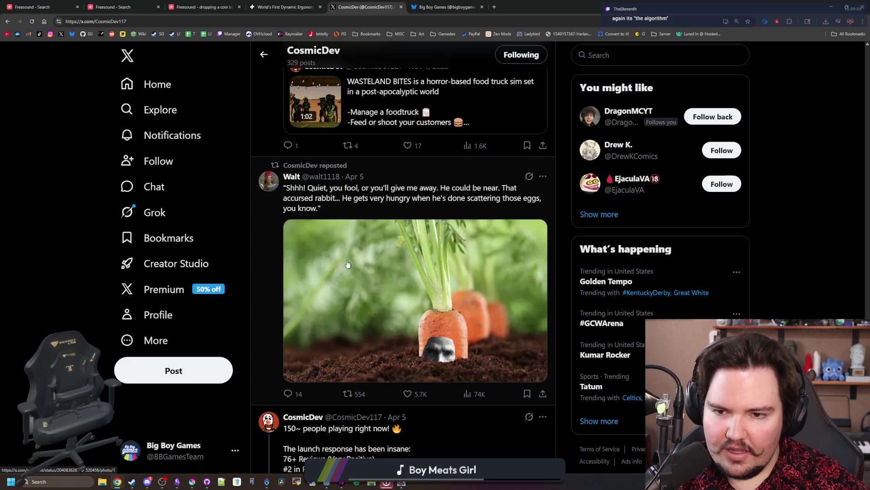
scroll(348, 264, down, 15)
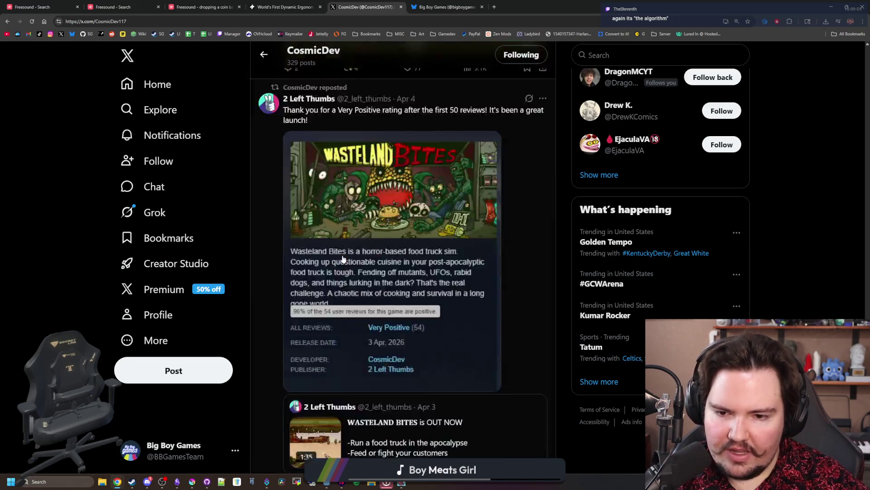
scroll(342, 259, down, 20)
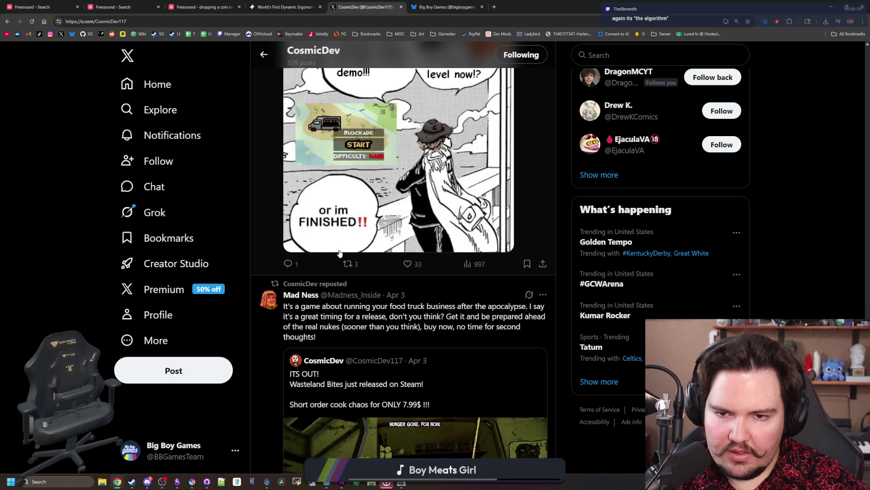
scroll(340, 253, down, 13)
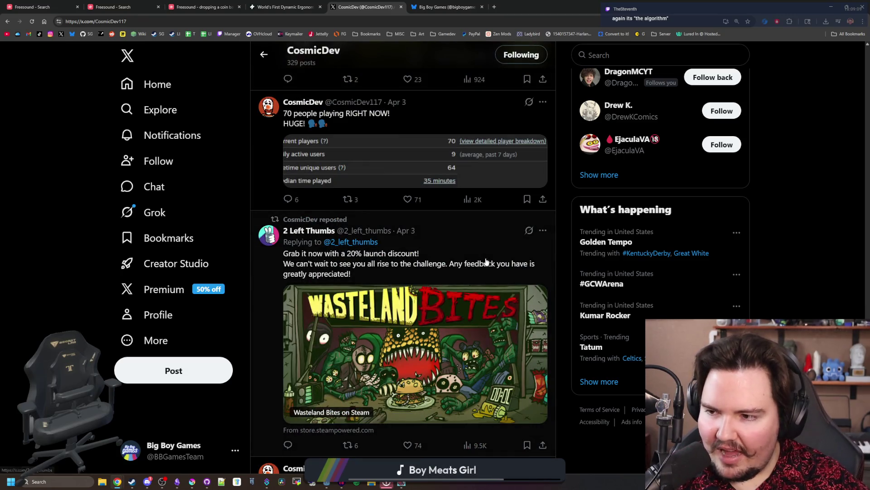
click(402, 7)
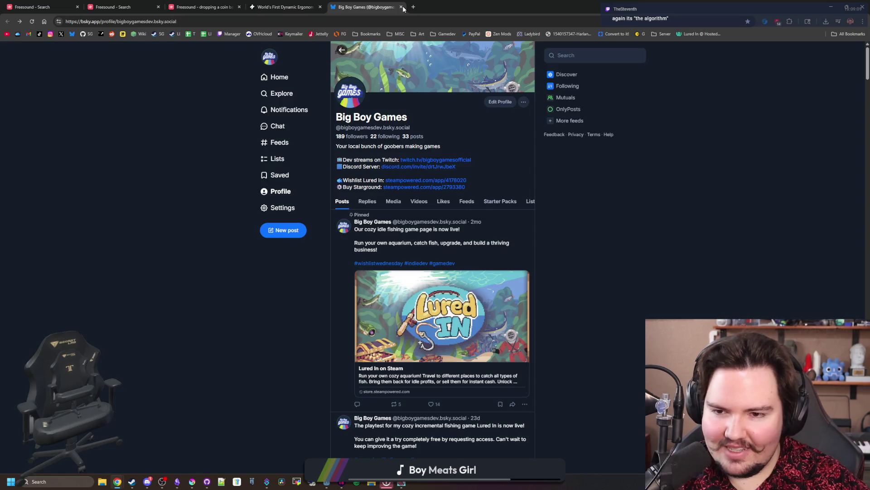
Close the Bluesky tab, minimize Chrome, and pan and zoom out to frame the whole aquarium shop
click(401, 7)
click(831, 6)
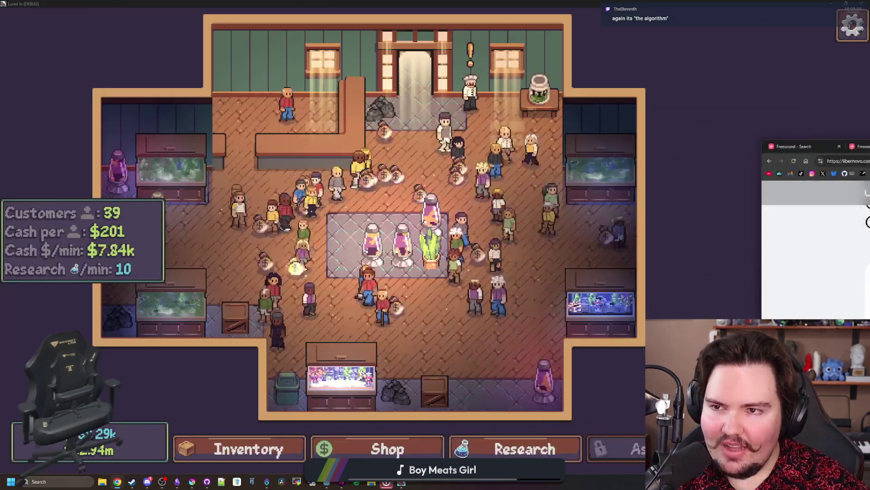
drag(461, 322, 510, 341)
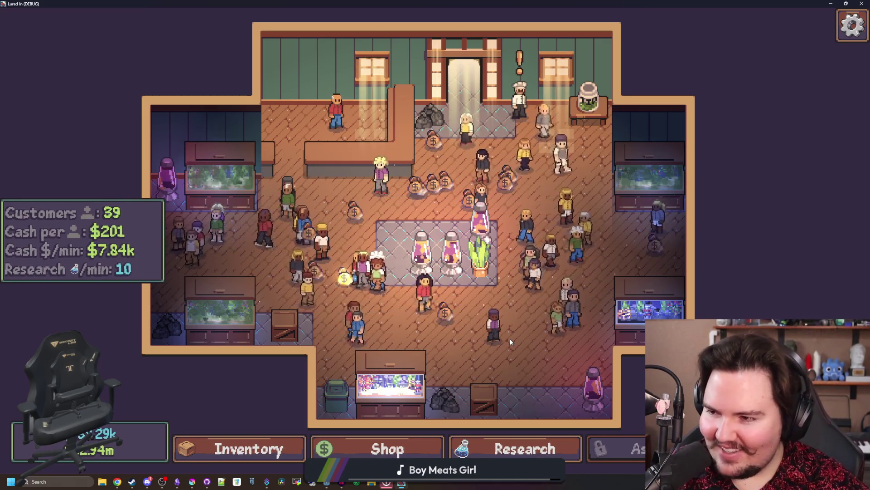
scroll(260, 397, down, 1)
scroll(259, 397, down, 1)
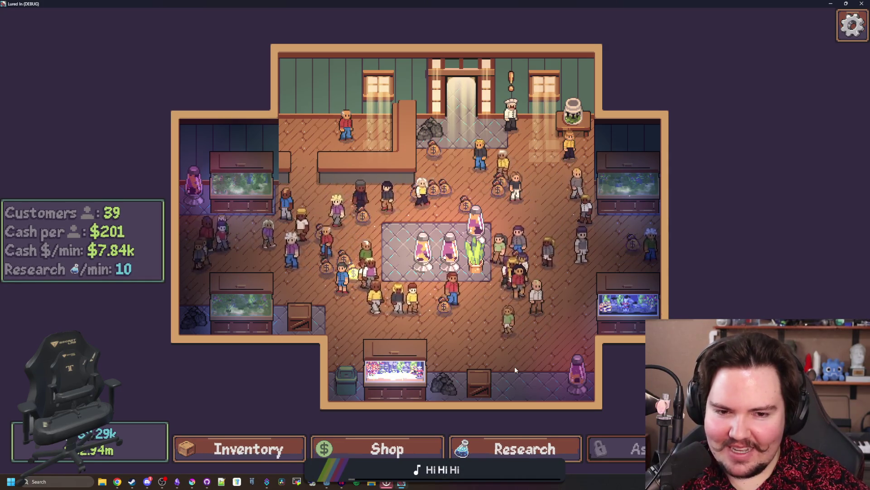
drag(515, 366, 517, 368)
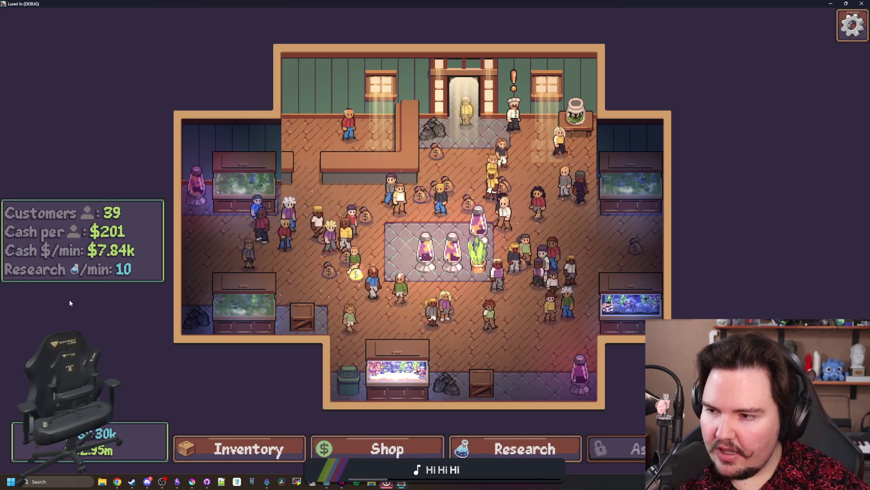
drag(70, 303, 147, 328)
scroll(317, 329, down, 3)
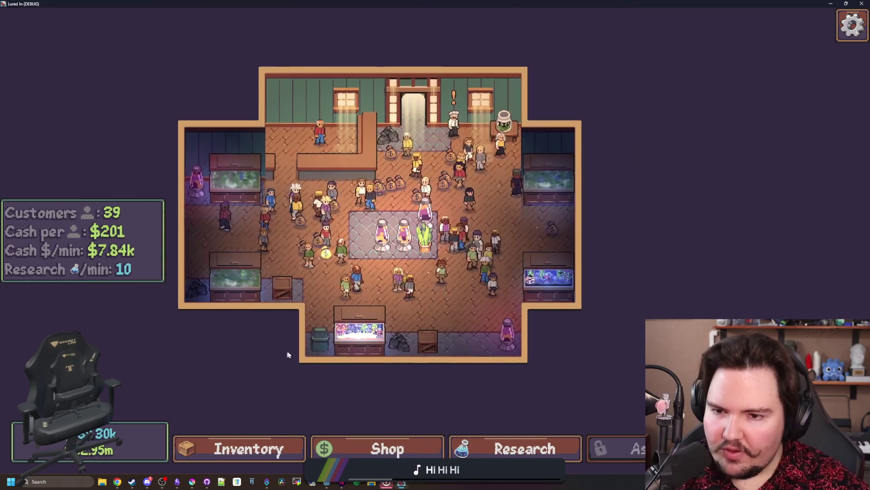
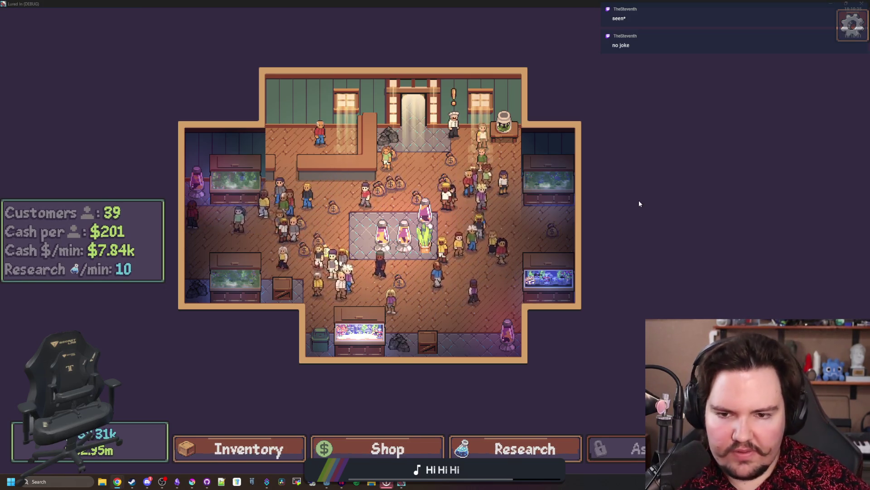
Pan and zoom around the fish shop to survey the room
drag(204, 345, 243, 347)
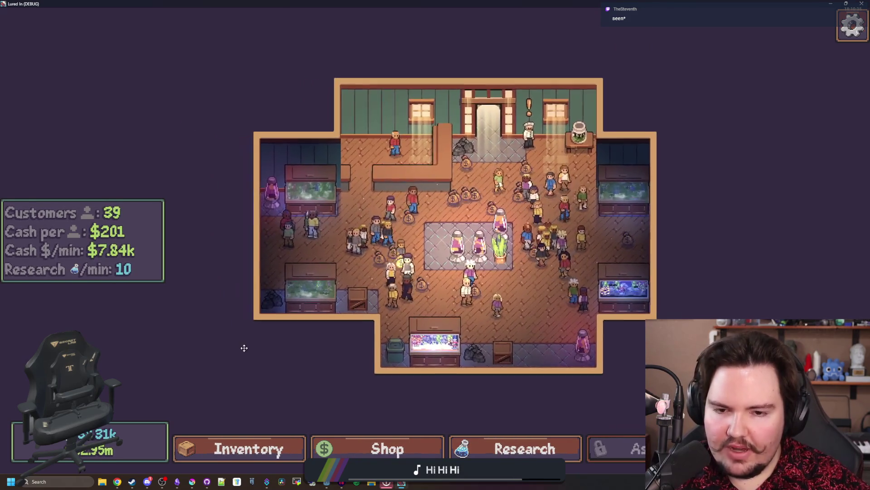
scroll(353, 355, up, 2)
scroll(354, 358, up, 1)
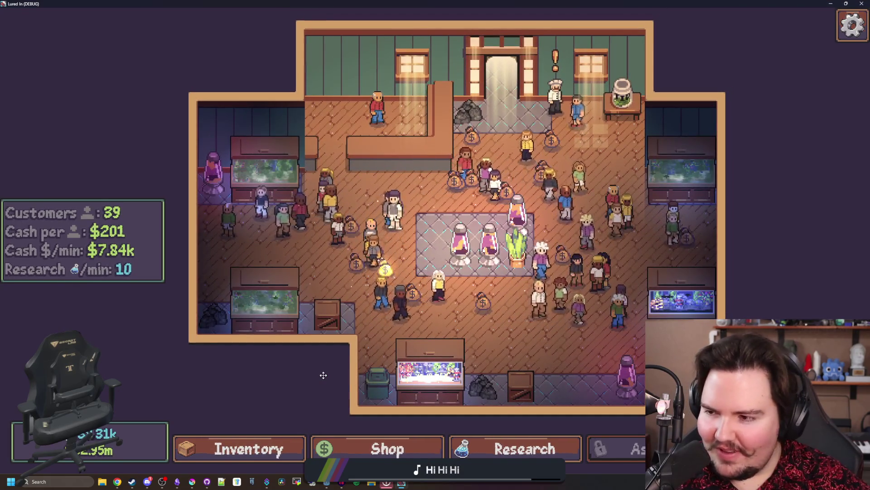
drag(322, 374, 322, 379)
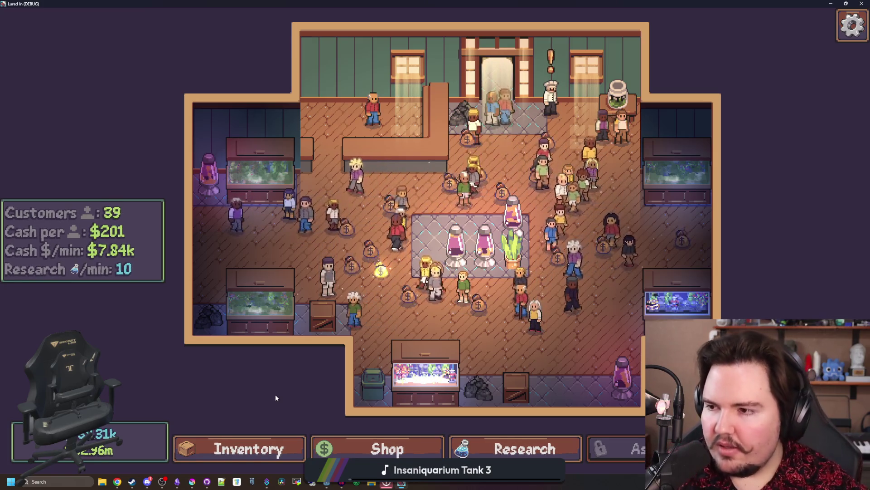
scroll(237, 321, down, 2)
scroll(278, 309, up, 2)
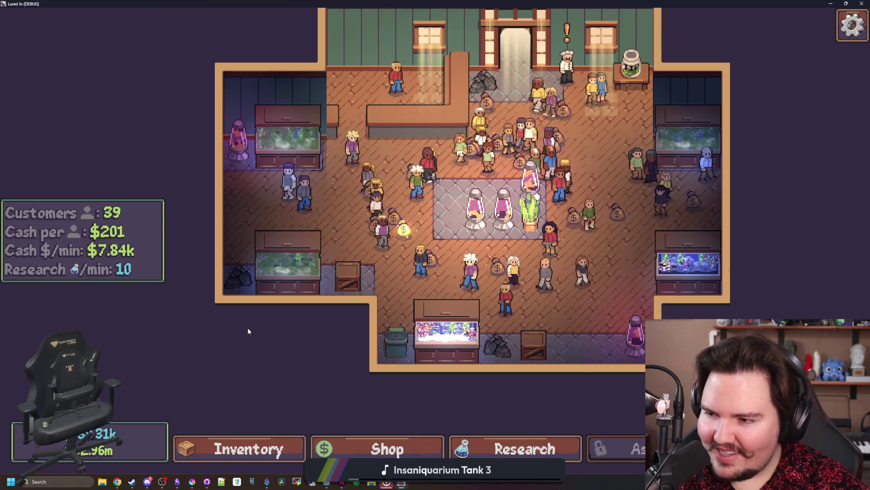
scroll(247, 331, down, 2)
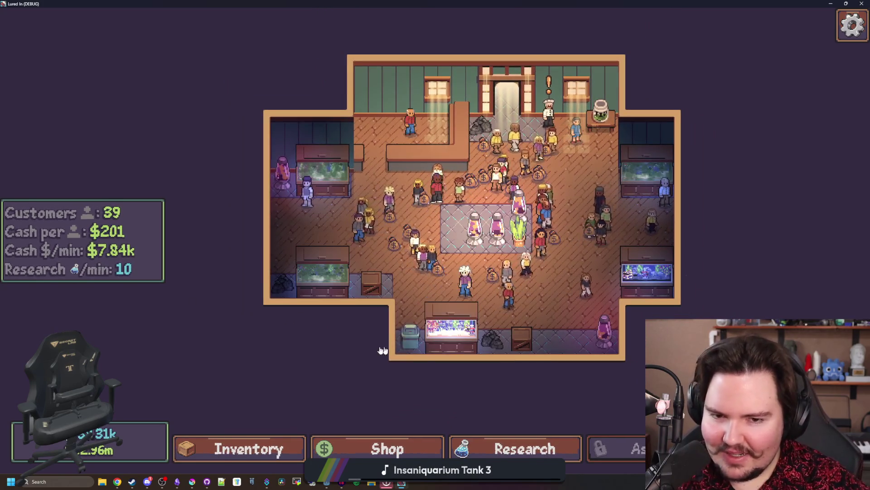
key(d)
key(w)
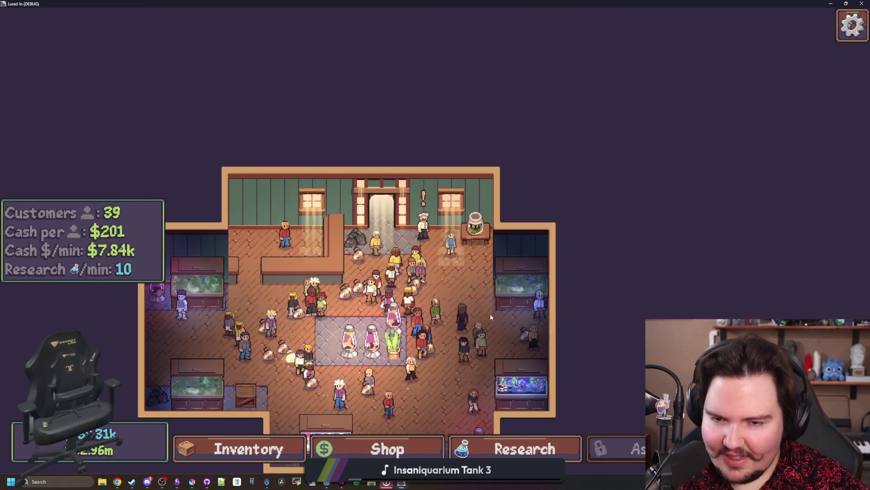
key(s)
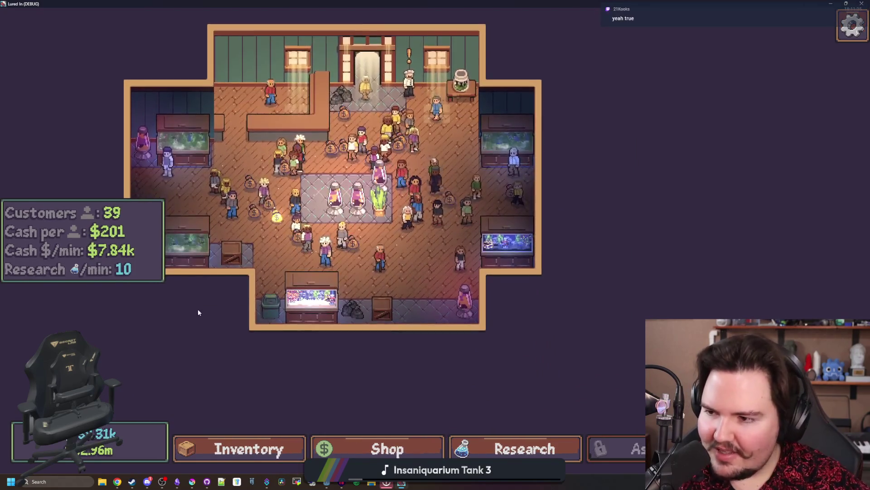
key(a)
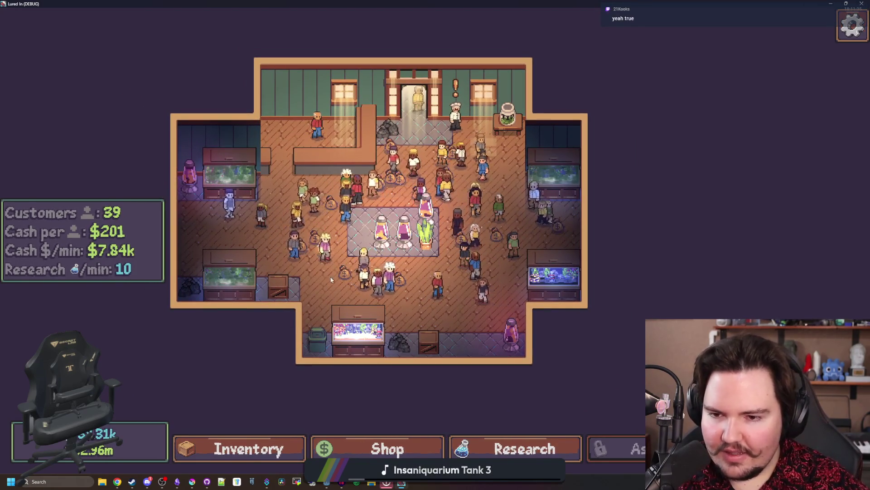
scroll(284, 327, up, 2)
key(w)
key(a)
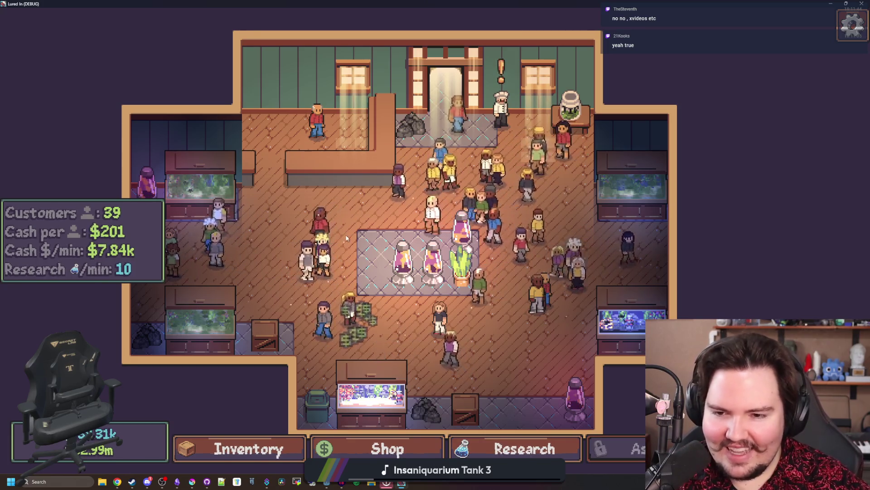
Collect the cash stack dropped on the floor and carry a customer outside
scroll(477, 334, down, 2)
scroll(477, 333, up, 2)
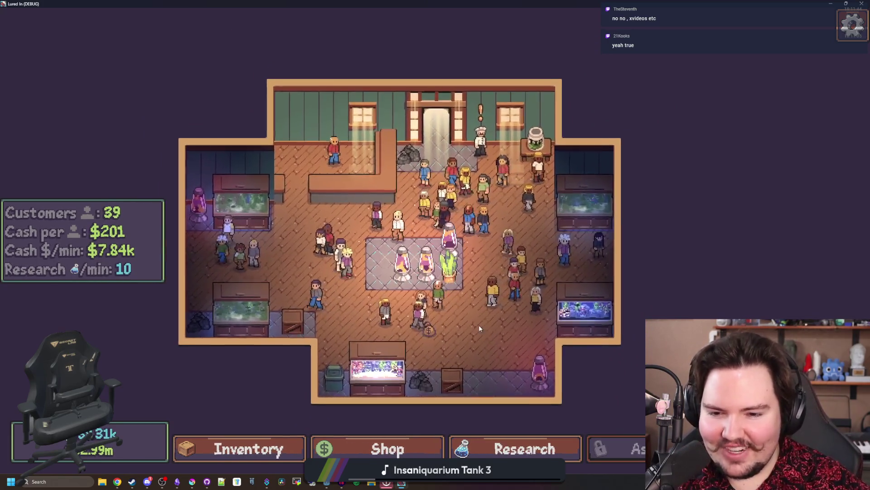
click(436, 354)
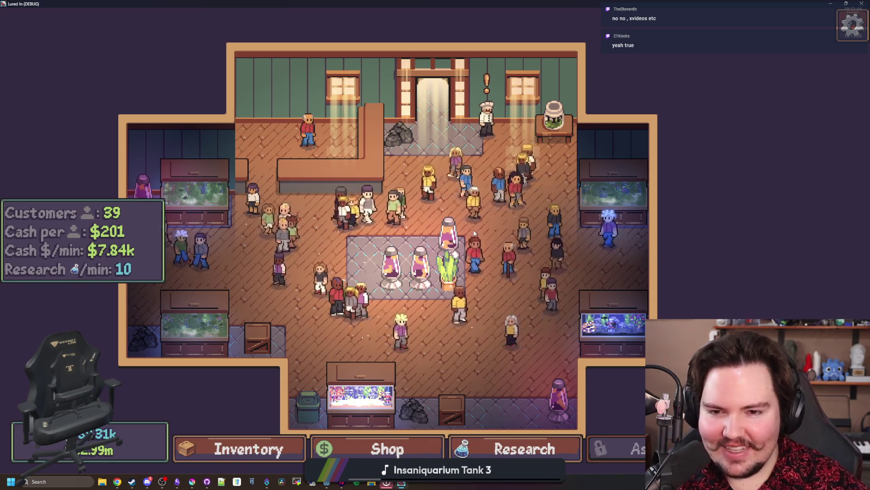
mouse_move(514, 353)
mouse_down()
mouse_move(745, 305)
mouse_move(721, 254)
mouse_move(743, 217)
mouse_up()
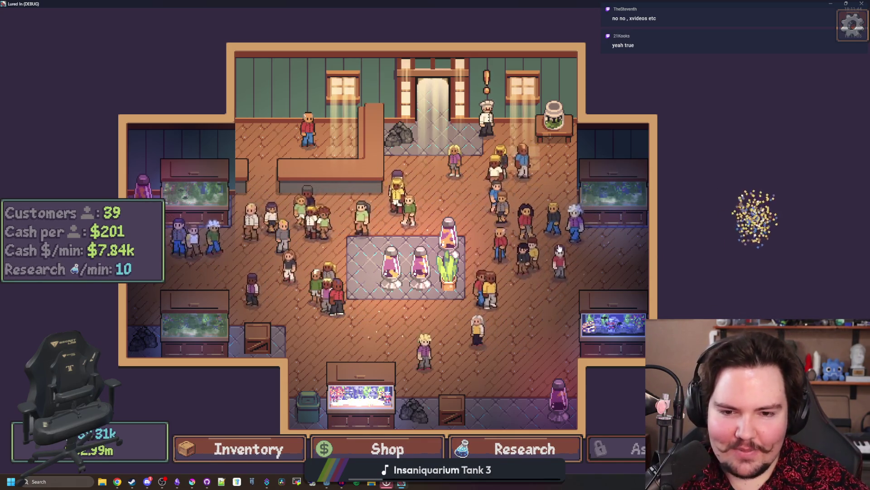
Decline the chef's $25.14k trade for Bluegill, Koi and Largemouth Bass, then view the fish inventory
click(487, 113)
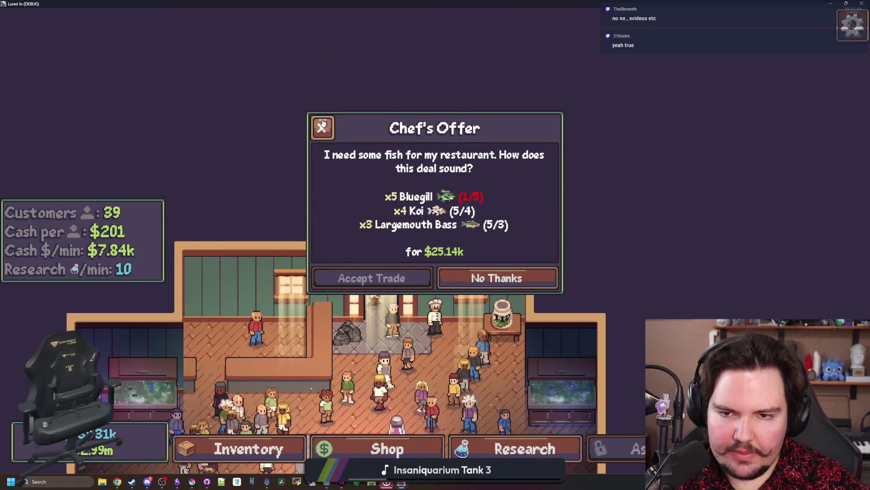
click(322, 128)
scroll(583, 174, up, 3)
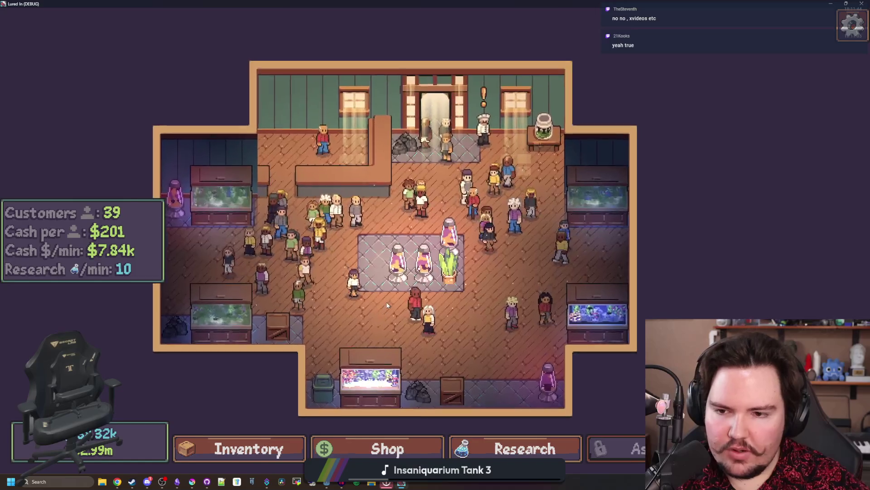
click(248, 447)
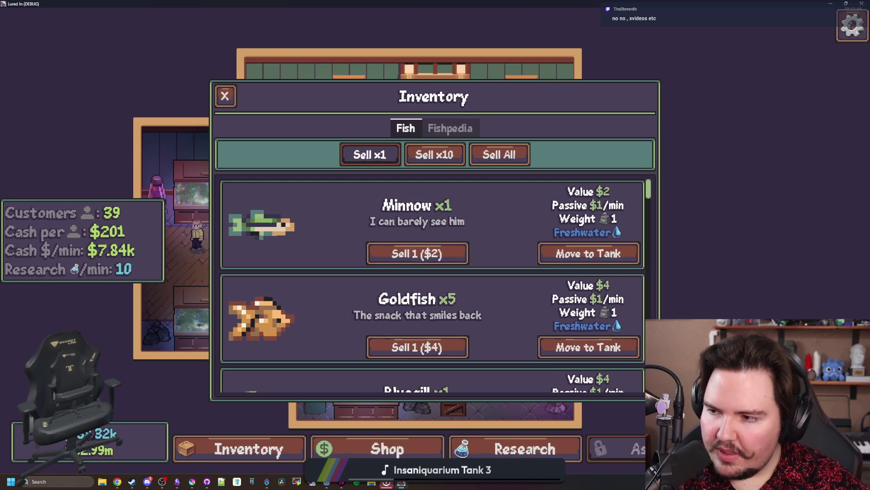
scroll(317, 220, down, 5)
scroll(304, 234, down, 3)
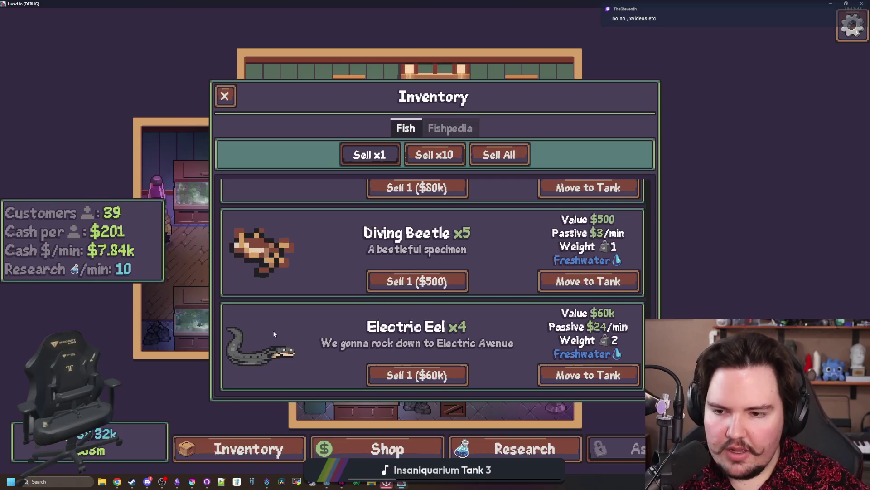
scroll(295, 333, down, 3)
scroll(298, 337, up, 10)
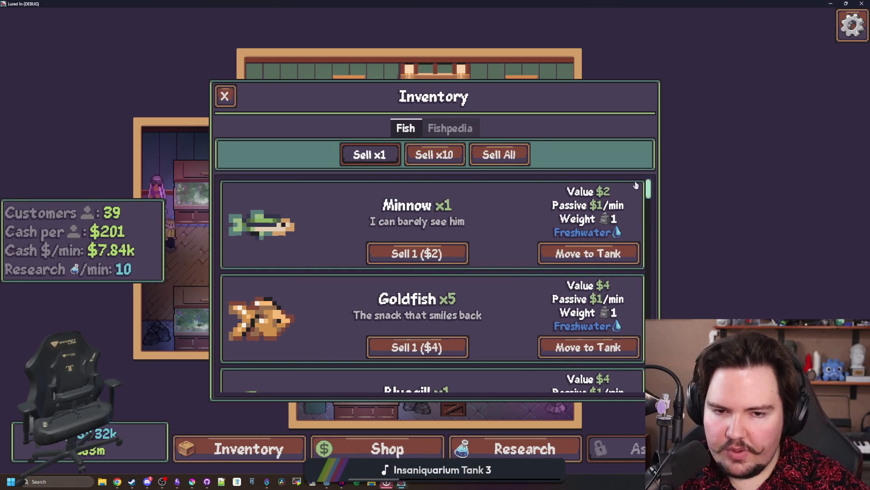
scroll(579, 247, down, 10)
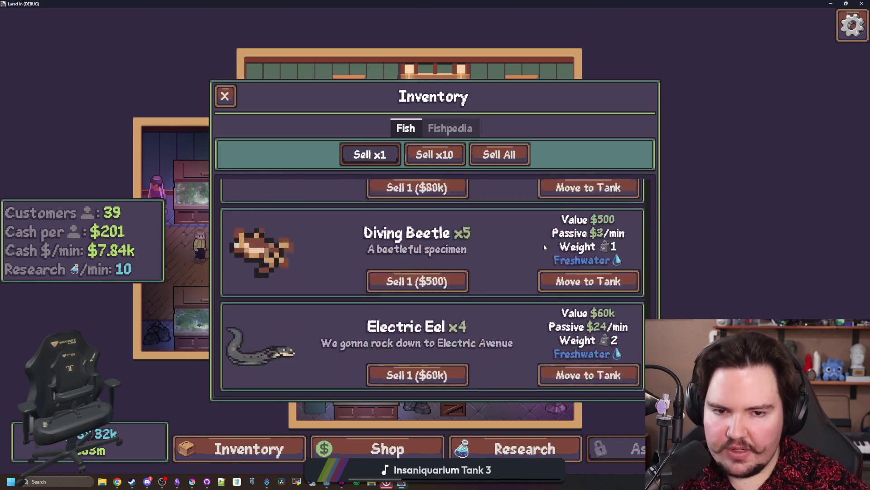
scroll(497, 273, up, 5)
scroll(497, 257, up, 5)
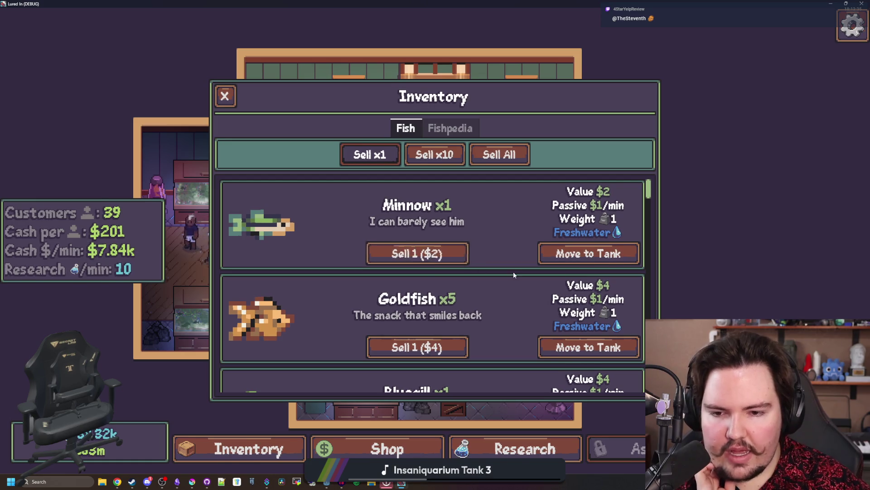
scroll(496, 286, down, 1)
scroll(496, 285, up, 1)
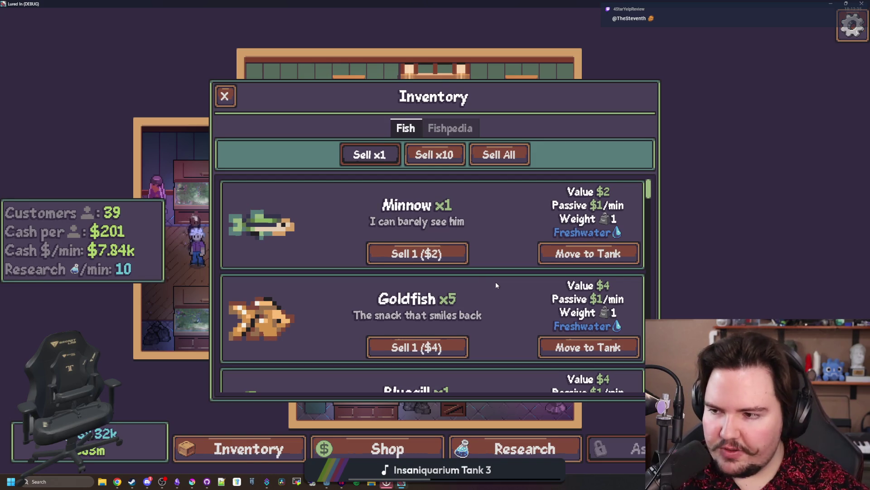
scroll(496, 285, down, 6)
scroll(462, 244, down, 10)
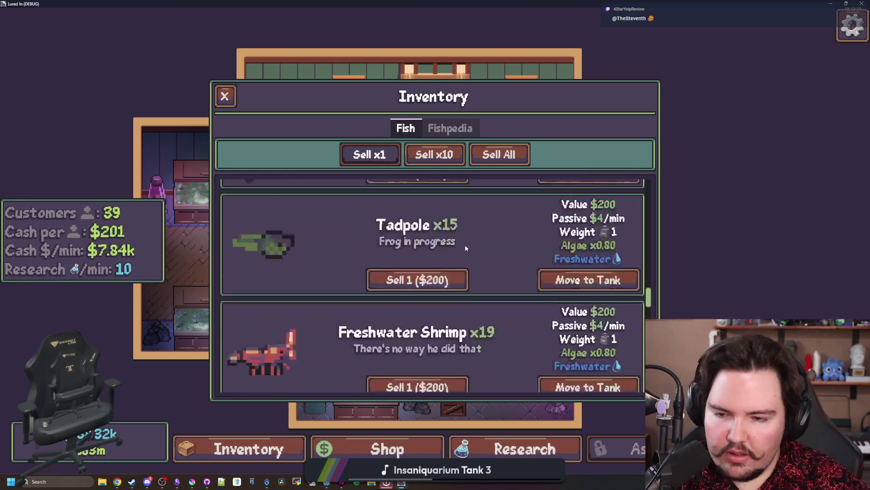
scroll(408, 241, up, 9)
scroll(363, 239, up, 6)
scroll(362, 239, down, 2)
scroll(263, 249, up, 2)
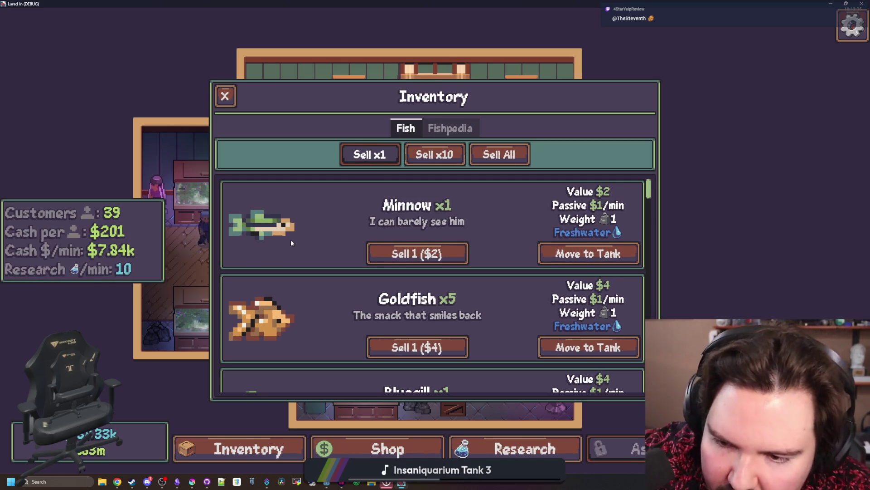
scroll(291, 243, down, 2)
scroll(291, 243, down, 5)
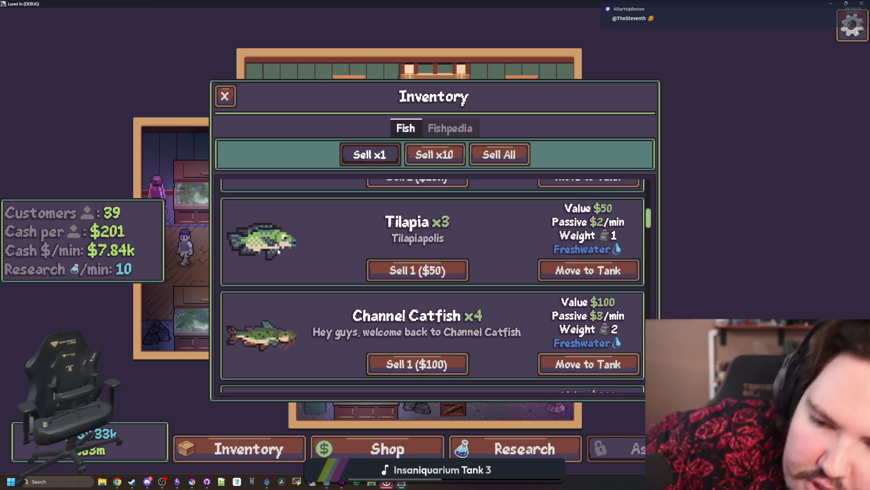
scroll(306, 218, down, 8)
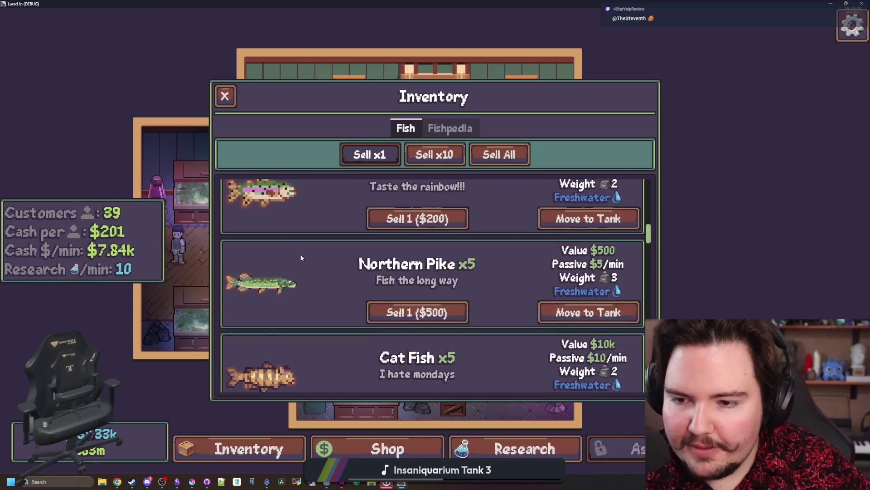
scroll(302, 257, down, 8)
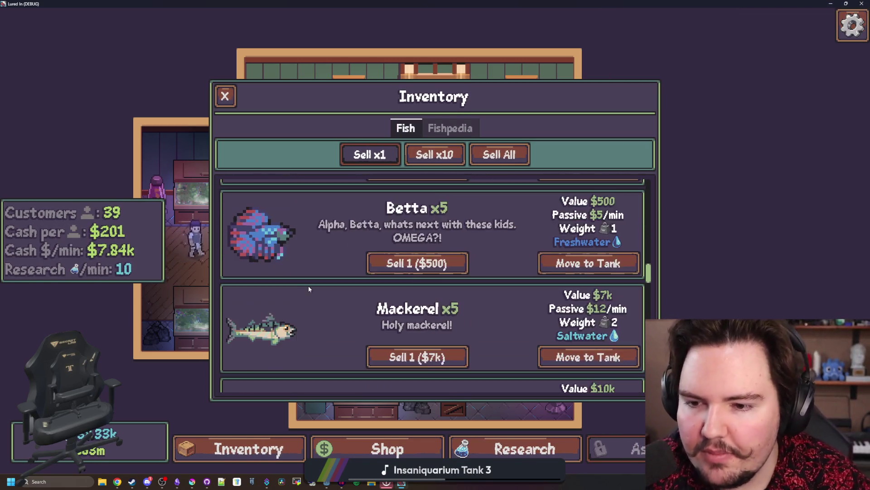
scroll(309, 289, down, 3)
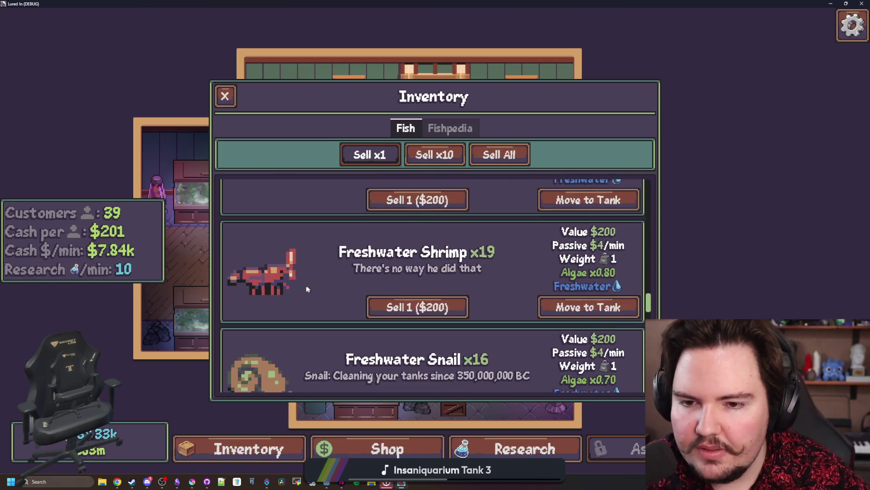
scroll(363, 263, up, 20)
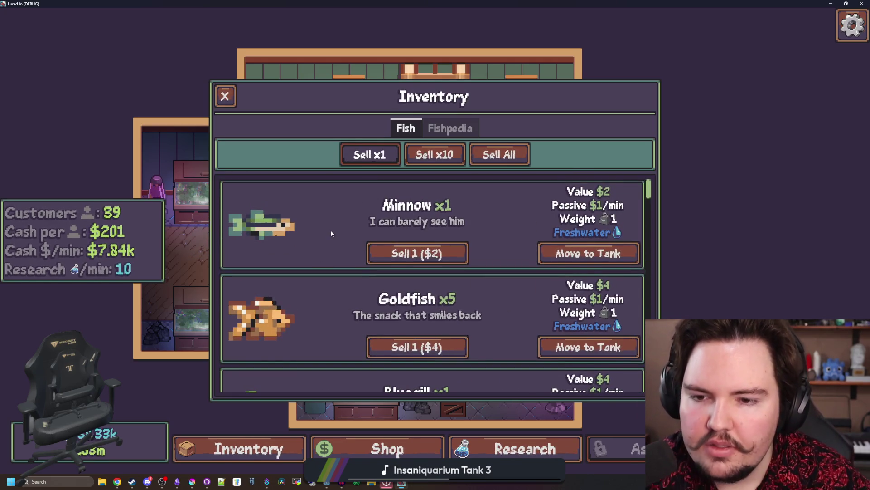